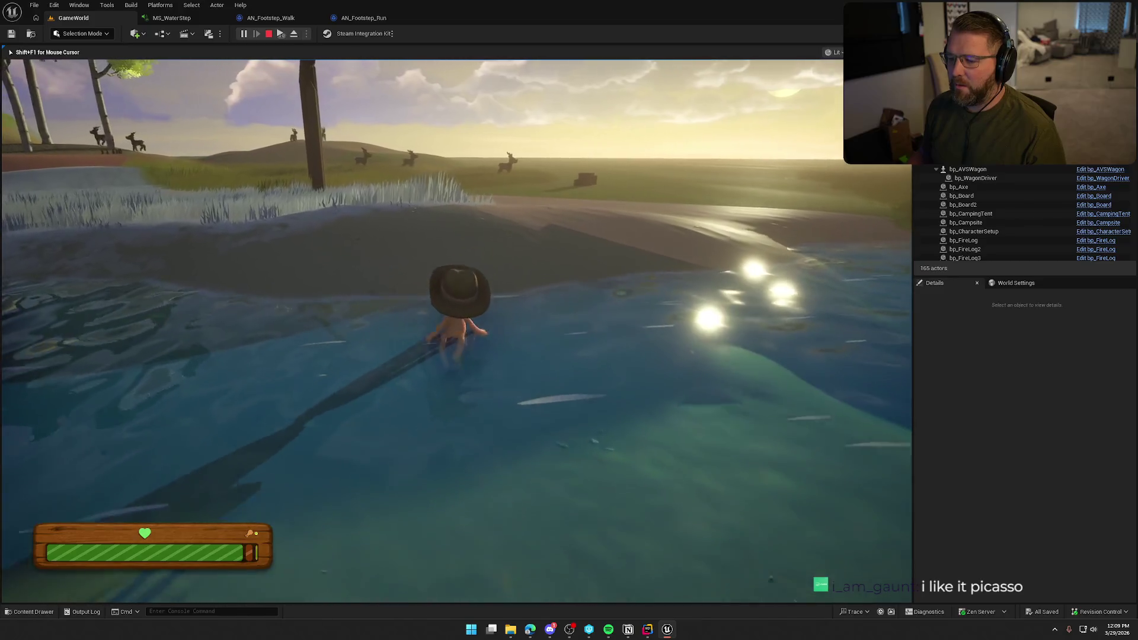
End the Play In Editor session and pull the camera back over the river and camp.
{"action": "key", "text": "Escape"}
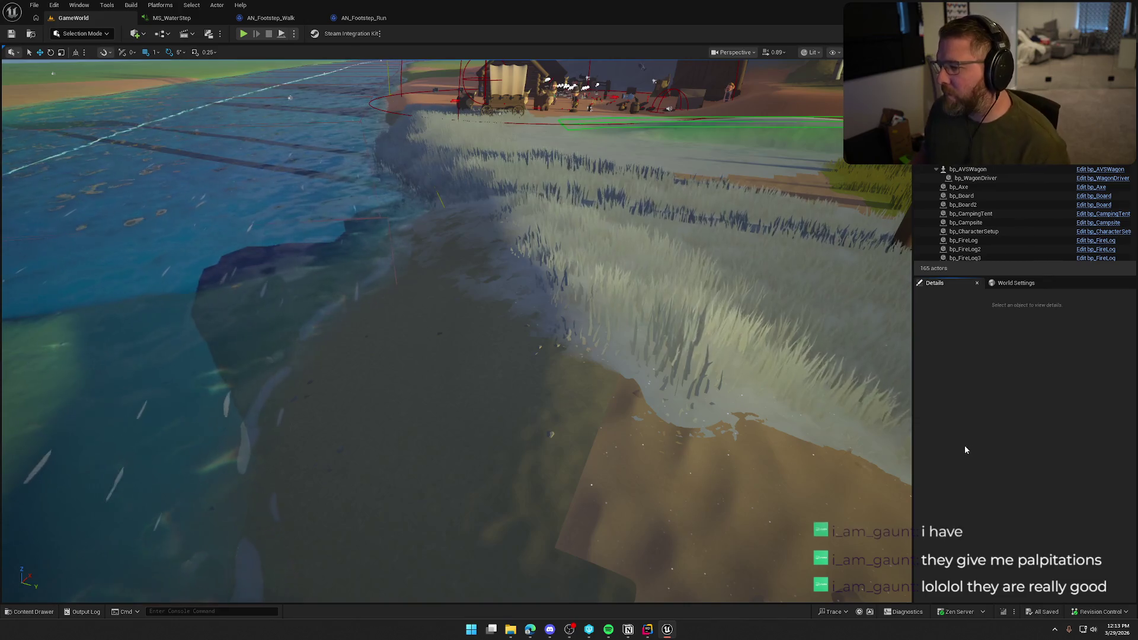
{"action": "mouse_move", "coordinate": [771, 415]}
{"action": "left_mouse_down"}
{"action": "mouse_move", "coordinate": [681, 424]}
{"action": "mouse_move", "coordinate": [658, 439]}
{"action": "mouse_move", "coordinate": [616, 432]}
{"action": "left_mouse_up"}
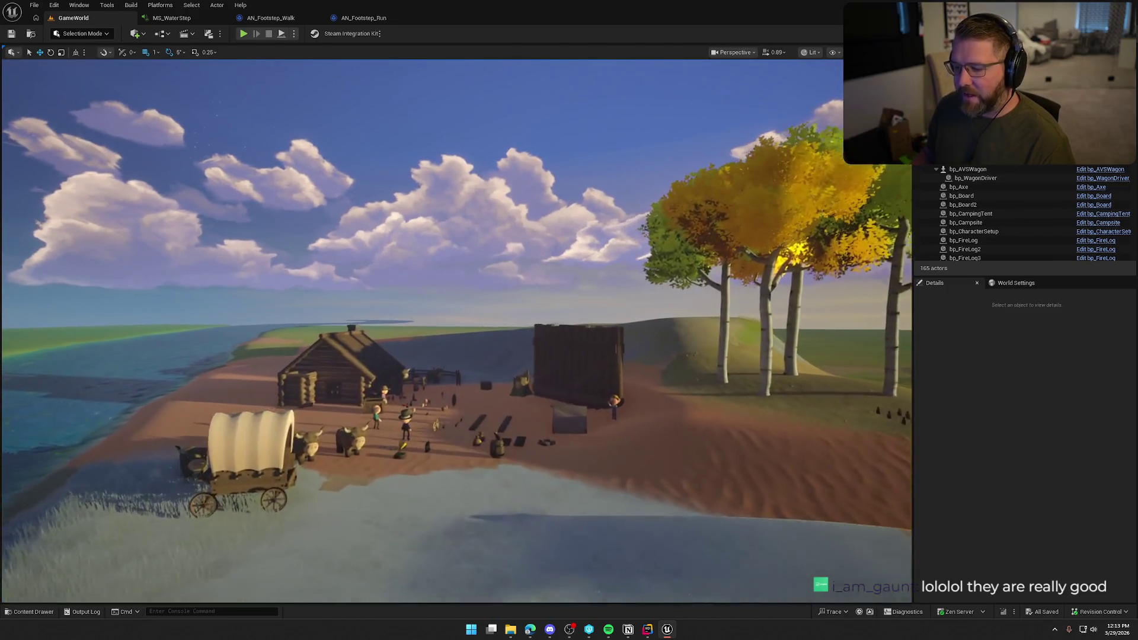
Tilt the camera down onto the camp, then bring the Notion To Do board forward.
{"action": "mouse_move", "coordinate": [669, 309]}
{"action": "left_mouse_down"}
{"action": "mouse_move", "coordinate": [647, 321]}
{"action": "mouse_move", "coordinate": [669, 309]}
{"action": "left_mouse_up"}
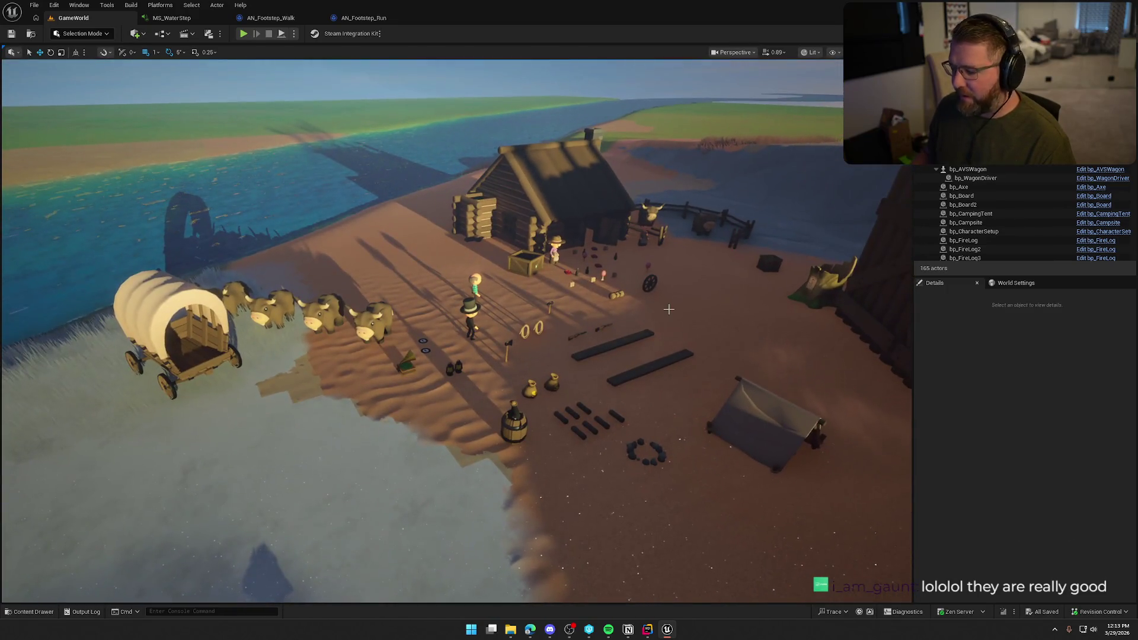
{"action": "key", "text": "alt+Tab"}
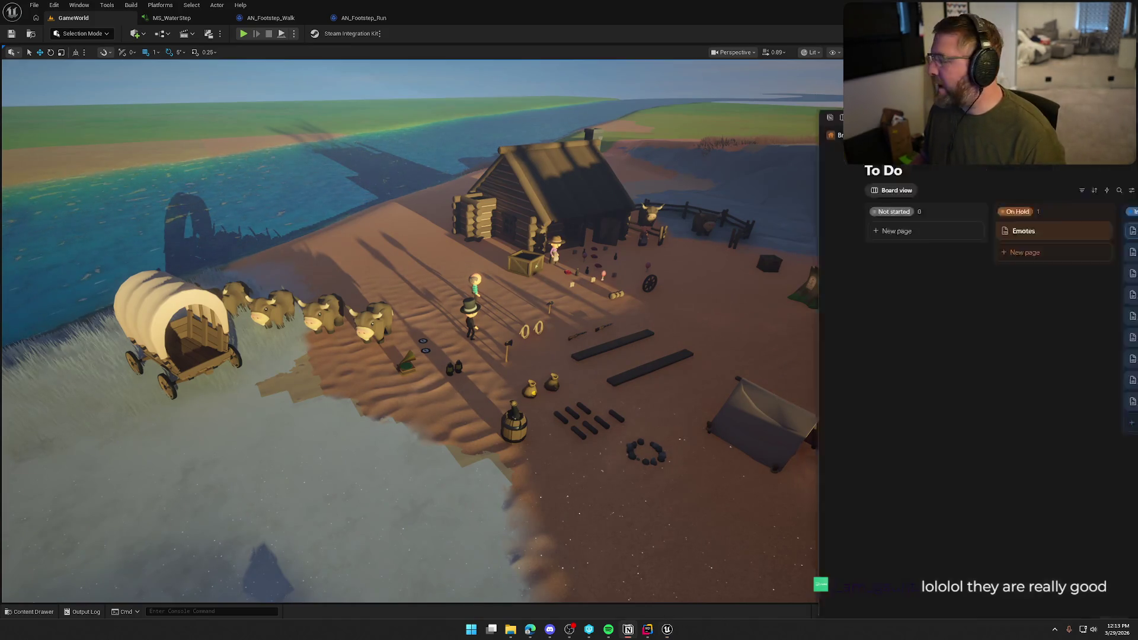
Centre the Notion window to review the sound checklist, then switch back to the level.
{"action": "left_click_drag", "start_coordinate": [1137, 118], "coordinate": [505, 46]}
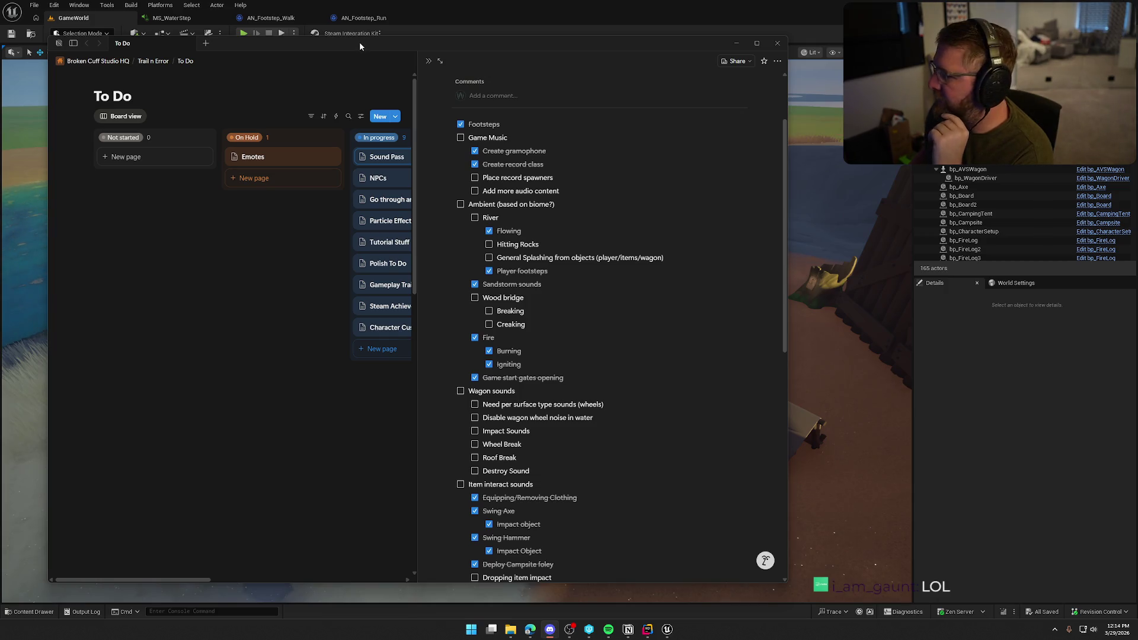
{"action": "key", "text": "alt+Tab"}
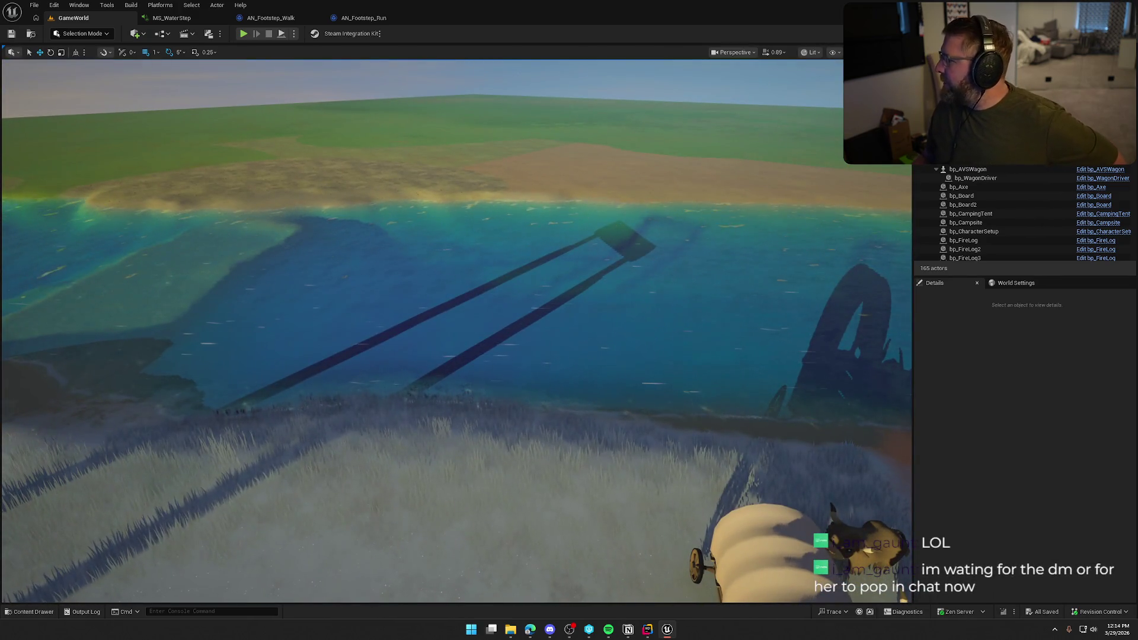
Bring the Notion checklist back and tick Hitting Rocks under River.
{"action": "key", "text": "alt+Tab"}
{"action": "left_click", "coordinate": [505, 265]}
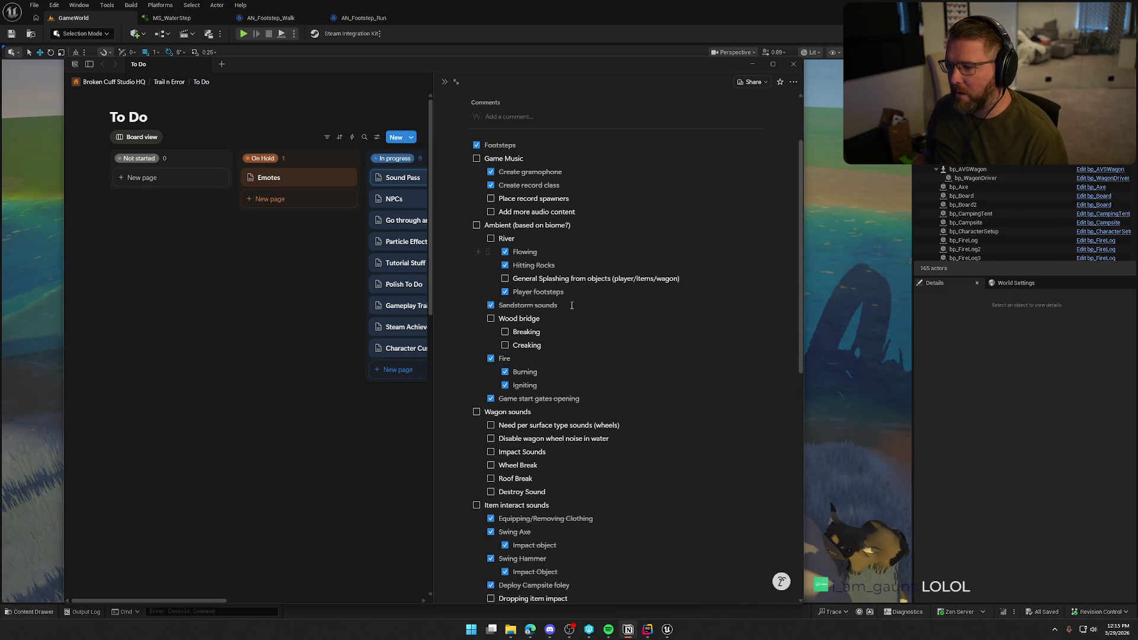
Tick 'General Splashing from objects' under River and move the Notion window off-screen.
{"action": "left_click", "coordinate": [505, 280]}
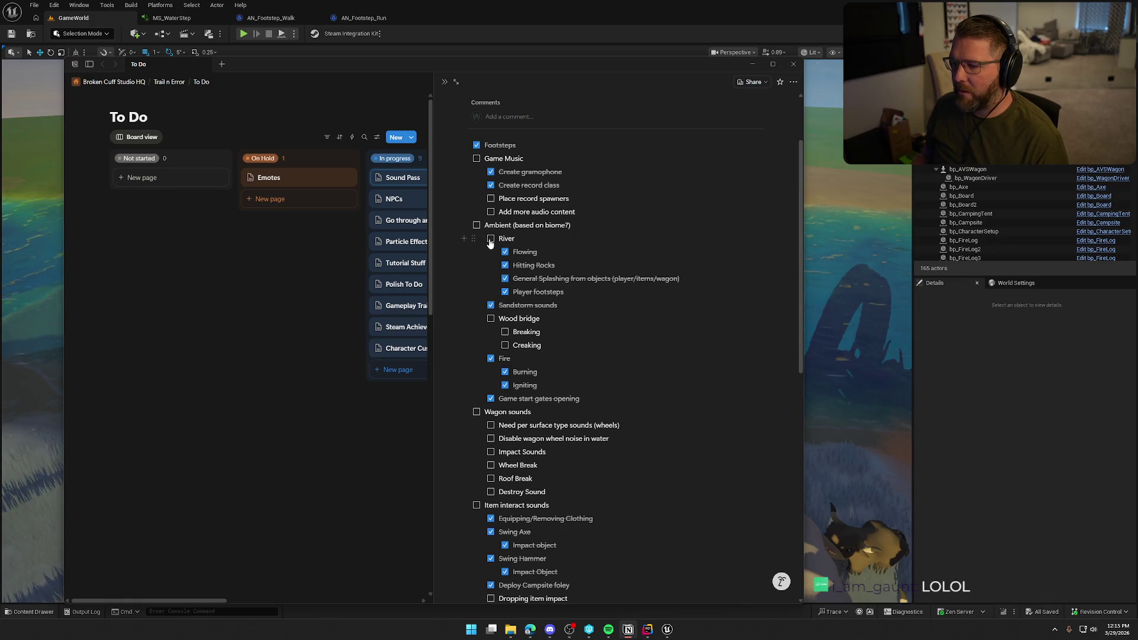
{"action": "scroll", "coordinate": [527, 363], "scroll_direction": "down", "scroll_amount": 2}
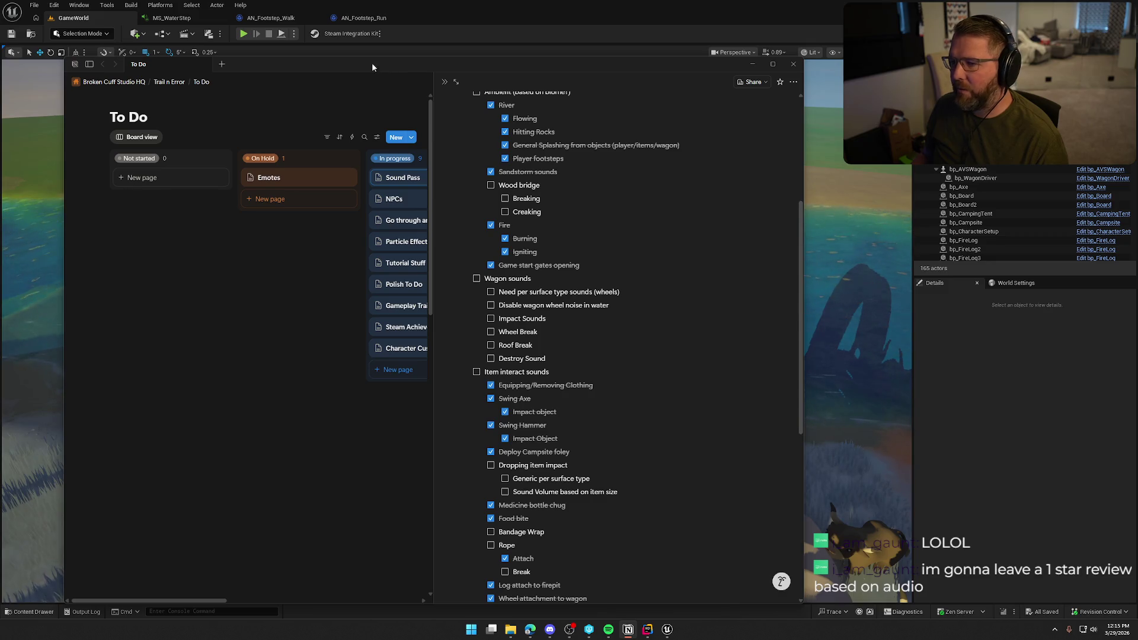
{"action": "left_click_drag", "start_coordinate": [372, 63], "coordinate": [1137, 63]}
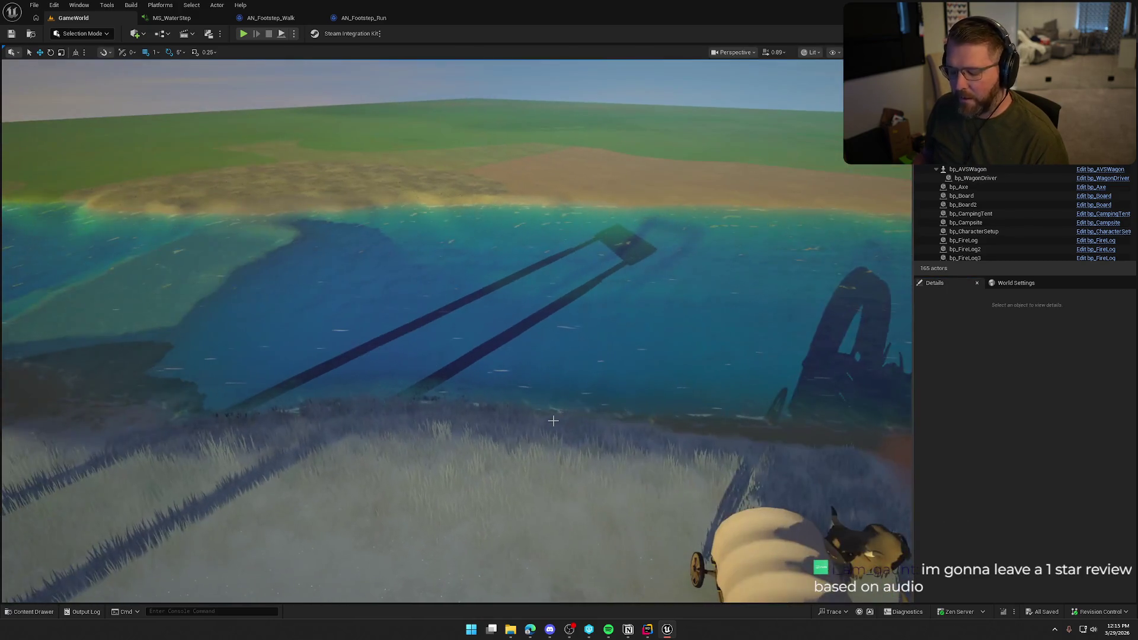
Clear the Content Drawer search, open Sounds > SoundEffects, and preview BridgeCreak_1.
{"action": "key", "text": "ctrl+space"}
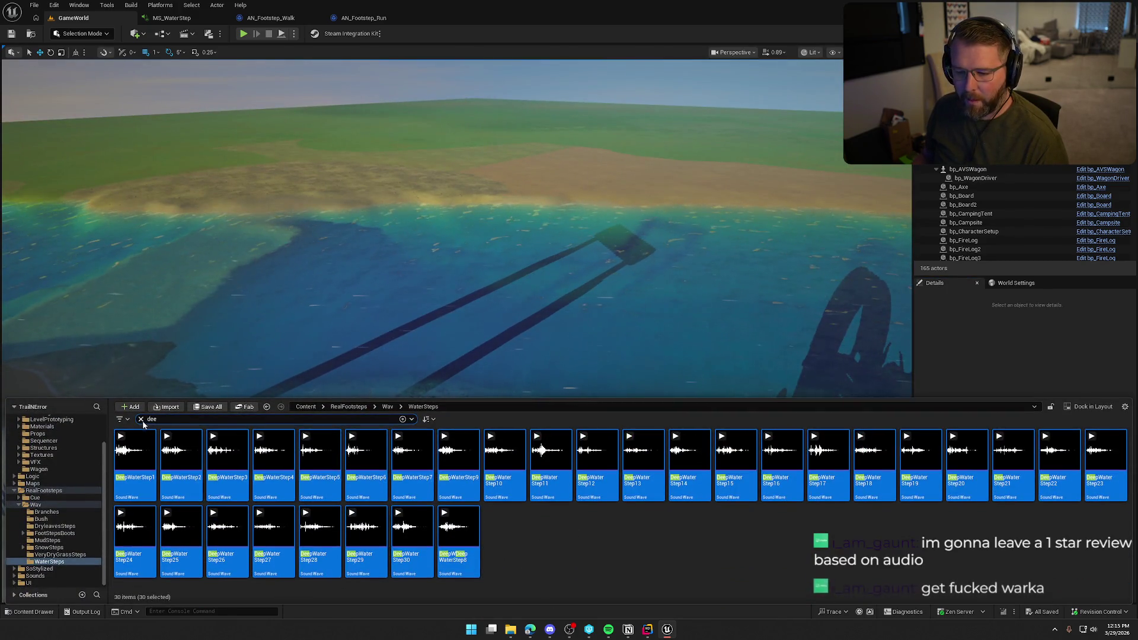
{"action": "left_click", "coordinate": [141, 419]}
{"action": "left_click", "coordinate": [15, 490]}
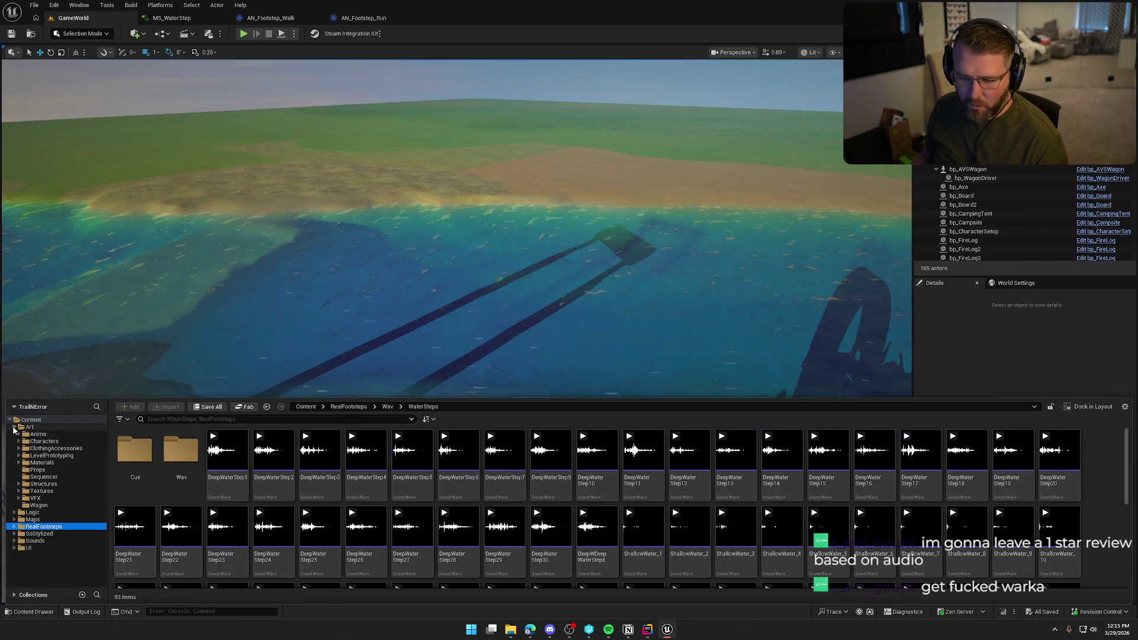
{"action": "left_click", "coordinate": [14, 427]}
{"action": "left_click", "coordinate": [35, 463]}
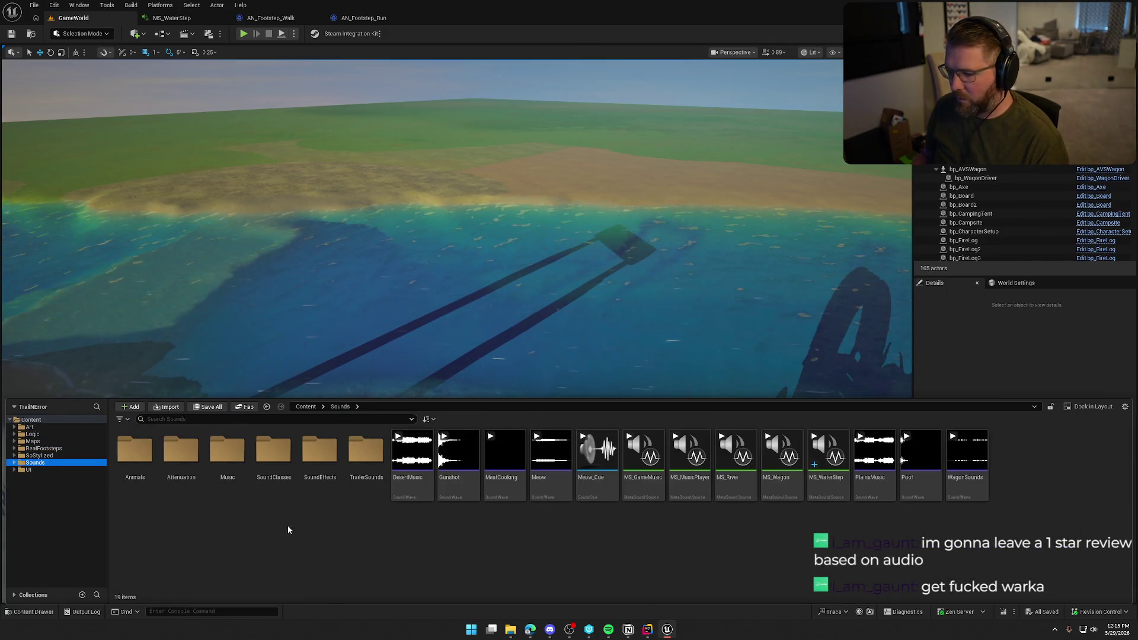
{"action": "double_click", "coordinate": [320, 451]}
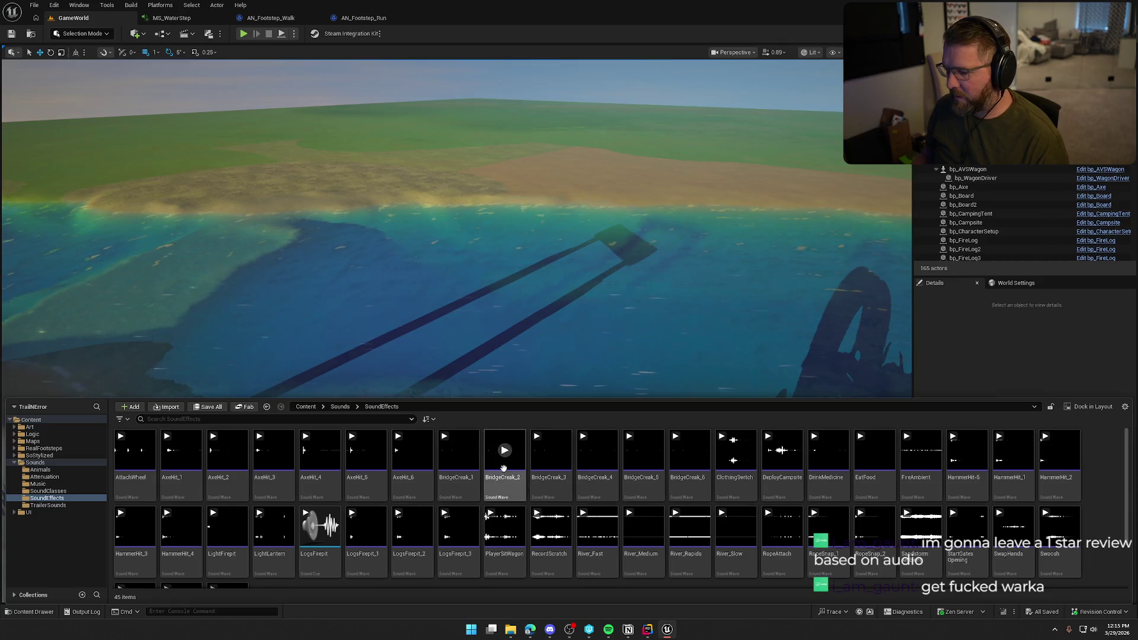
{"action": "left_click", "coordinate": [460, 452]}
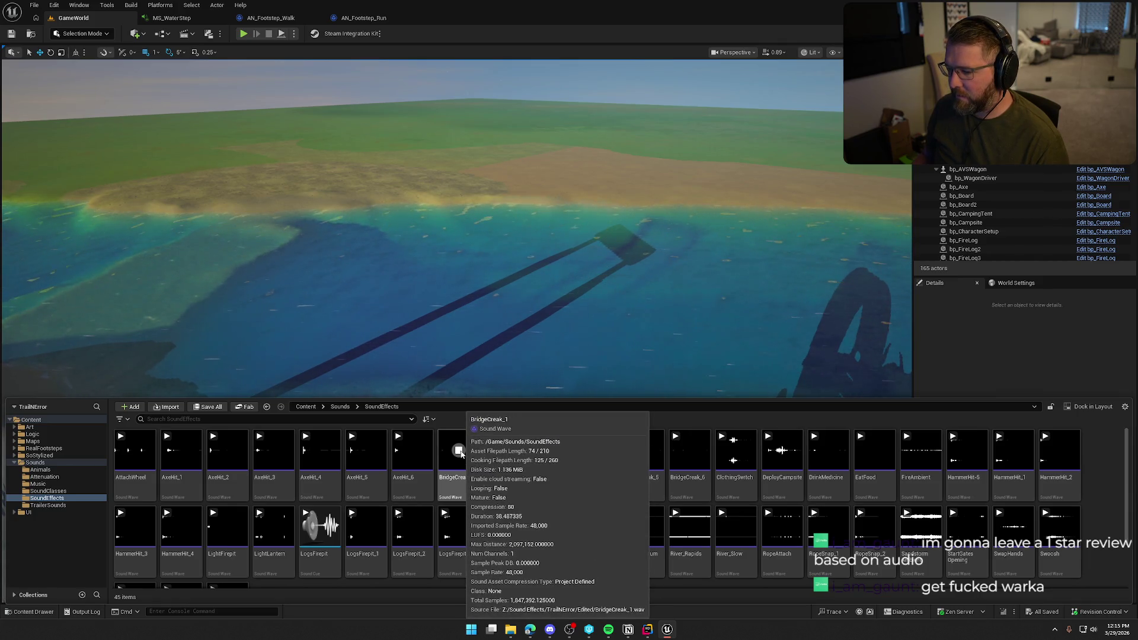
{"action": "left_click", "coordinate": [460, 452]}
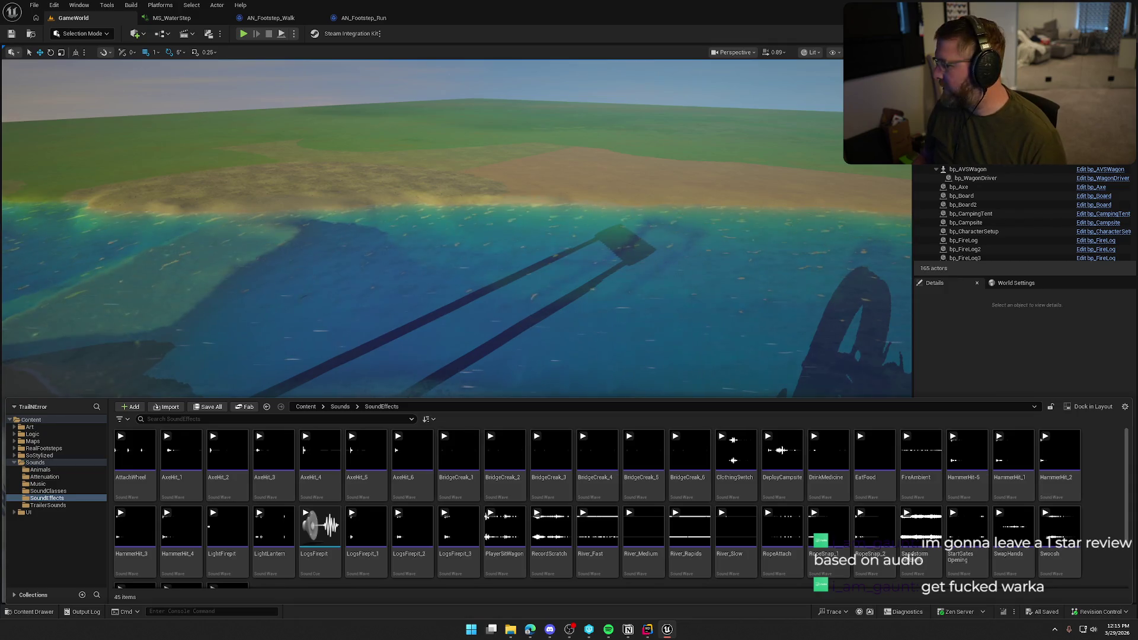
Launch Audacity from the system search.
{"action": "key", "text": "super"}
{"action": "type", "text": "audac"}
{"action": "key", "text": "Return"}
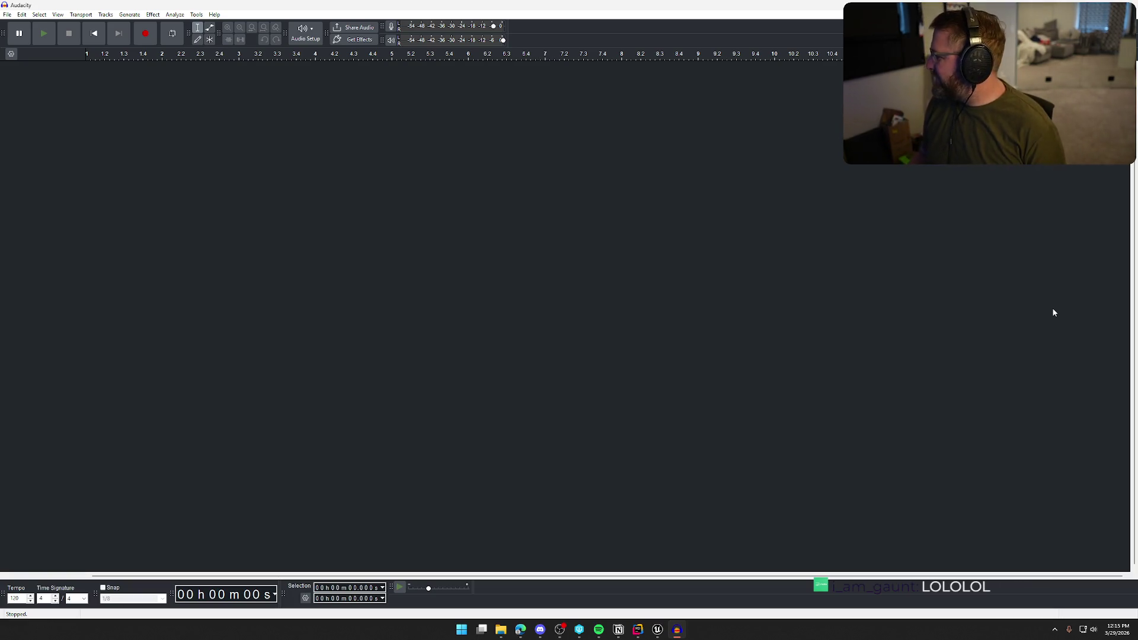
Drag the BridgeCreak .wav file from File Explorer into Audacity as a new track.
{"action": "left_click", "coordinate": [501, 630]}
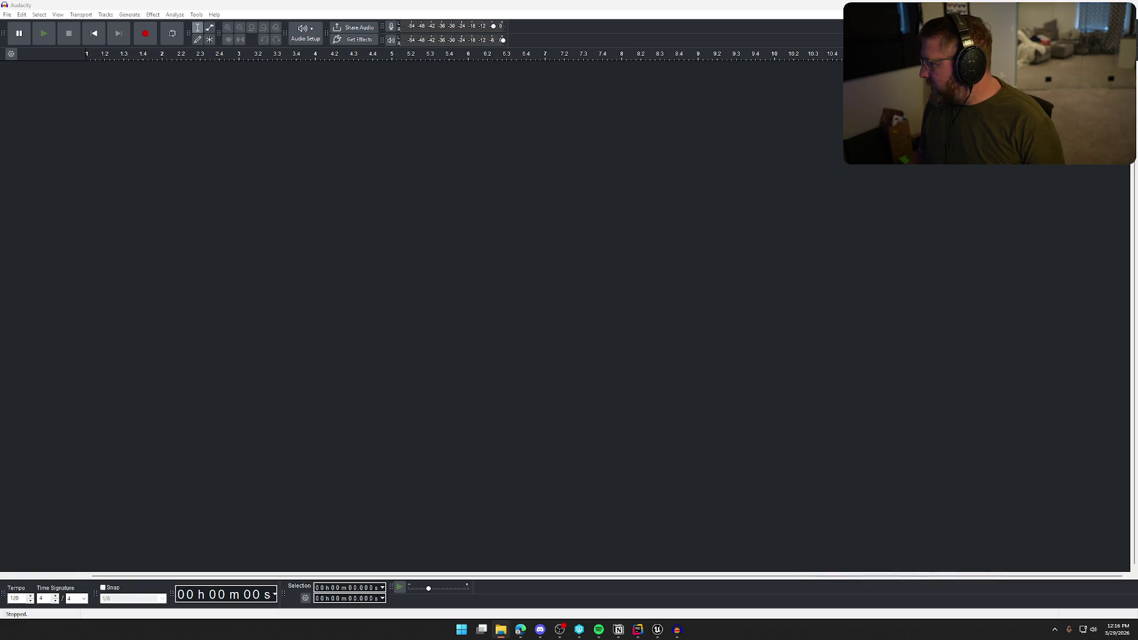
{"action": "left_click_drag", "start_coordinate": [581, 226], "coordinate": [581, 226]}
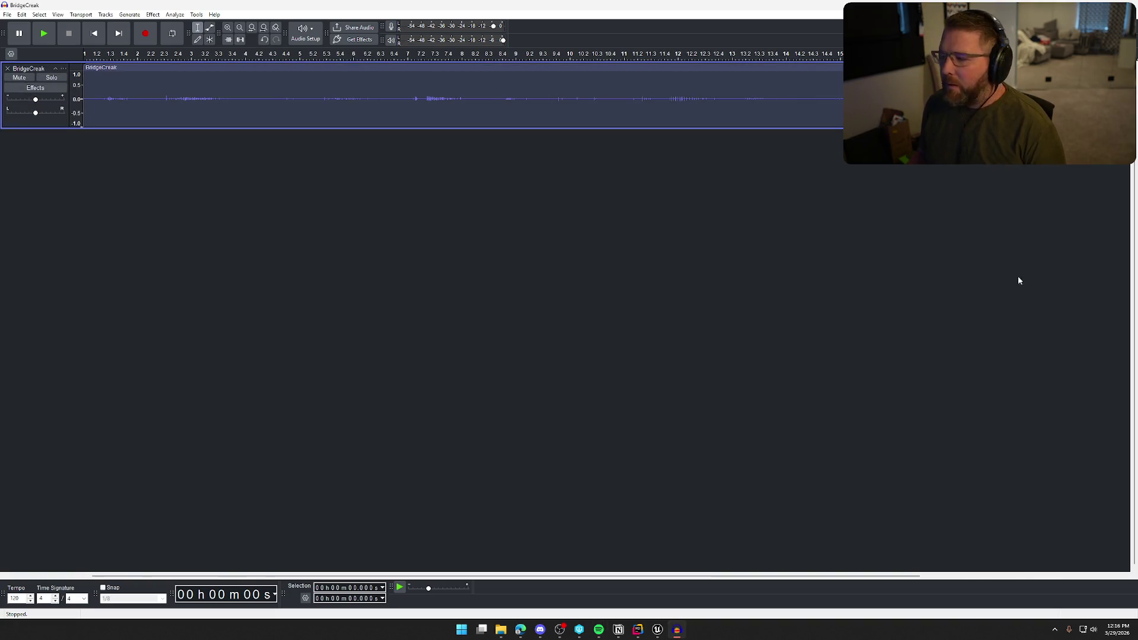
Select and play the 0.690–1.726 s section of BridgeCreak, then close Audacity.
{"action": "key", "text": "alt+Tab"}
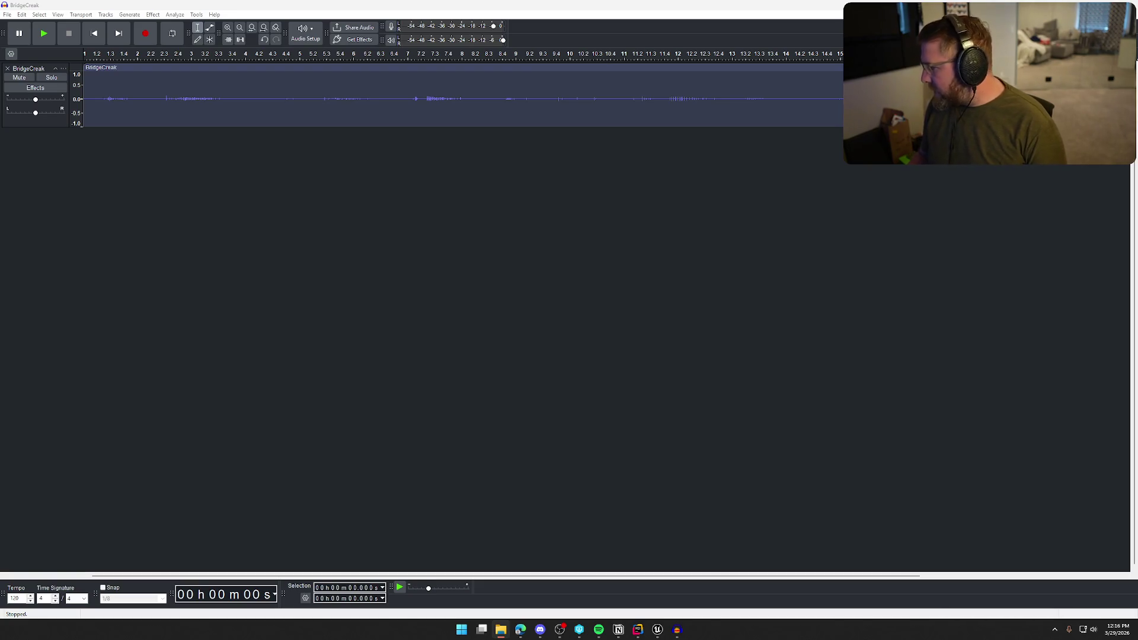
{"action": "left_click", "coordinate": [134, 173]}
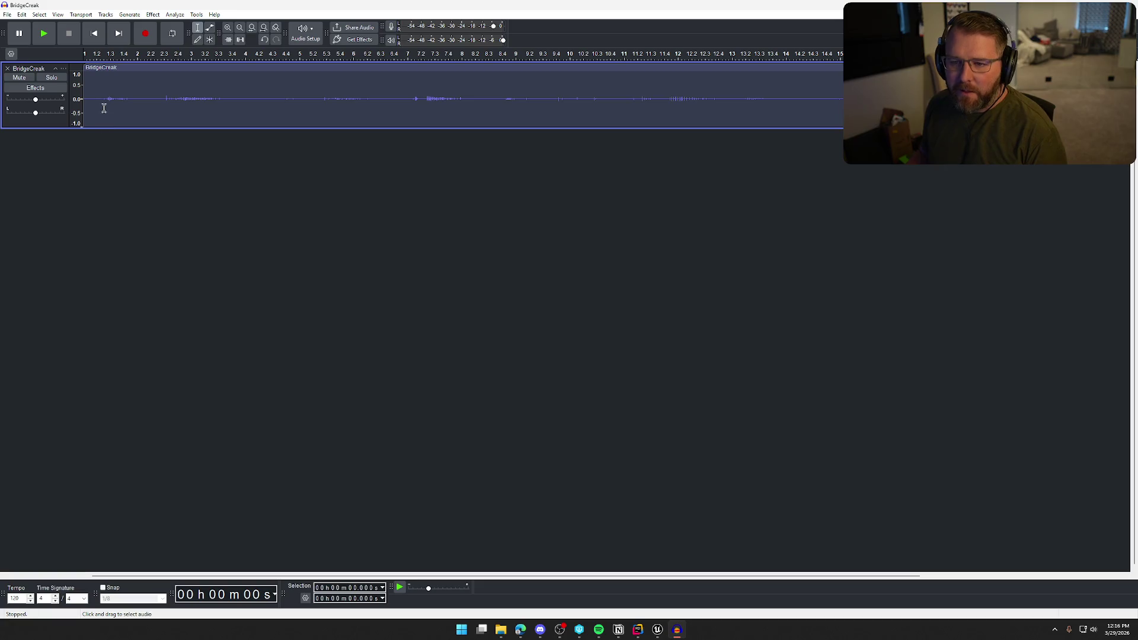
{"action": "left_click_drag", "start_coordinate": [102, 99], "coordinate": [130, 100]}
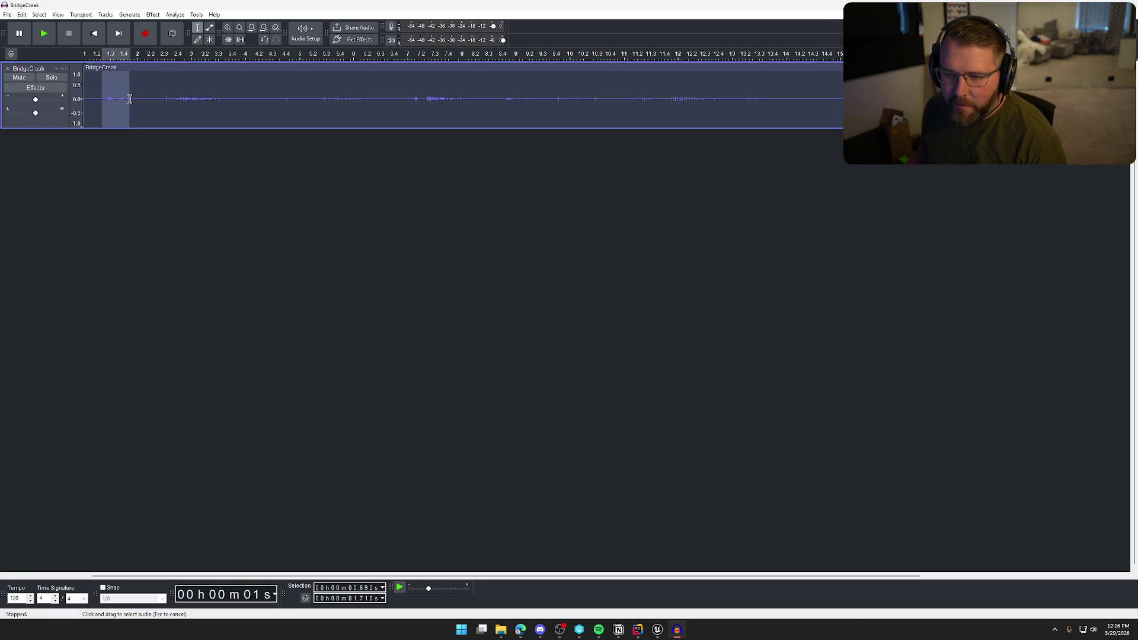
{"action": "key", "text": "space"}
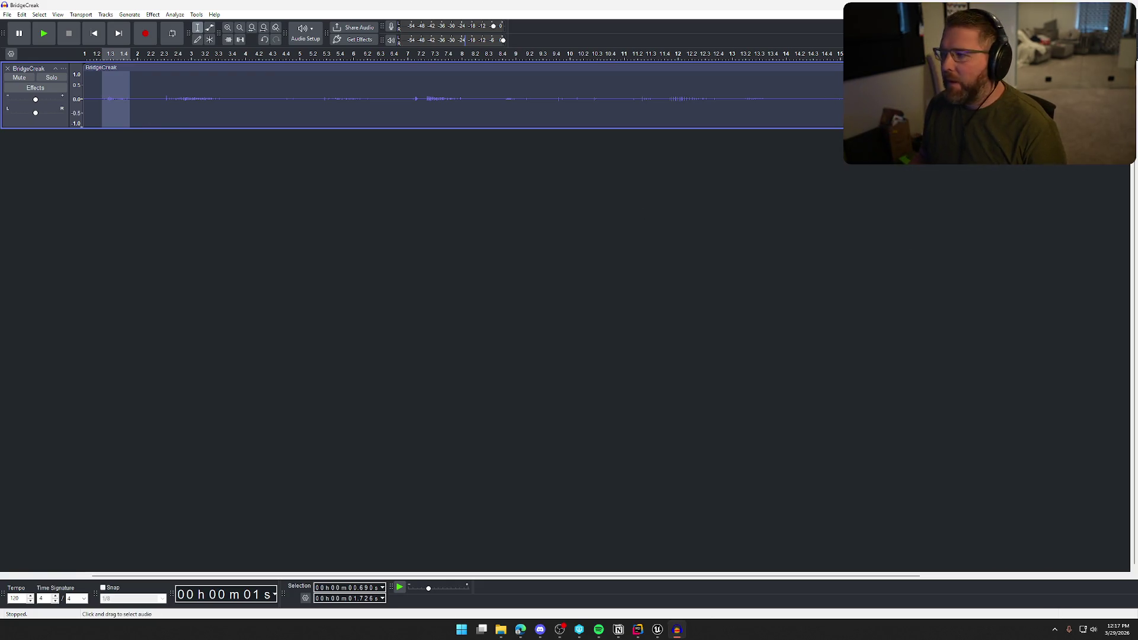
{"action": "left_click", "coordinate": [1127, 5]}
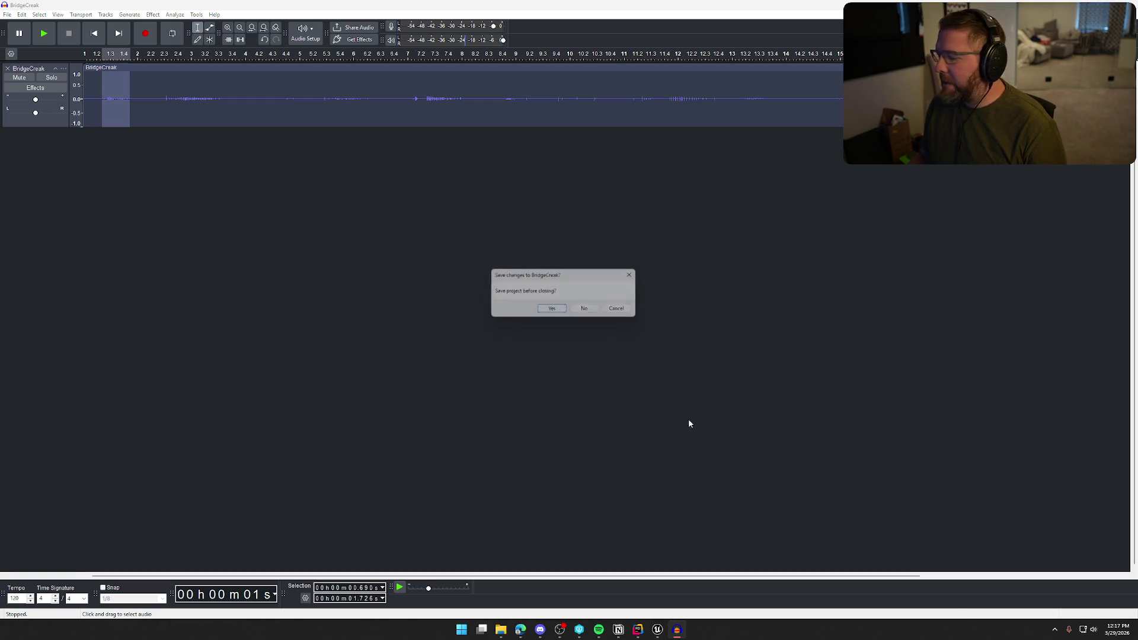
Answer Audacity's save prompt and delete the duplicate clips BridgeCreak_2 through BridgeCreak_6.
{"action": "left_click", "coordinate": [585, 311]}
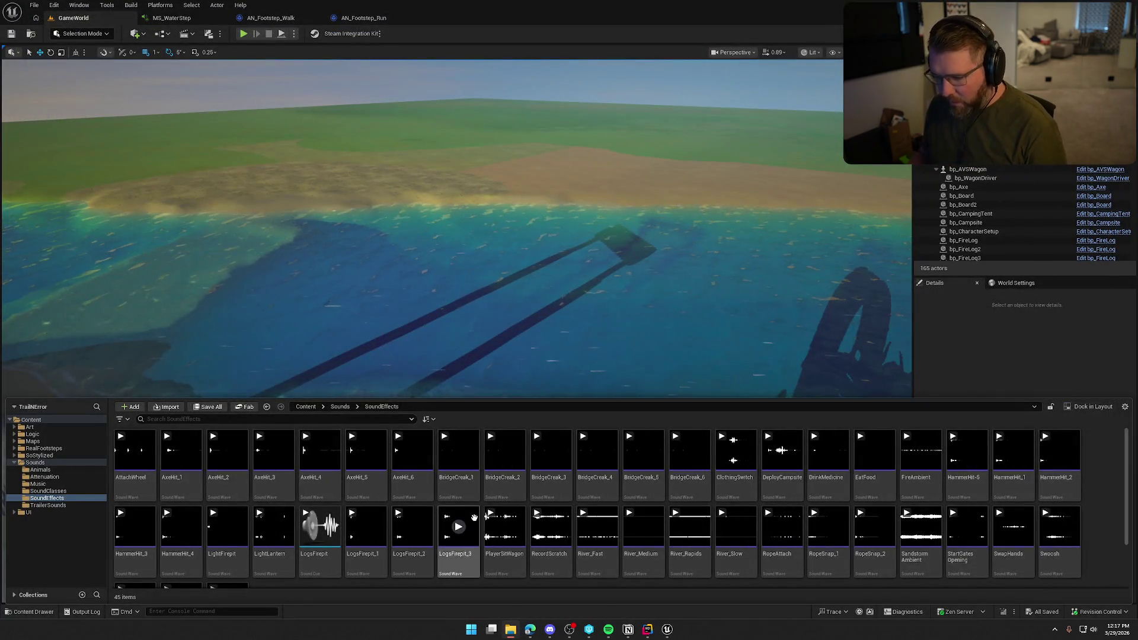
{"action": "left_click", "coordinate": [504, 468]}
{"action": "left_click", "coordinate": [689, 491], "text": "shift"}
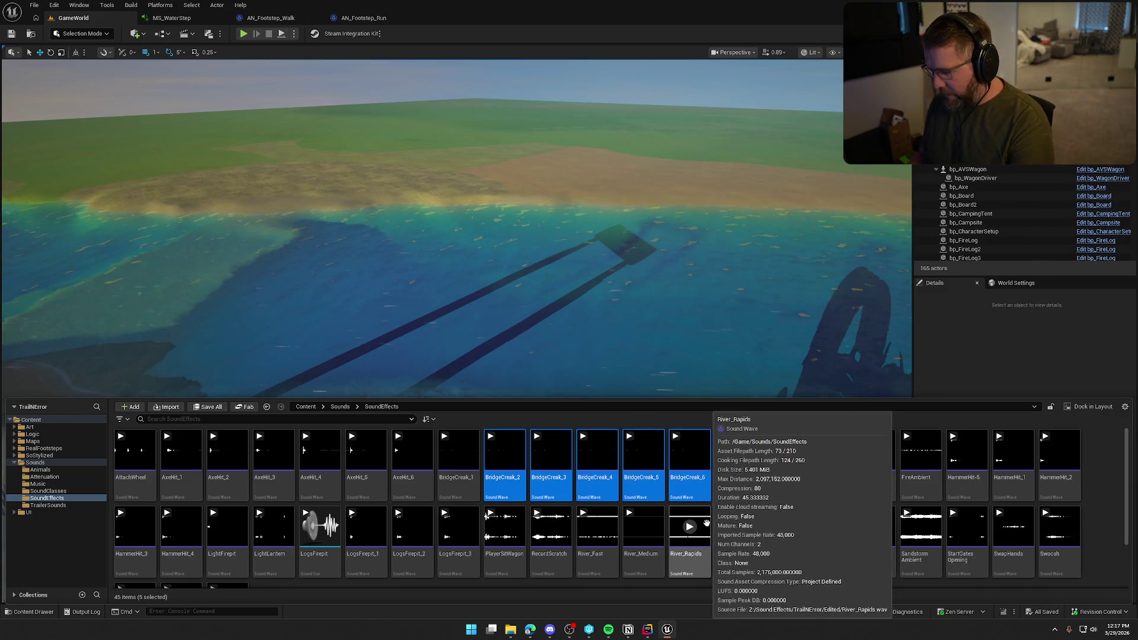
{"action": "key", "text": "Delete"}
{"action": "left_click", "coordinate": [486, 458]}
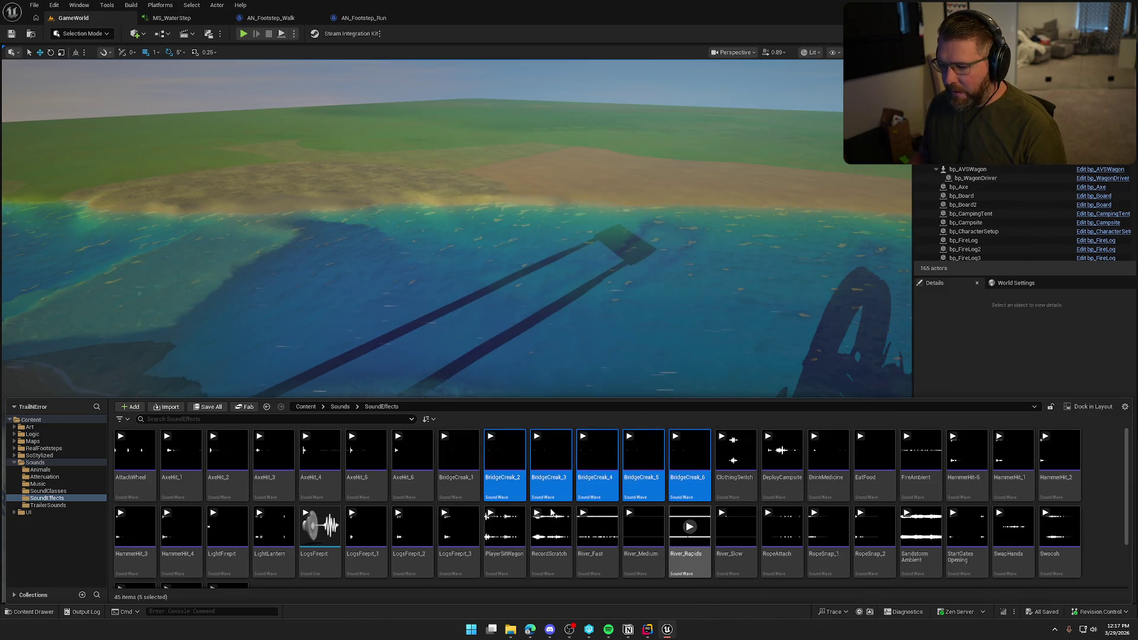
Rename BridgeCreak_1 to BridgeCreak, check it out, and open the TrailMap level.
{"action": "right_click", "coordinate": [552, 514]}
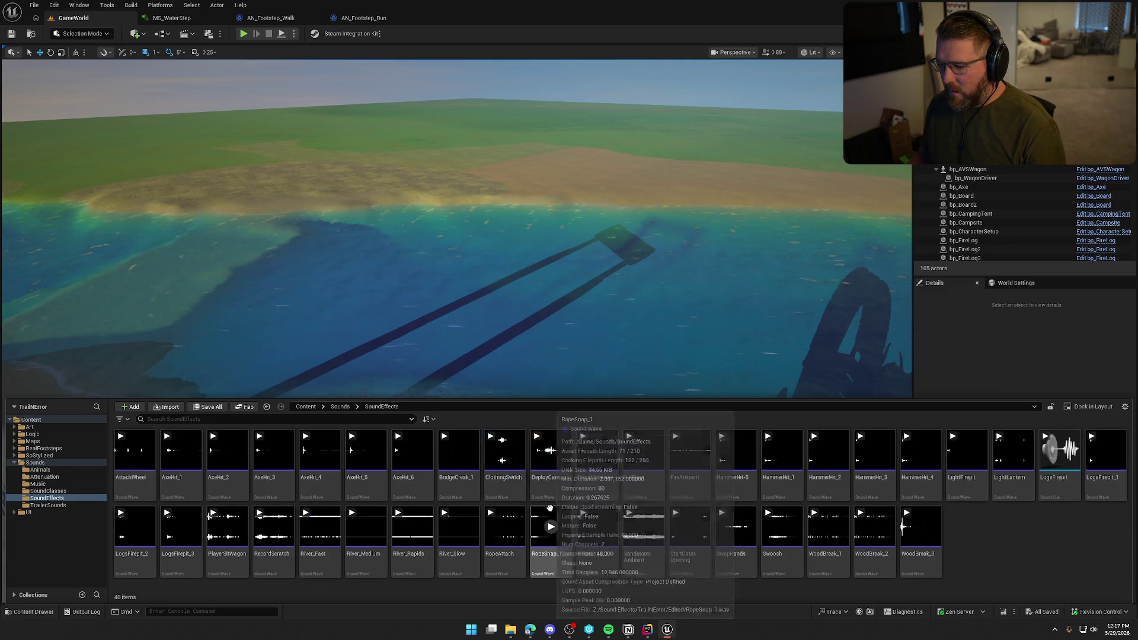
{"action": "left_click", "coordinate": [459, 468]}
{"action": "right_click", "coordinate": [468, 497]}
{"action": "key", "text": "F2"}
{"action": "key", "text": "BackSpace"}
{"action": "key", "text": "Return"}
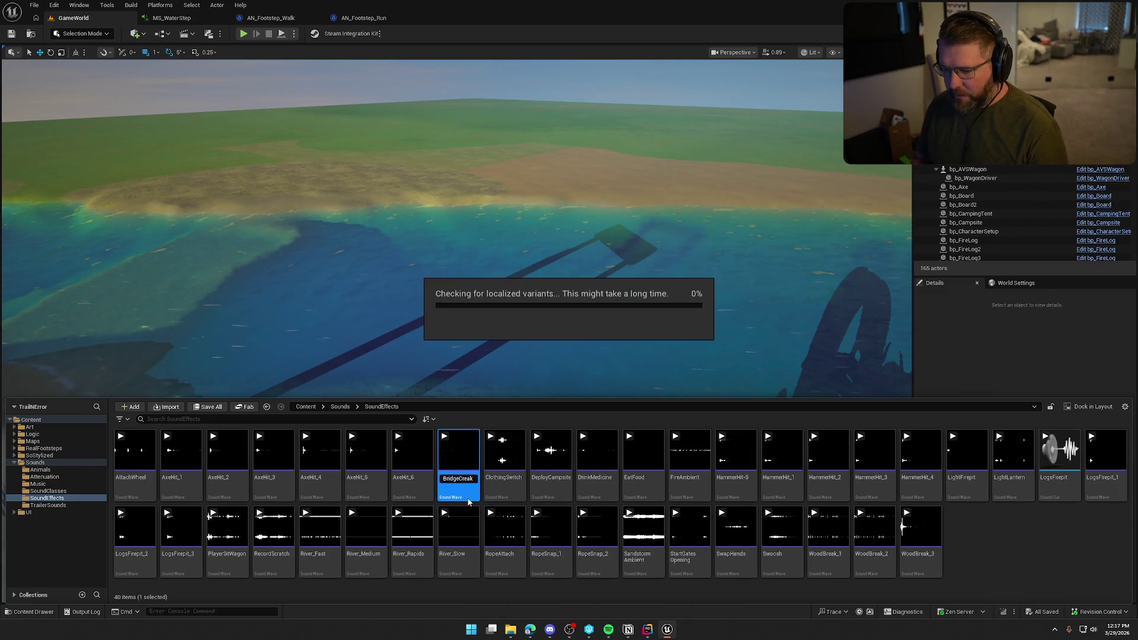
{"action": "left_click", "coordinate": [611, 414]}
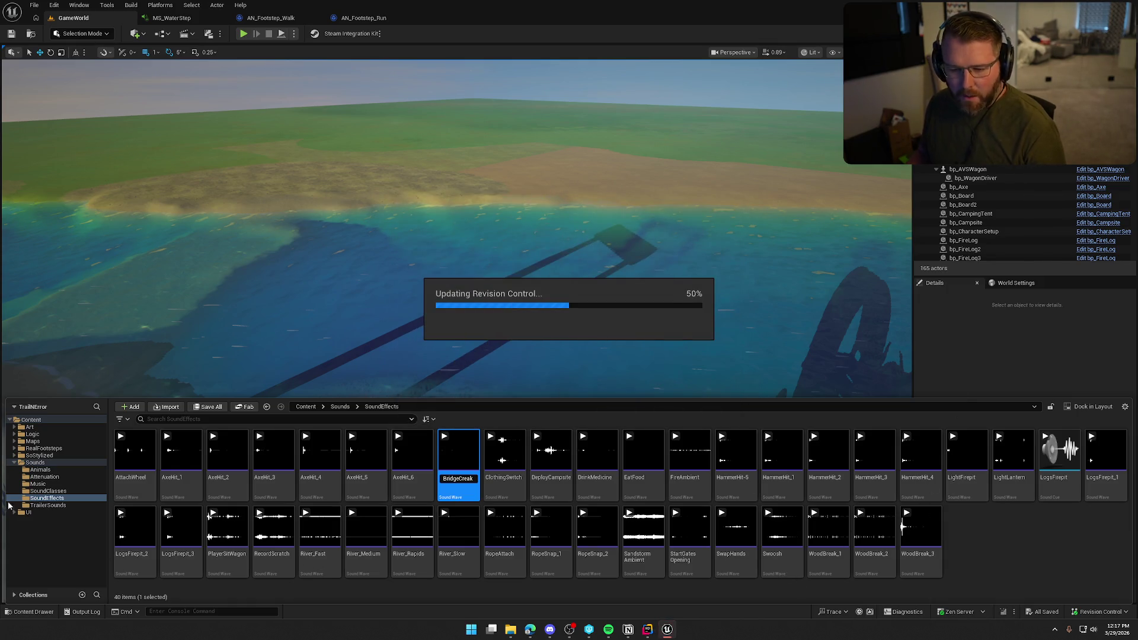
{"action": "left_click", "coordinate": [32, 441]}
{"action": "double_click", "coordinate": [323, 454]}
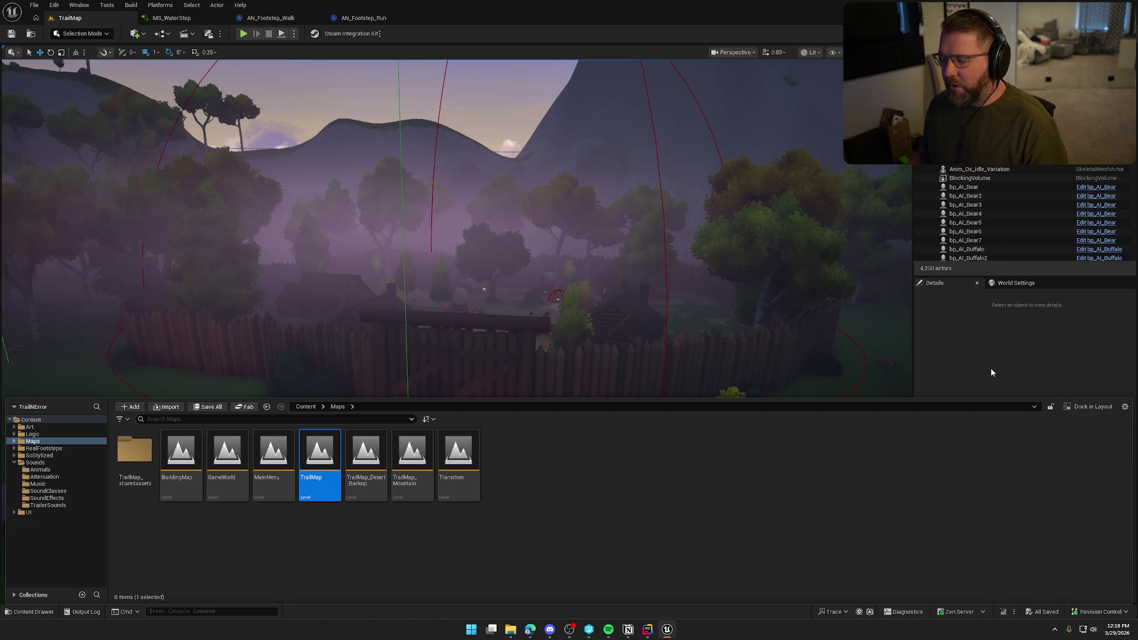
Close the Content Drawer and look around TrailMap via the wagon town and lakeside mountain bookmarks.
{"action": "left_click", "coordinate": [990, 367]}
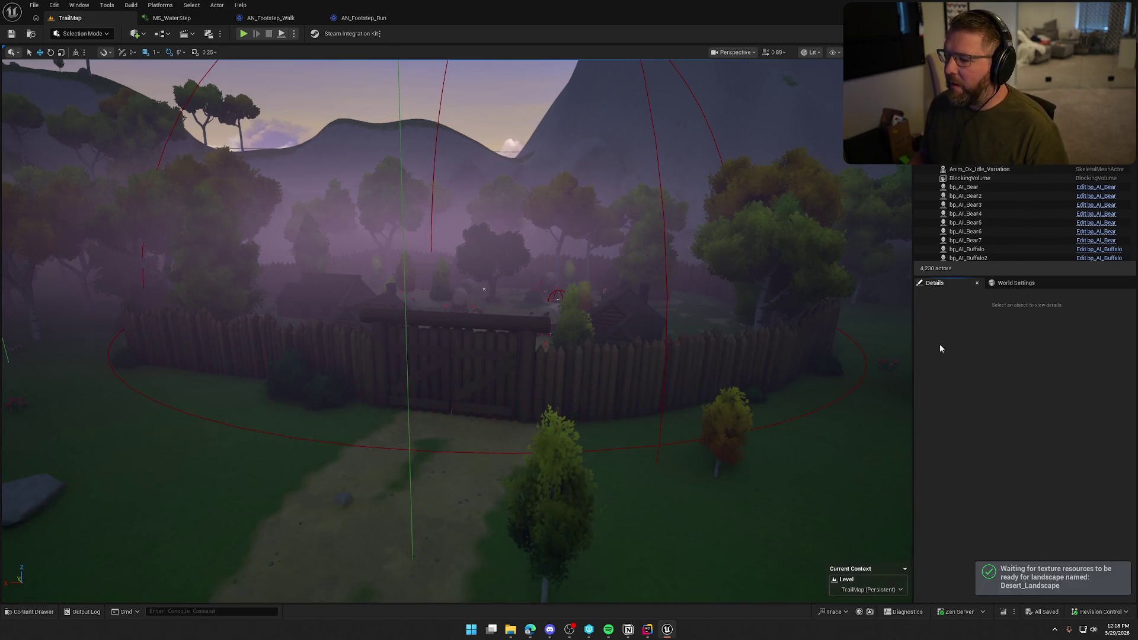
{"action": "mouse_move", "coordinate": [699, 316]}
{"action": "left_mouse_down"}
{"action": "mouse_move", "coordinate": [741, 320]}
{"action": "mouse_move", "coordinate": [699, 316]}
{"action": "left_mouse_up"}
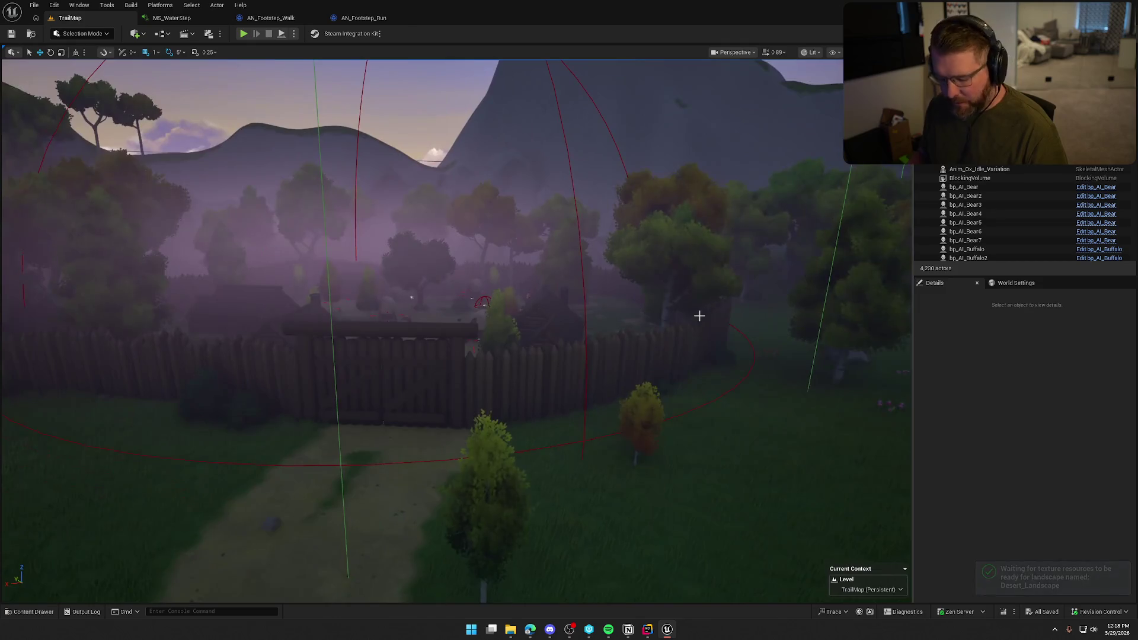
{"action": "key", "text": "1"}
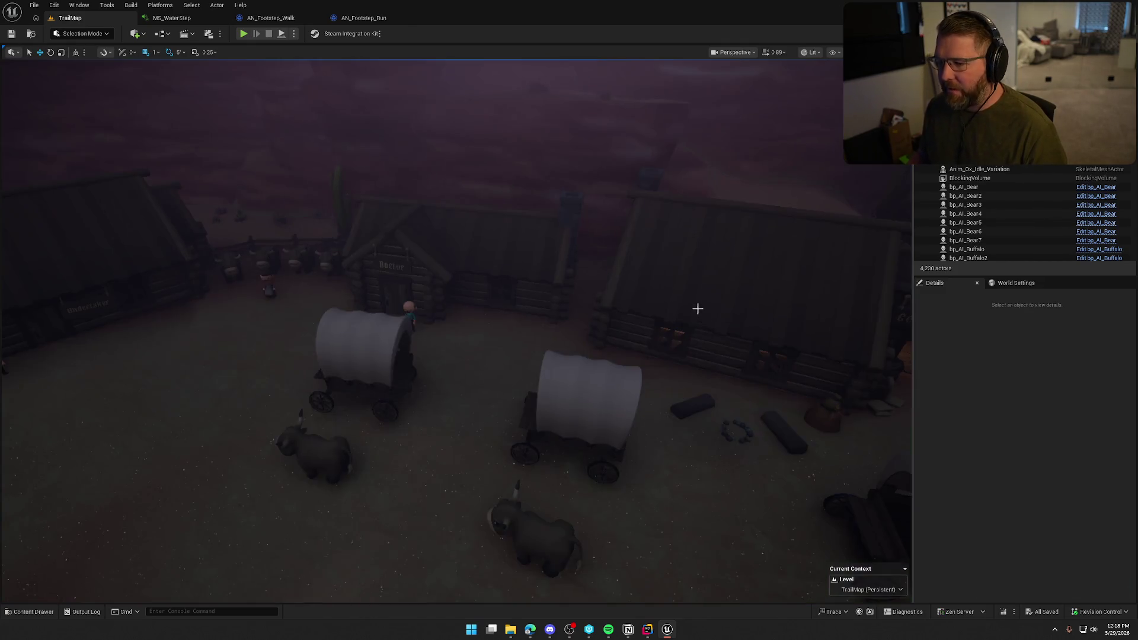
{"action": "key", "text": "2"}
{"action": "mouse_move", "coordinate": [698, 309]}
{"action": "left_mouse_down"}
{"action": "mouse_move", "coordinate": [593, 309]}
{"action": "mouse_move", "coordinate": [641, 309]}
{"action": "mouse_move", "coordinate": [640, 238]}
{"action": "mouse_move", "coordinate": [640, 255]}
{"action": "mouse_move", "coordinate": [688, 267]}
{"action": "mouse_move", "coordinate": [688, 292]}
{"action": "mouse_move", "coordinate": [747, 338]}
{"action": "left_mouse_up"}
{"action": "scroll", "coordinate": [592, 309], "scroll_direction": "up", "scroll_amount": 4}
{"action": "scroll", "coordinate": [640, 238], "scroll_direction": "down", "scroll_amount": 1}
Exit game view to show editor icons, frame the rope bridge, and reopen the Content Drawer.
{"action": "key", "text": "g"}
{"action": "scroll", "coordinate": [723, 321], "scroll_direction": "down", "scroll_amount": 5}
{"action": "scroll", "coordinate": [729, 315], "scroll_direction": "down", "scroll_amount": 3}
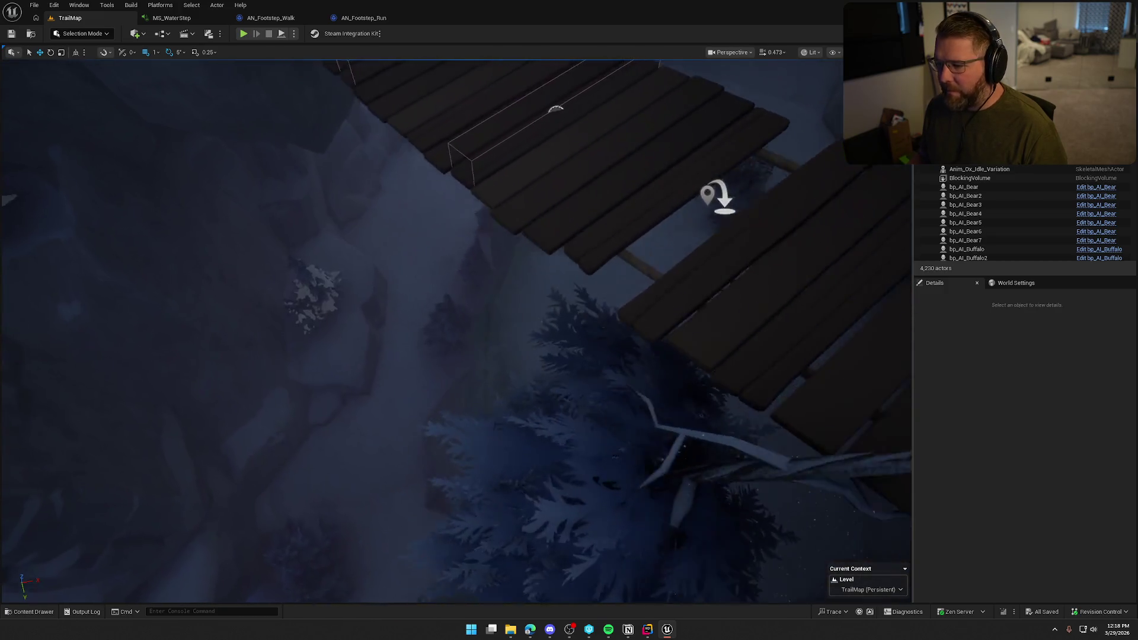
{"action": "scroll", "coordinate": [610, 348], "scroll_direction": "up", "scroll_amount": 1}
{"action": "left_click_drag", "start_coordinate": [610, 348], "coordinate": [610, 348]}
{"action": "key", "text": "ctrl+space"}
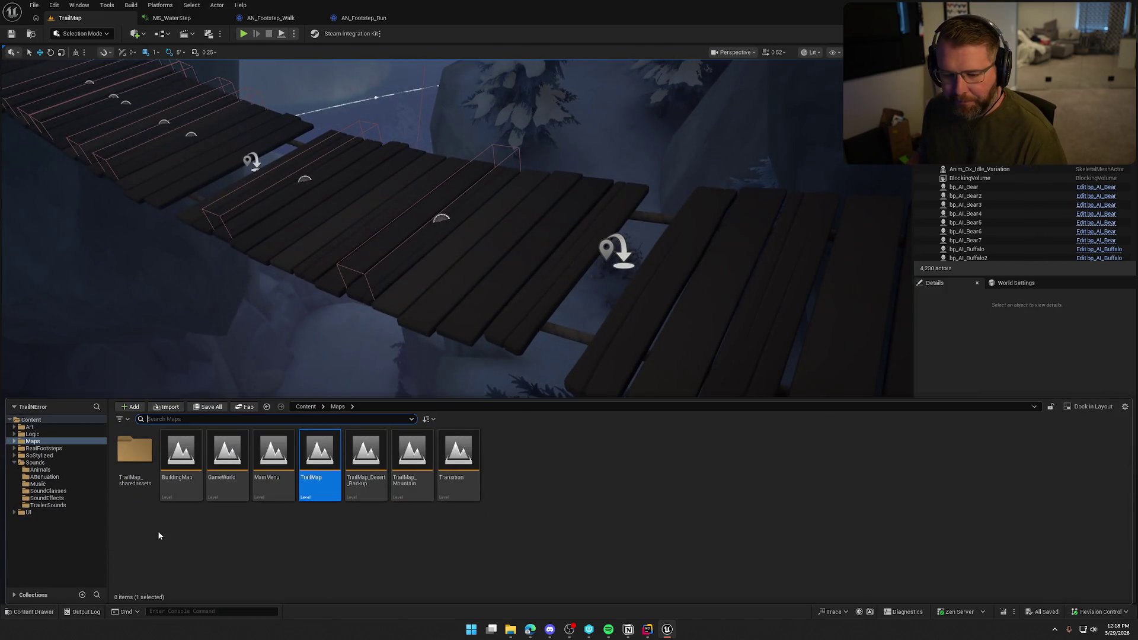
Drop the BridgeCreak sound from SoundEffects onto the rope bridge planks, confirming the checkout warning.
{"action": "left_click", "coordinate": [47, 498]}
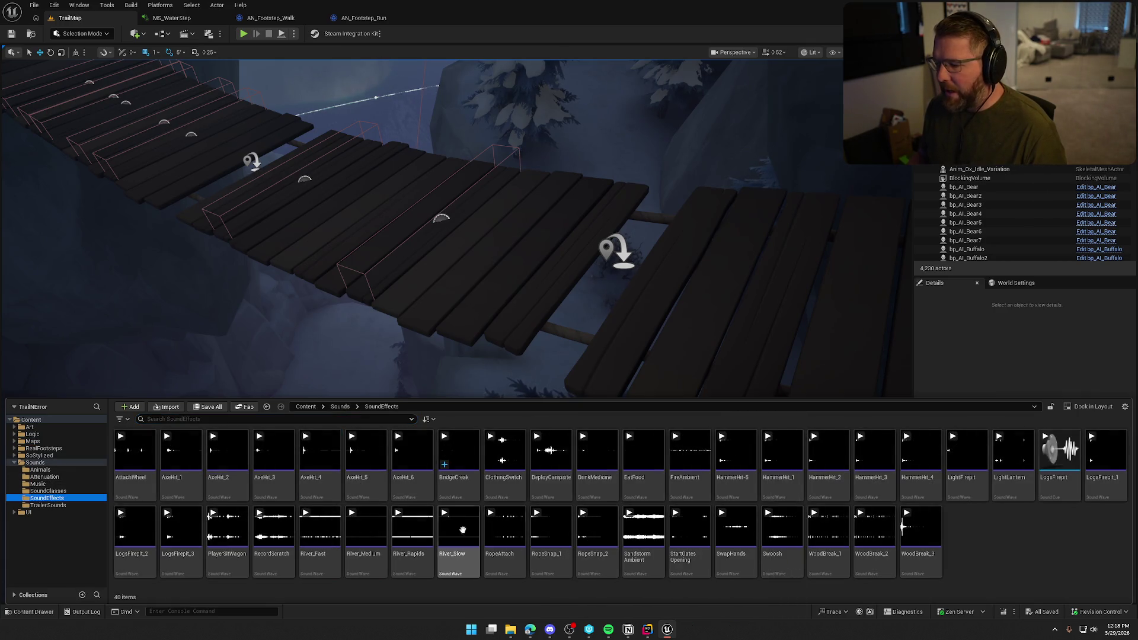
{"action": "mouse_move", "coordinate": [462, 529]}
{"action": "left_mouse_down"}
{"action": "mouse_move", "coordinate": [453, 495]}
{"action": "mouse_move", "coordinate": [681, 396]}
{"action": "left_mouse_up"}
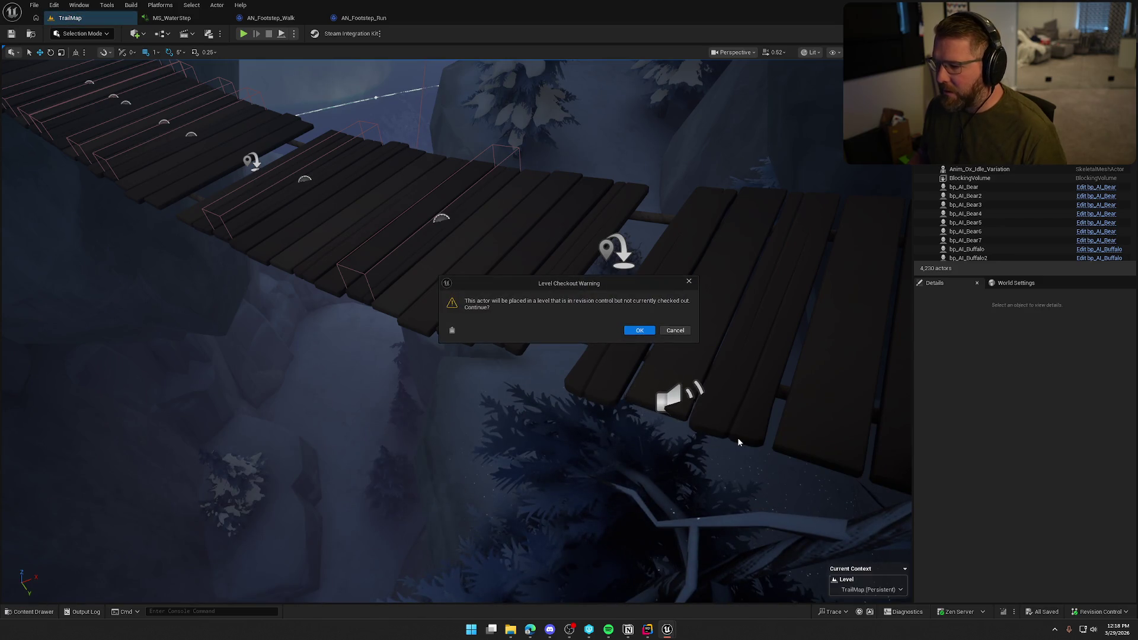
{"action": "key", "text": "Return"}
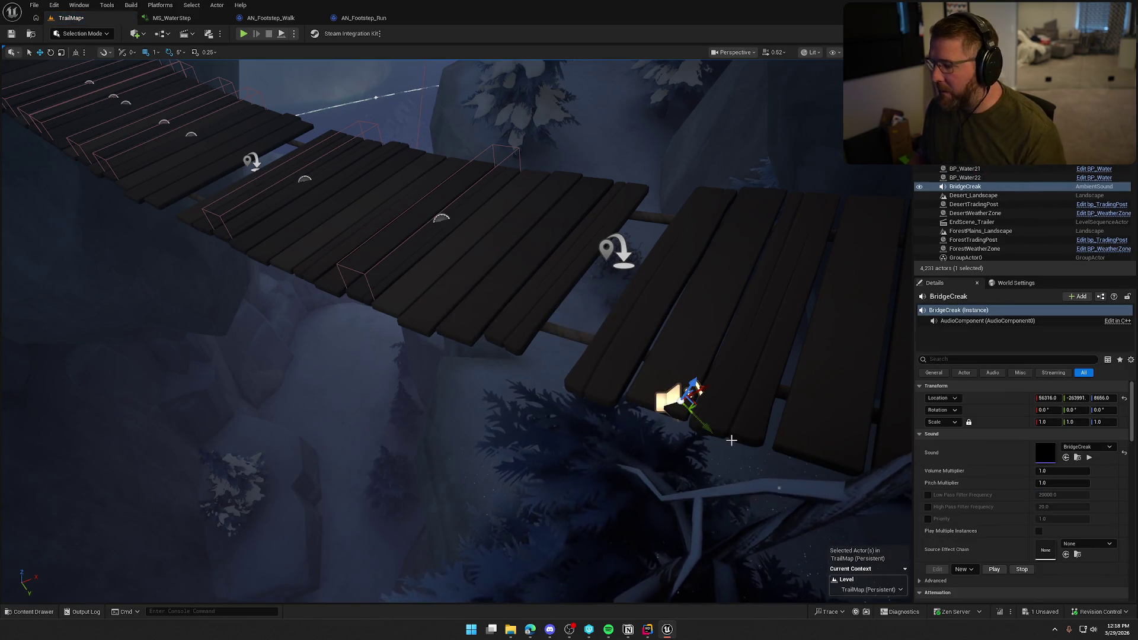
{"action": "mouse_move", "coordinate": [732, 439]}
{"action": "left_mouse_down"}
{"action": "mouse_move", "coordinate": [667, 446]}
{"action": "mouse_move", "coordinate": [361, 398]}
{"action": "mouse_move", "coordinate": [344, 335]}
{"action": "mouse_move", "coordinate": [279, 266]}
{"action": "mouse_move", "coordinate": [464, 328]}
{"action": "mouse_move", "coordinate": [427, 196]}
{"action": "mouse_move", "coordinate": [468, 263]}
{"action": "mouse_move", "coordinate": [528, 251]}
{"action": "left_mouse_up"}
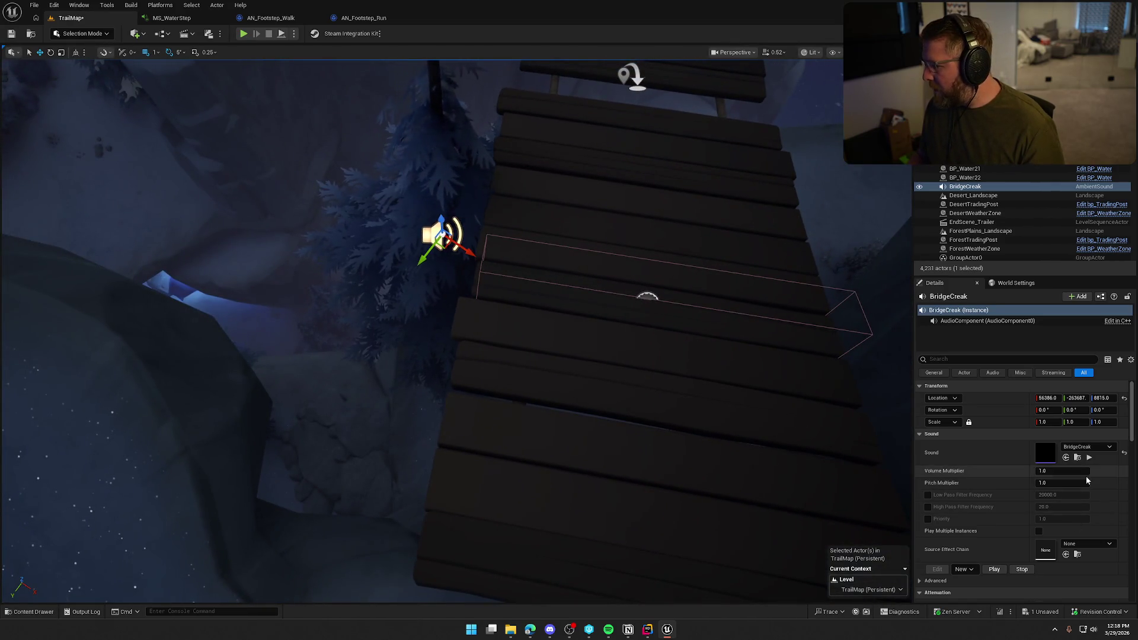
Set the BridgeCreak actor's Attenuation Settings asset to Item_Atten in the Details panel.
{"action": "scroll", "coordinate": [1075, 535], "scroll_direction": "down", "scroll_amount": 3}
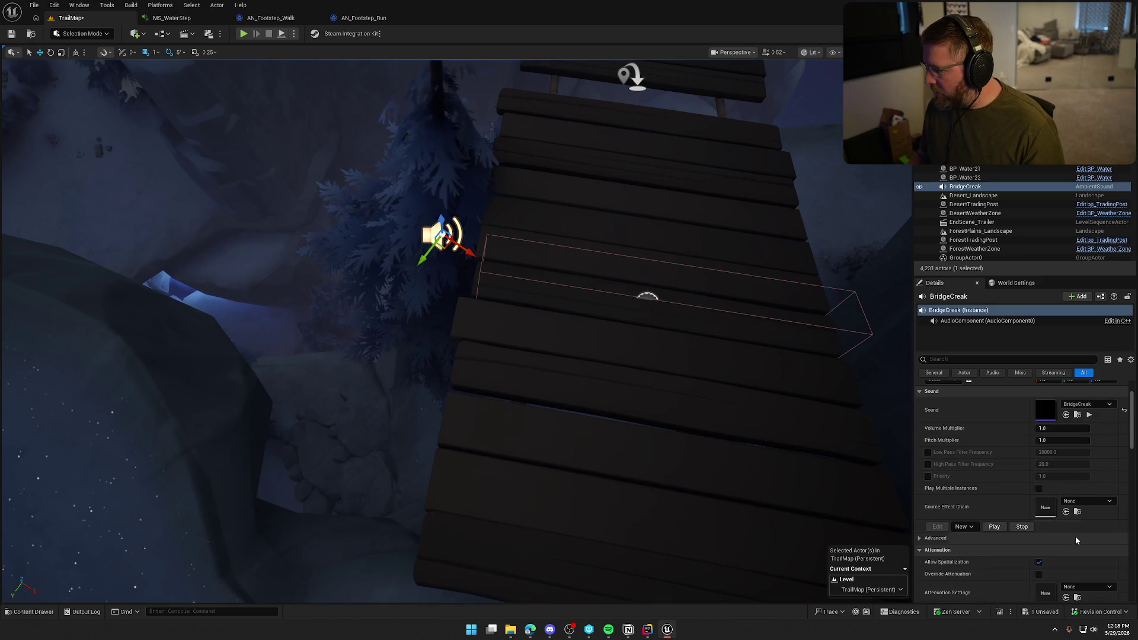
{"action": "scroll", "coordinate": [1073, 536], "scroll_direction": "down", "scroll_amount": 5}
{"action": "left_click", "coordinate": [1086, 529]}
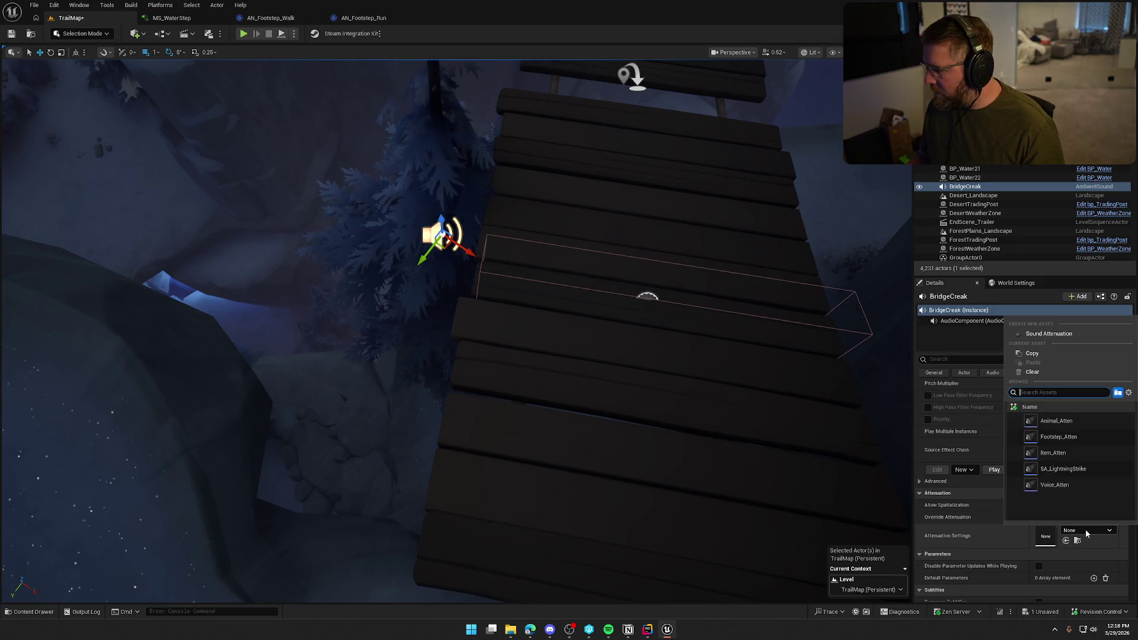
{"action": "left_click", "coordinate": [1061, 453]}
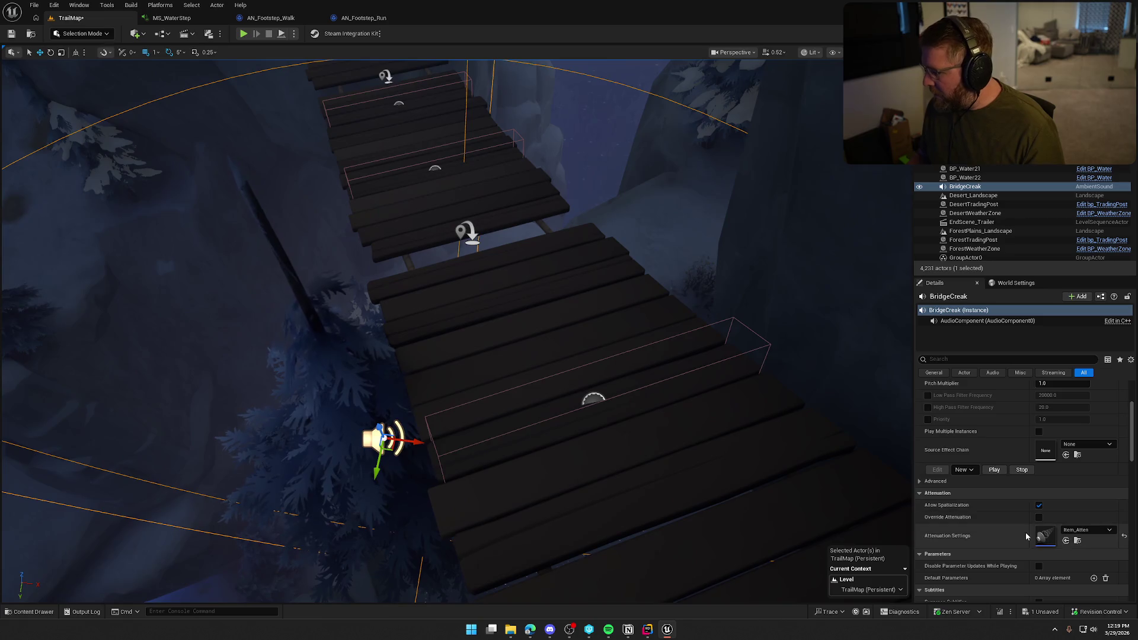
{"action": "scroll", "coordinate": [1016, 530], "scroll_direction": "down", "scroll_amount": 5}
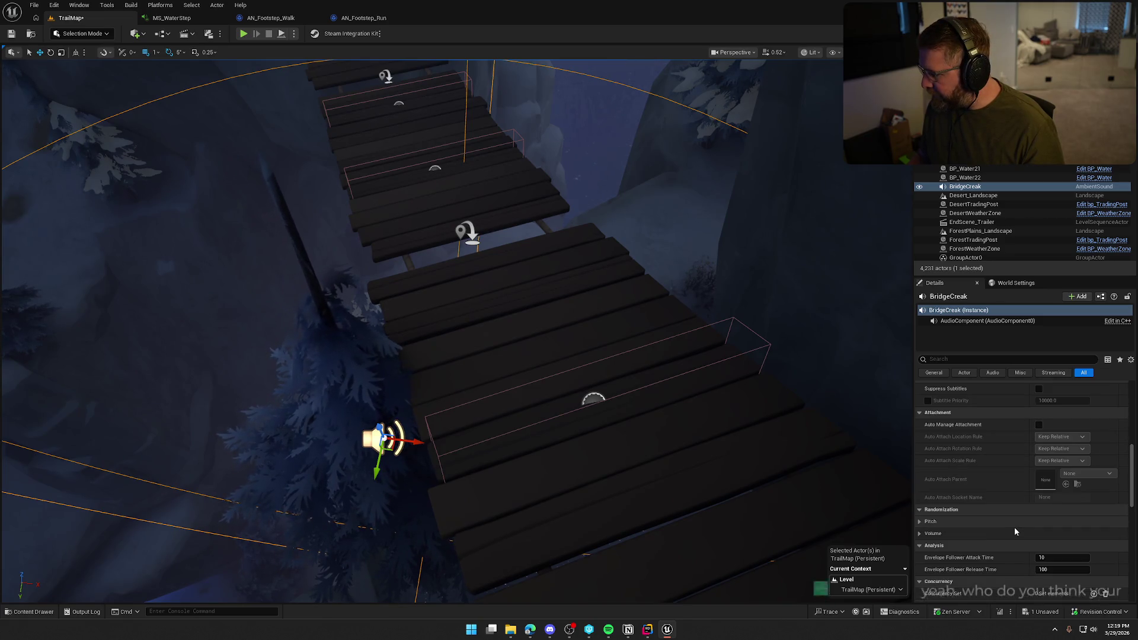
{"action": "scroll", "coordinate": [1015, 528], "scroll_direction": "down", "scroll_amount": 3}
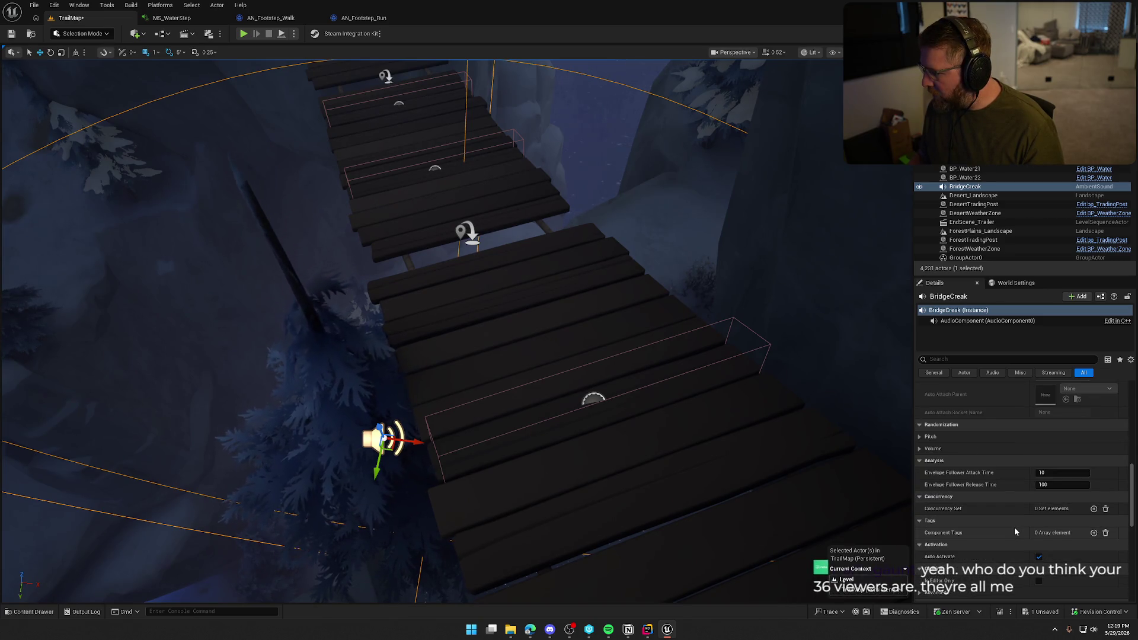
{"action": "scroll", "coordinate": [1015, 532], "scroll_direction": "down", "scroll_amount": 3}
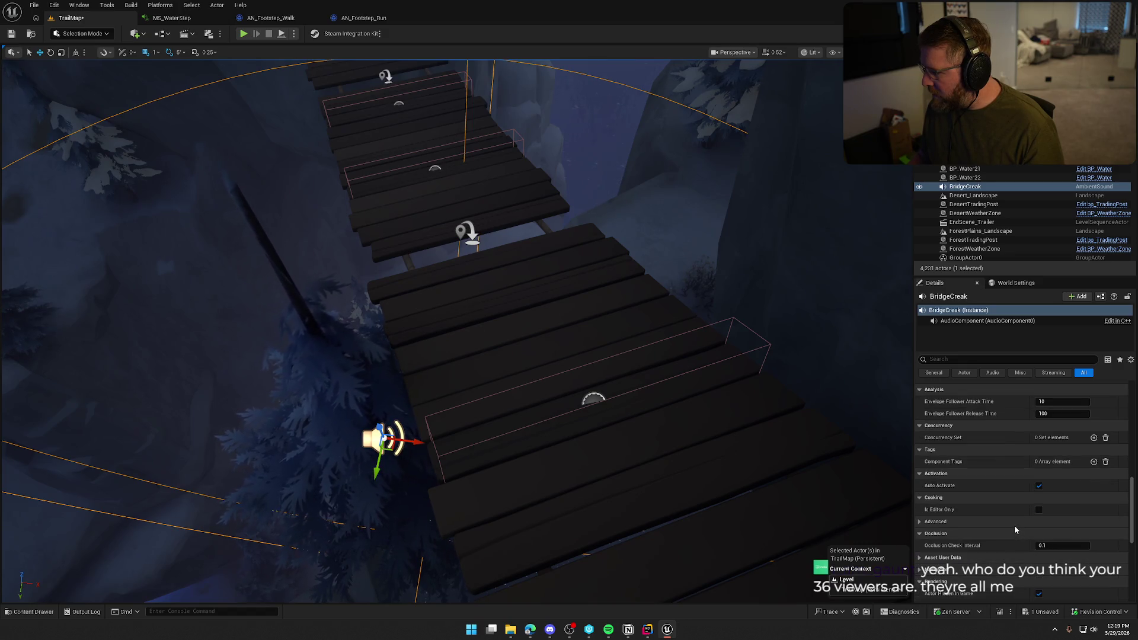
{"action": "scroll", "coordinate": [1005, 546], "scroll_direction": "up", "scroll_amount": 1}
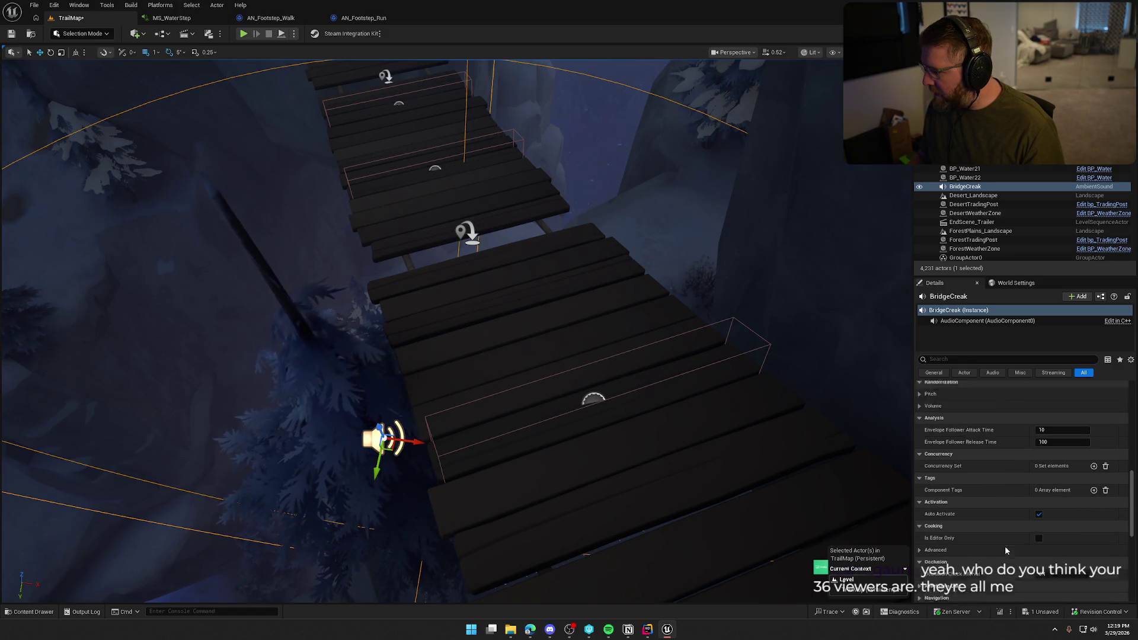
{"action": "scroll", "coordinate": [1005, 546], "scroll_direction": "up", "scroll_amount": 2}
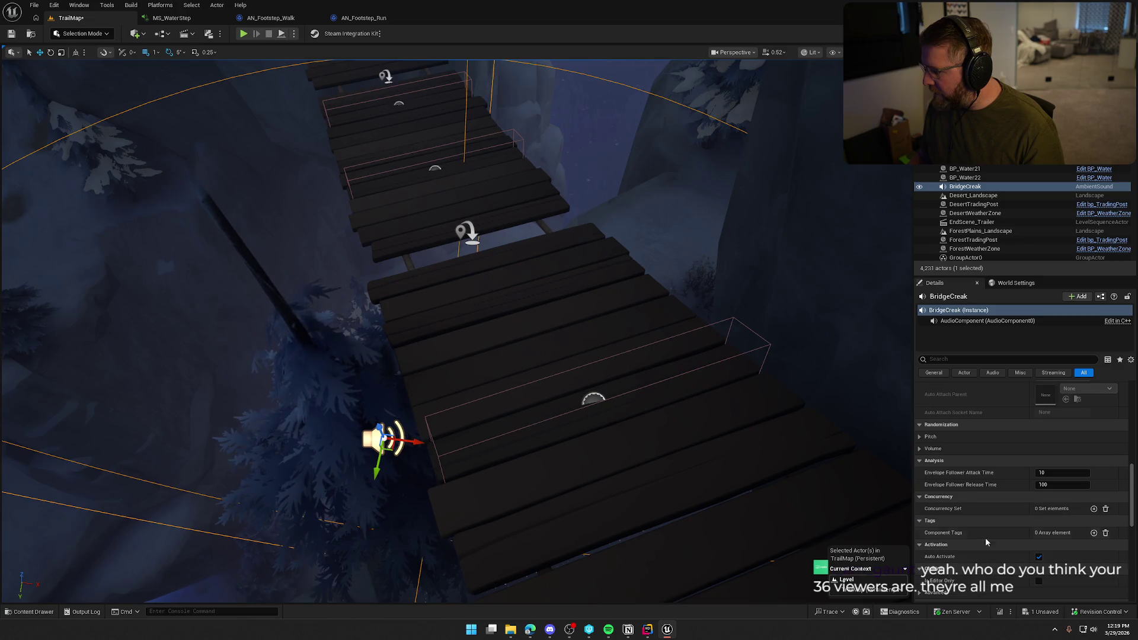
Set BridgeCreak's randomized pitch range to a minimum of 0.95 and a maximum of 1.05.
{"action": "left_click", "coordinate": [919, 437]}
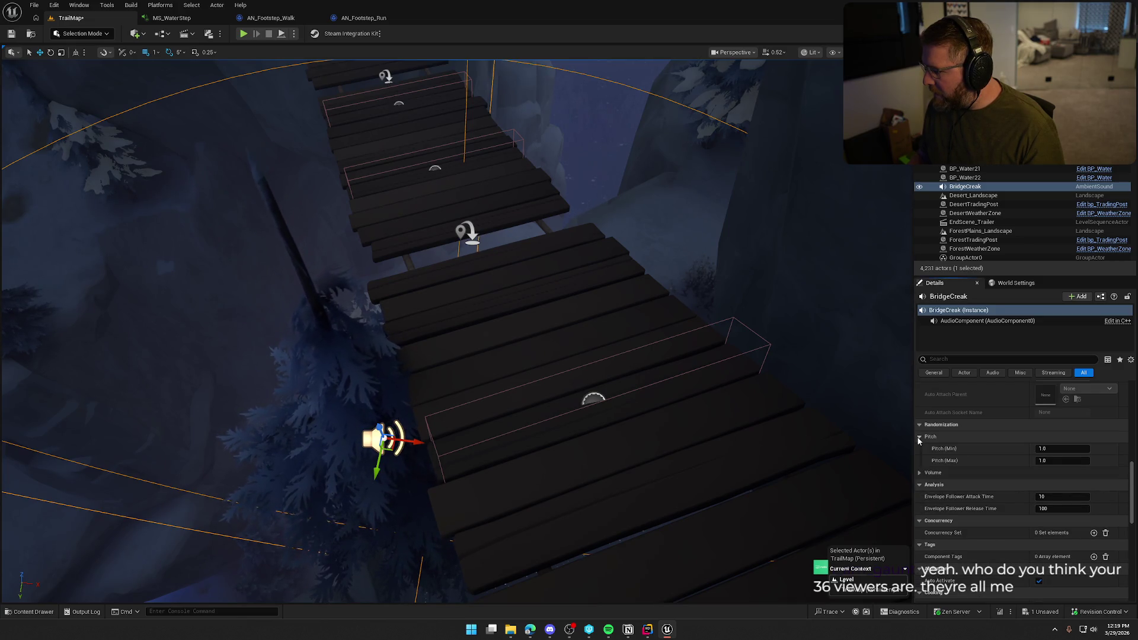
{"action": "left_click", "coordinate": [1062, 449]}
{"action": "type", "text": "."}
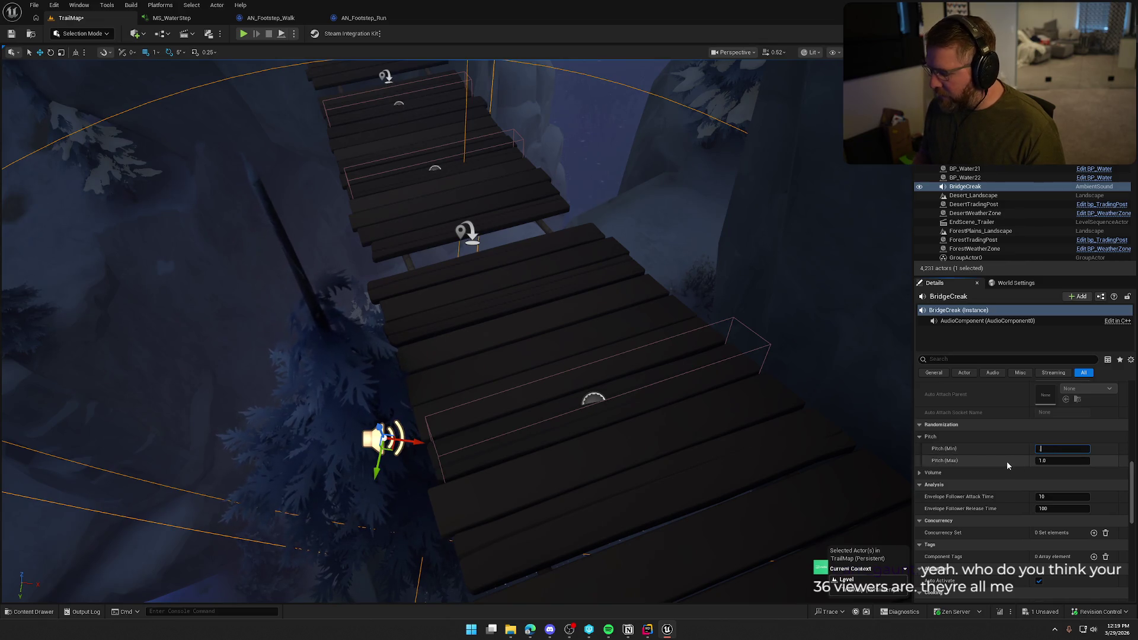
{"action": "type", "text": "95"}
{"action": "key", "text": "Tab"}
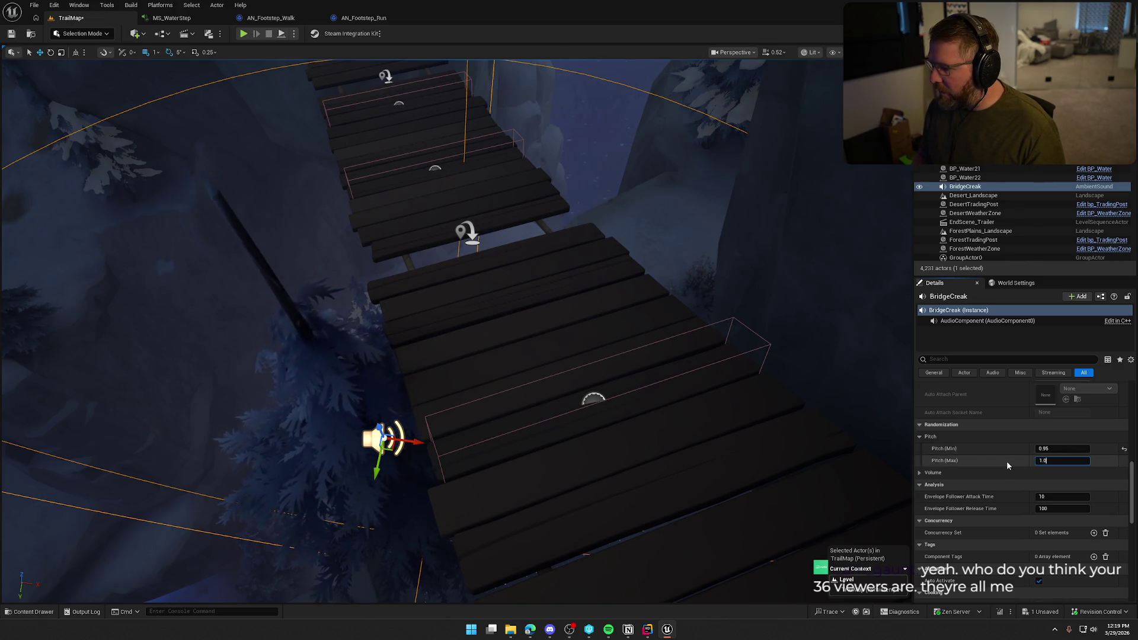
{"action": "type", "text": "5"}
{"action": "key", "text": "Return"}
{"action": "scroll", "coordinate": [994, 447], "scroll_direction": "up", "scroll_amount": 2}
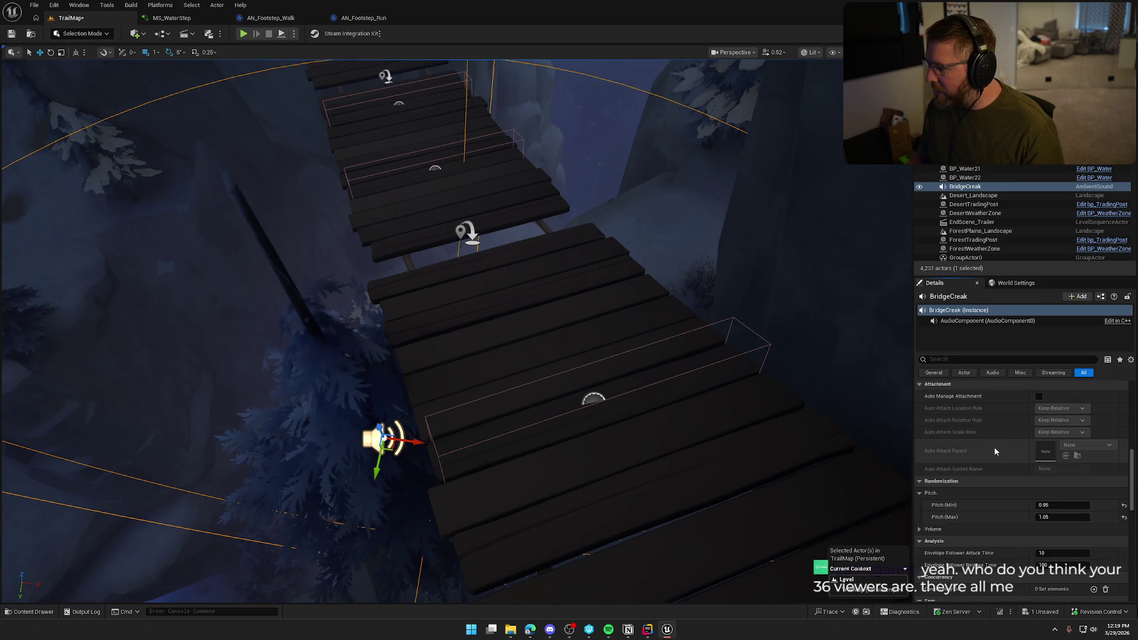
{"action": "scroll", "coordinate": [996, 450], "scroll_direction": "up", "scroll_amount": 1}
{"action": "scroll", "coordinate": [999, 452], "scroll_direction": "up", "scroll_amount": 1}
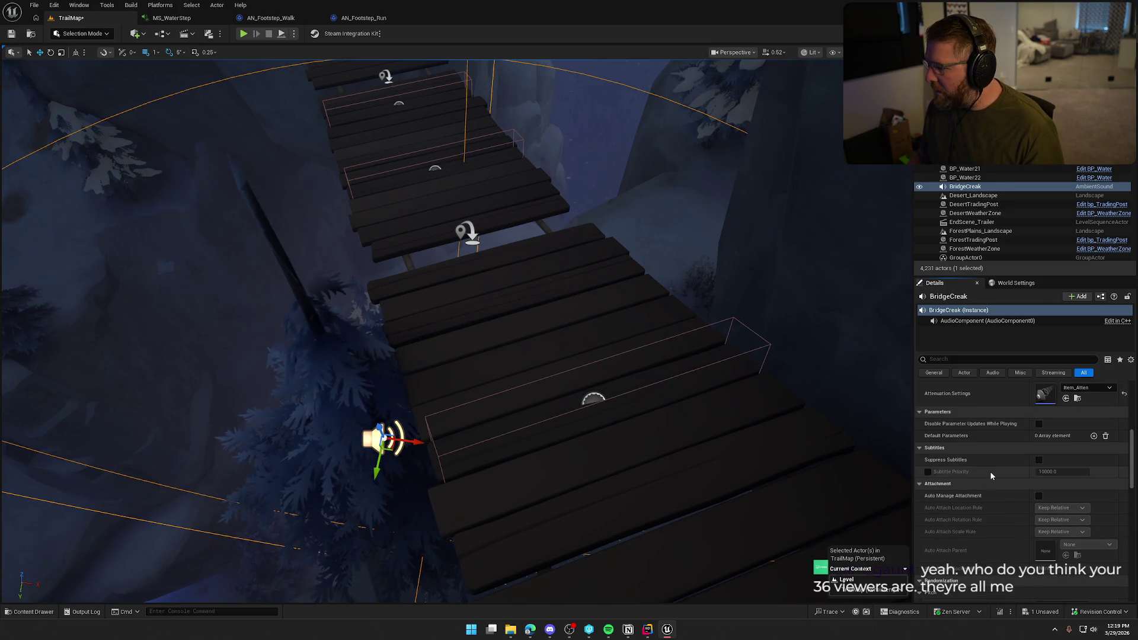
{"action": "scroll", "coordinate": [991, 476], "scroll_direction": "up", "scroll_amount": 2}
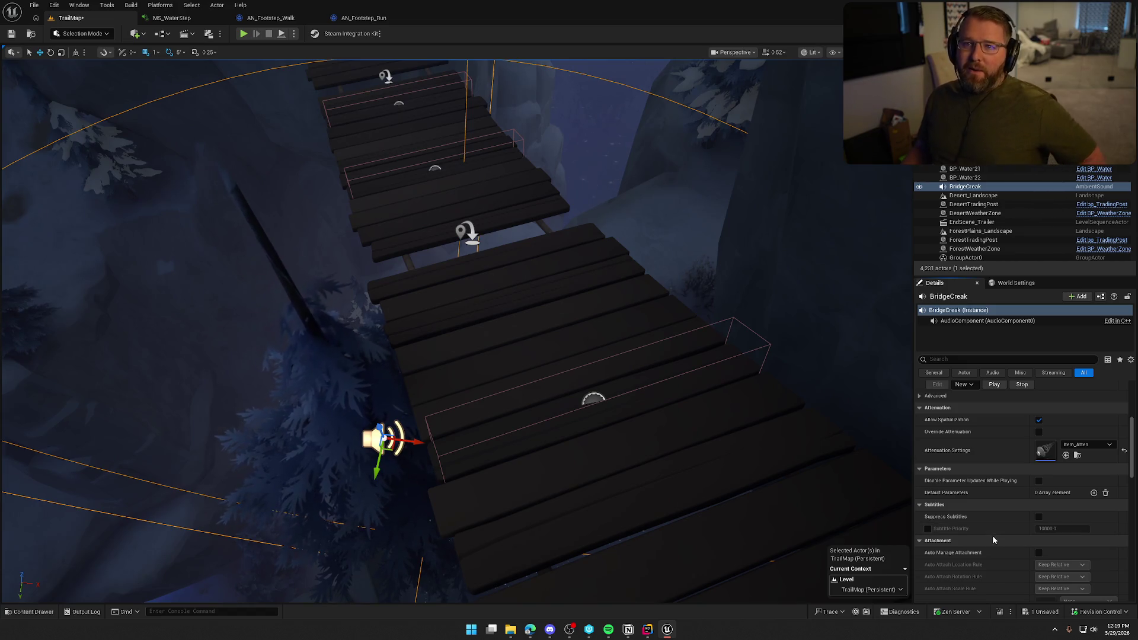
{"action": "scroll", "coordinate": [993, 538], "scroll_direction": "up", "scroll_amount": 2}
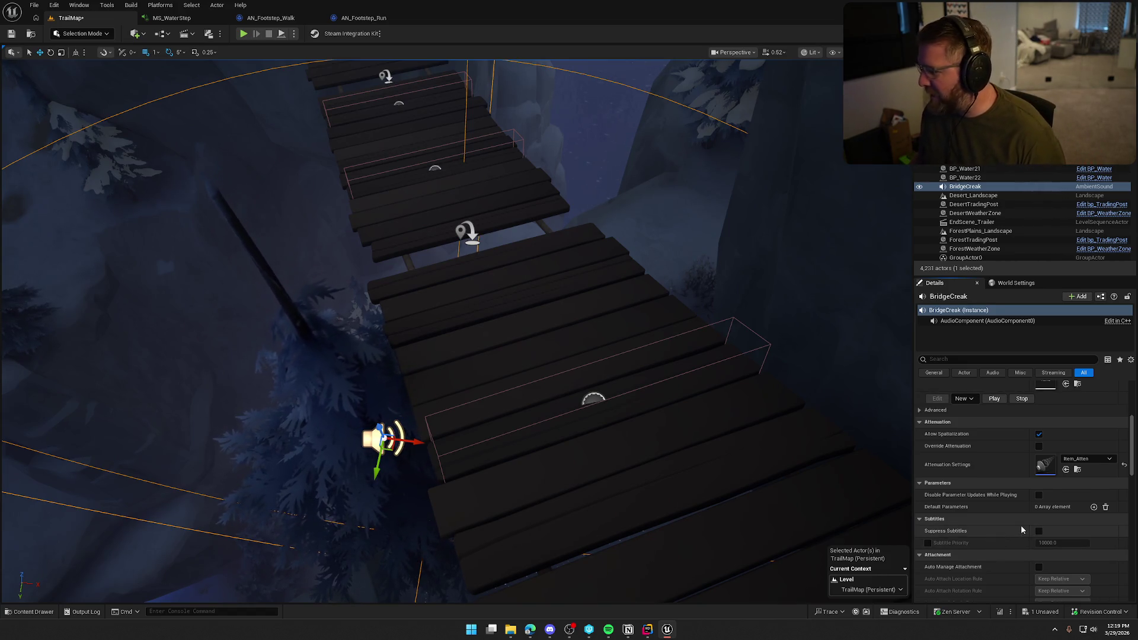
{"action": "scroll", "coordinate": [1018, 529], "scroll_direction": "up", "scroll_amount": 1}
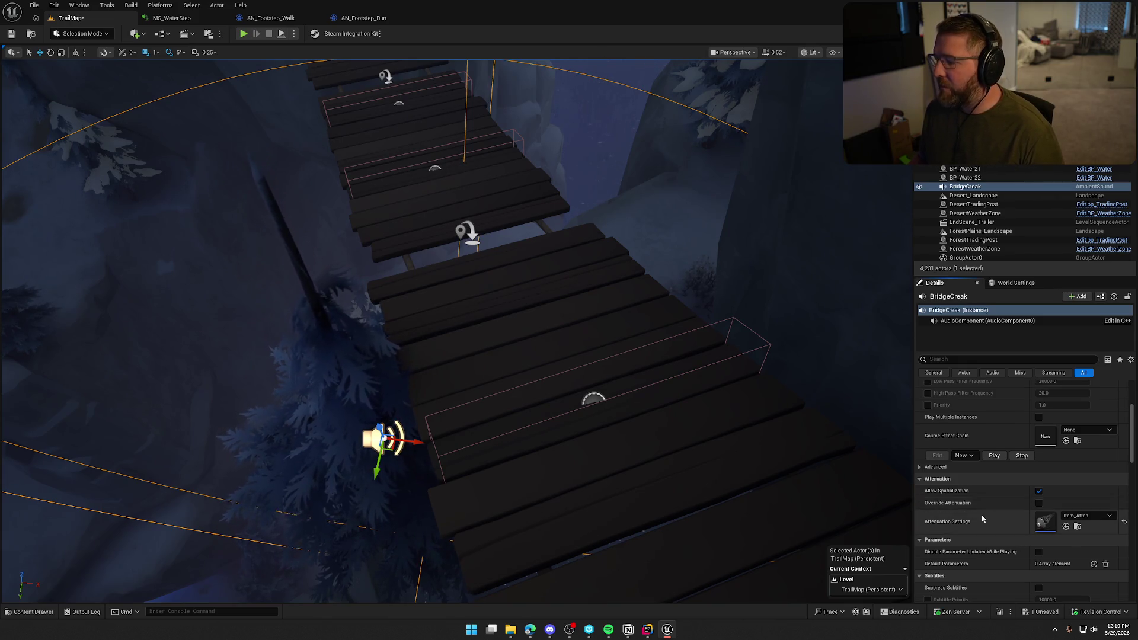
Set the BridgeCreak actor's Sound Class Override to SFX under Advanced.
{"action": "scroll", "coordinate": [989, 507], "scroll_direction": "up", "scroll_amount": 1}
{"action": "left_click", "coordinate": [930, 466]}
{"action": "left_click", "coordinate": [1085, 479]}
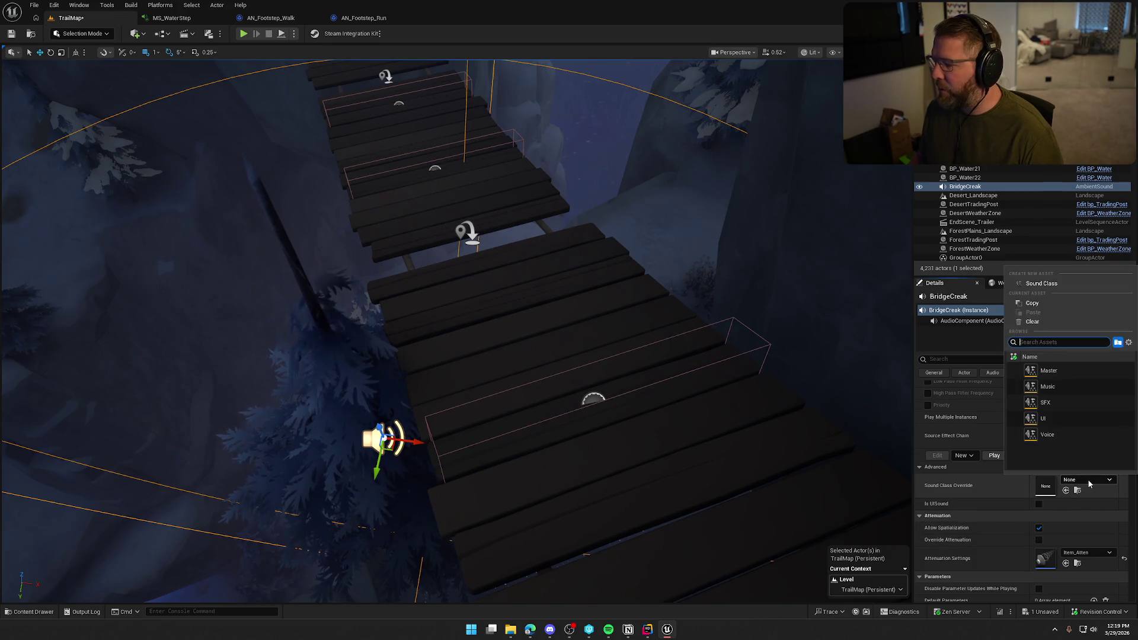
{"action": "left_click", "coordinate": [1067, 411]}
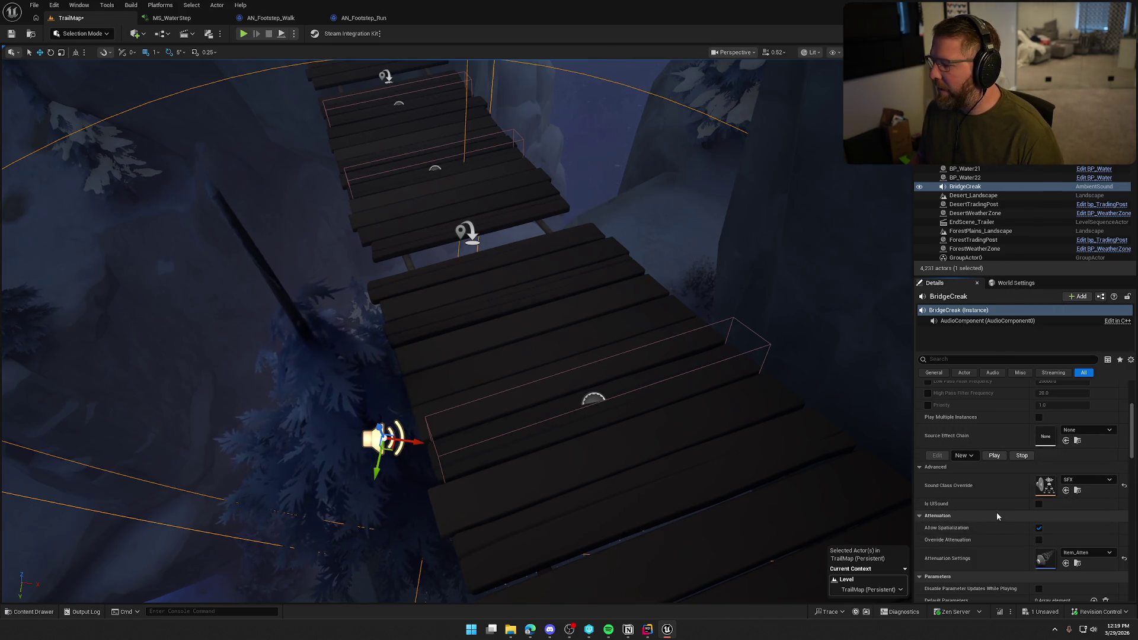
{"action": "scroll", "coordinate": [994, 528], "scroll_direction": "up", "scroll_amount": 3}
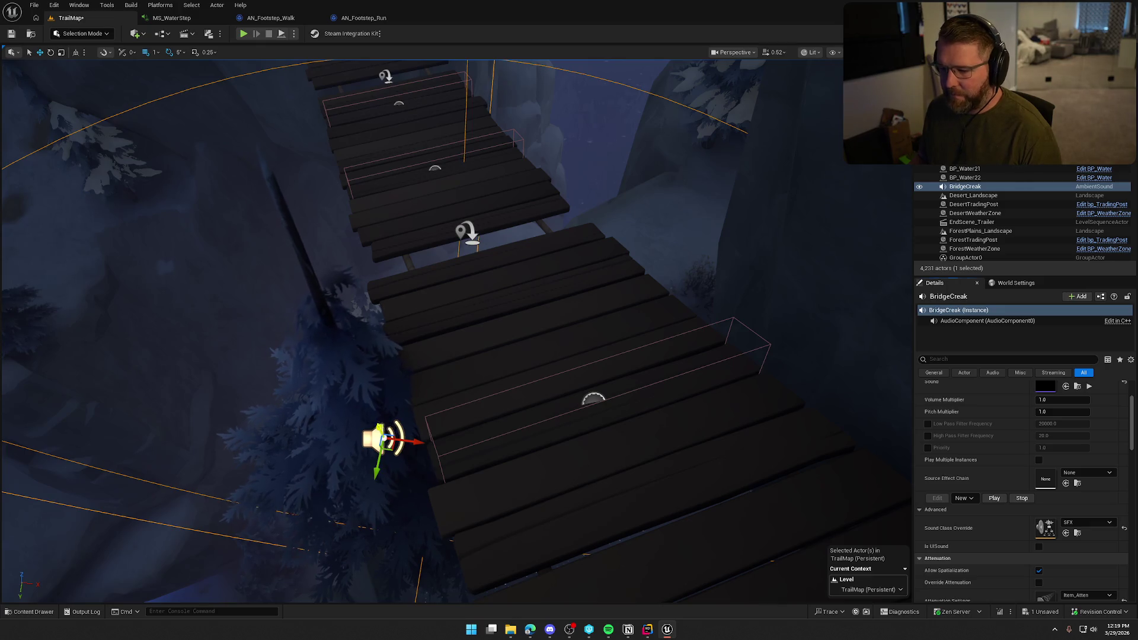
Play a preview of the BridgeCreak sound, then stop it.
{"action": "mouse_move", "coordinate": [492, 446]}
{"action": "left_mouse_down"}
{"action": "mouse_move", "coordinate": [516, 432]}
{"action": "mouse_move", "coordinate": [492, 445]}
{"action": "left_mouse_up"}
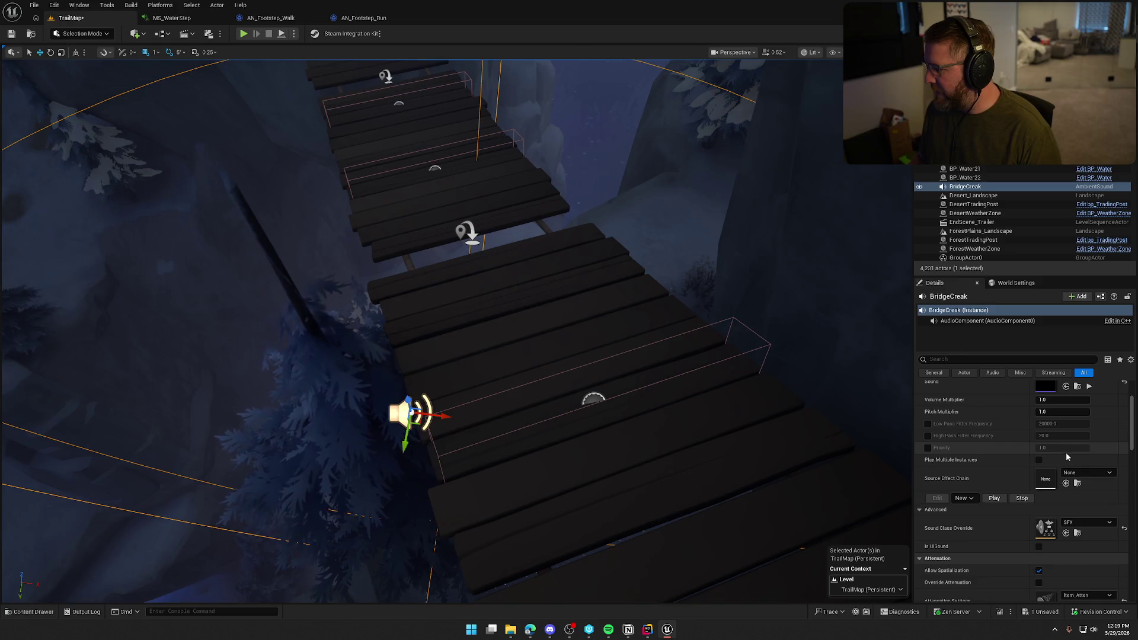
{"action": "scroll", "coordinate": [1059, 458], "scroll_direction": "up", "scroll_amount": 3}
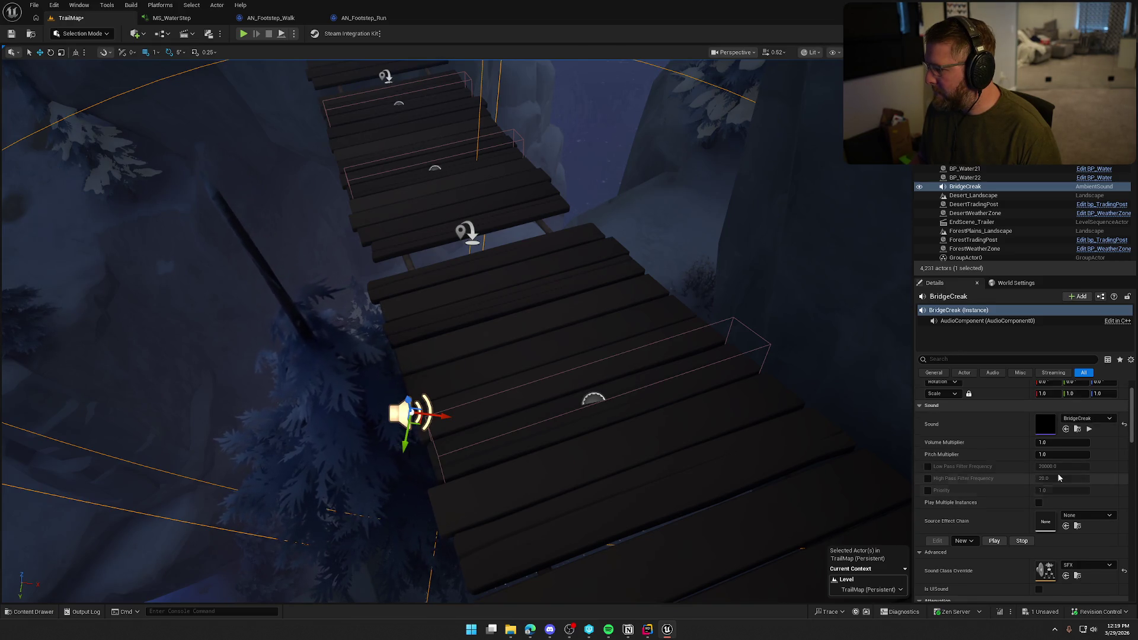
{"action": "left_click", "coordinate": [1090, 429]}
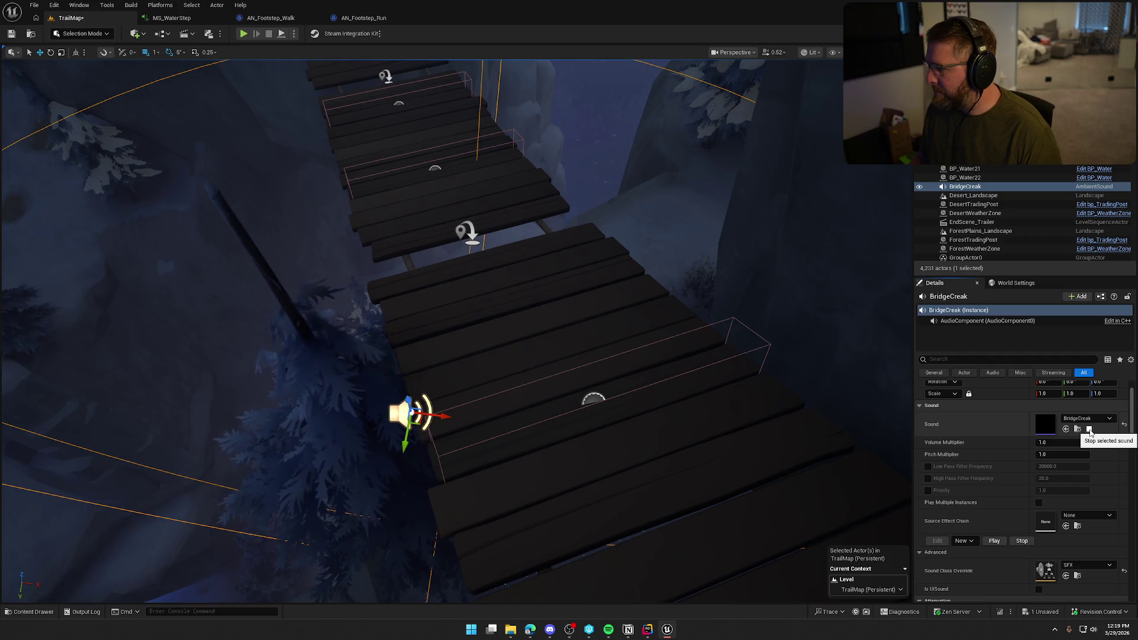
{"action": "left_click", "coordinate": [1089, 429]}
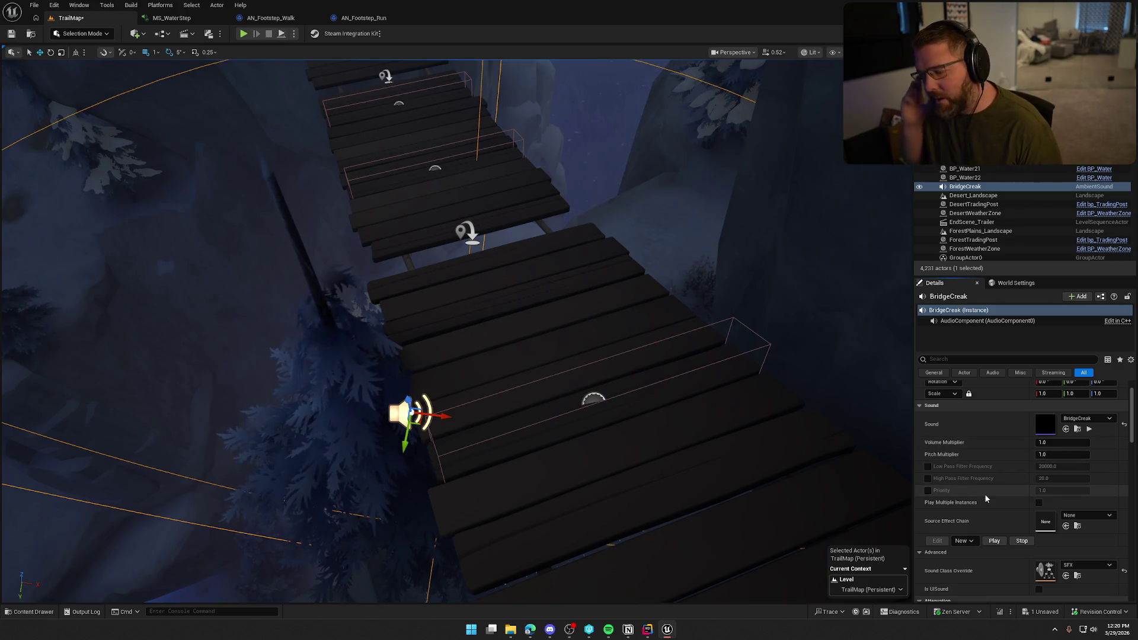
{"action": "scroll", "coordinate": [1008, 468], "scroll_direction": "up", "scroll_amount": 2}
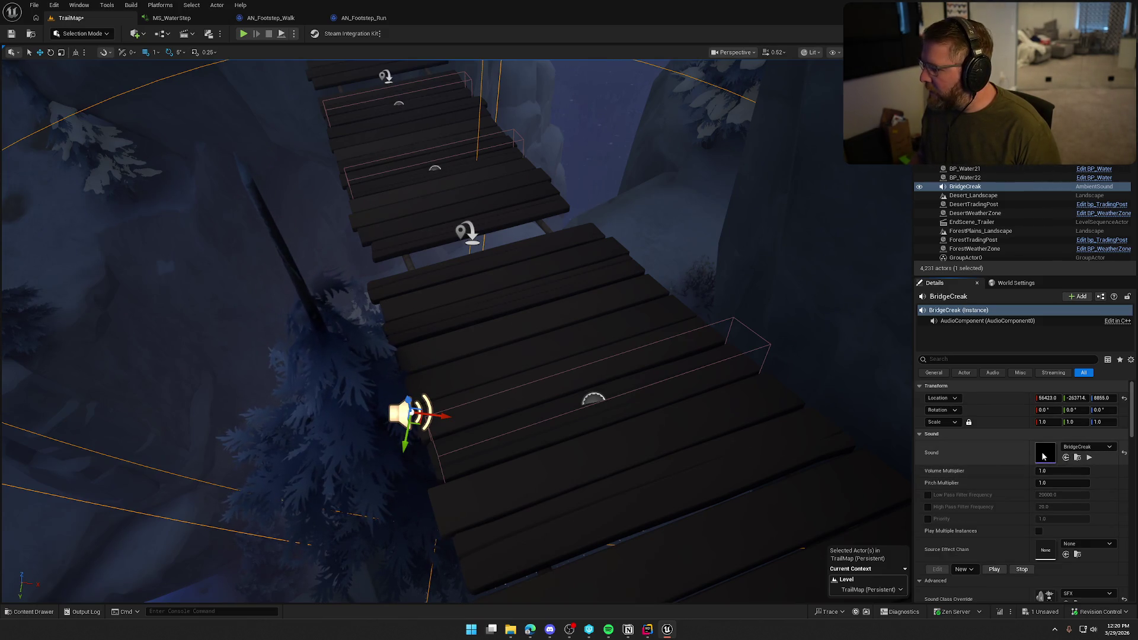
In the BridgeCreak sound wave, set Virtualization Mode to Play when Silent.
{"action": "double_click", "coordinate": [1044, 454]}
{"action": "scroll", "coordinate": [267, 549], "scroll_direction": "down", "scroll_amount": 15}
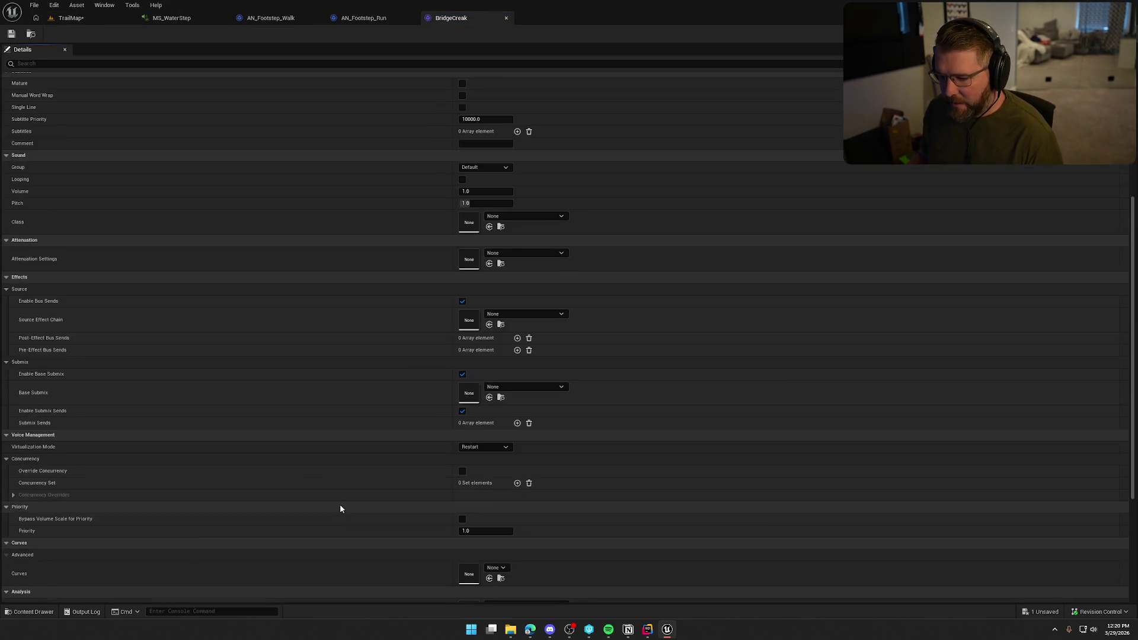
{"action": "left_click", "coordinate": [484, 434]}
{"action": "left_click", "coordinate": [480, 450]}
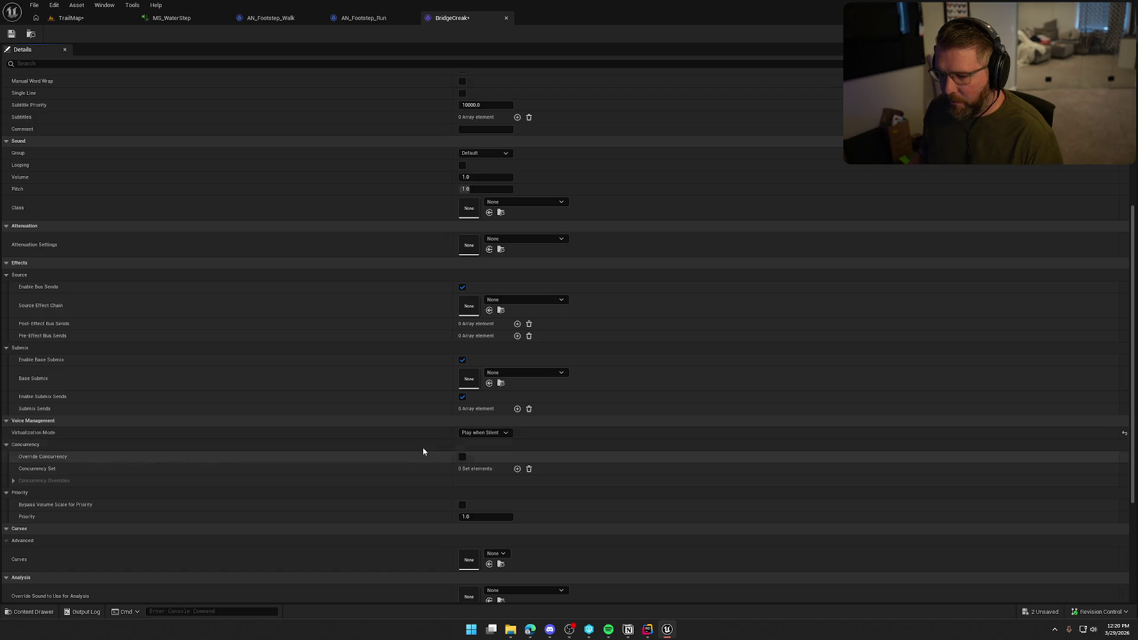
{"action": "scroll", "coordinate": [381, 437], "scroll_direction": "up", "scroll_amount": 5}
{"action": "scroll", "coordinate": [382, 438], "scroll_direction": "up", "scroll_amount": 5}
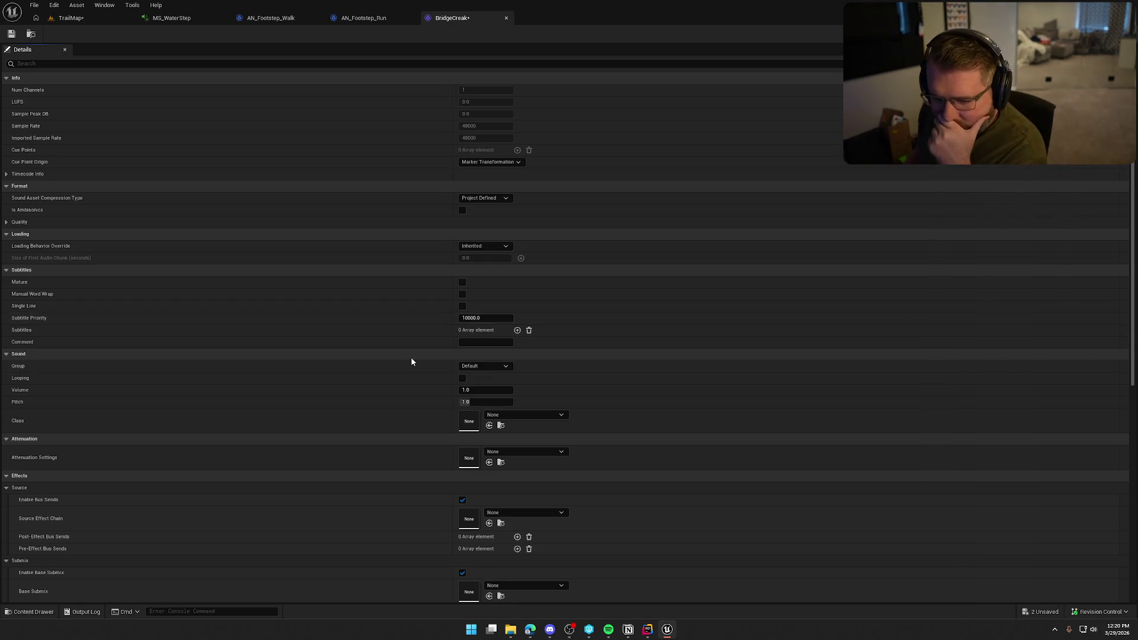
Give the wave SFX class, Item_Atten attenuation and looping, then save and close it.
{"action": "left_click", "coordinate": [515, 416]}
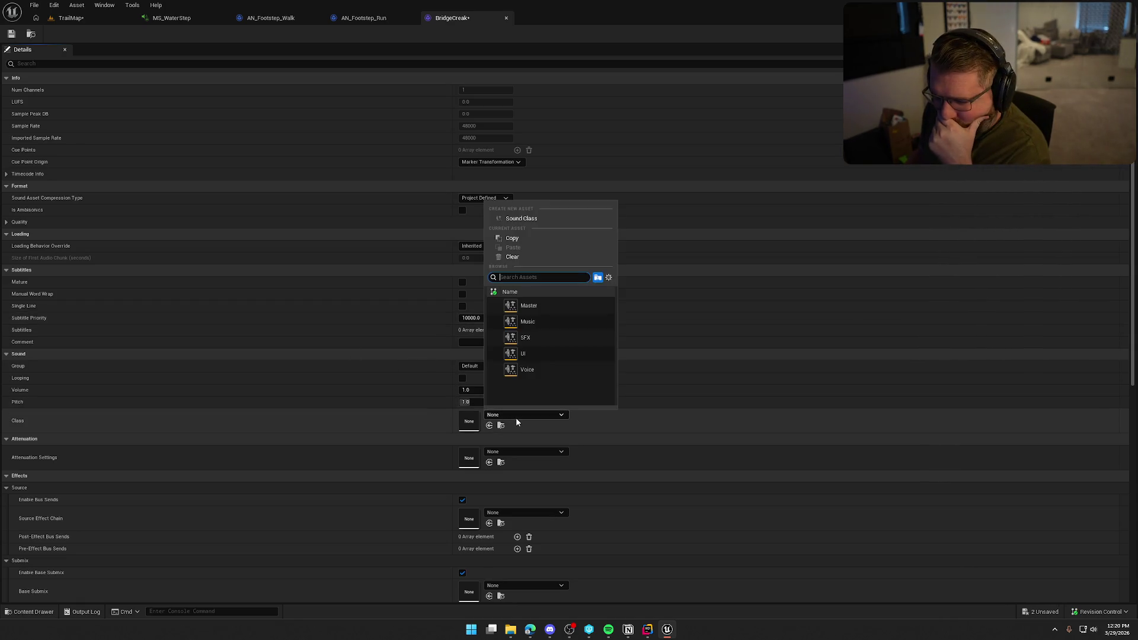
{"action": "left_click", "coordinate": [521, 338]}
{"action": "left_click", "coordinate": [511, 452]}
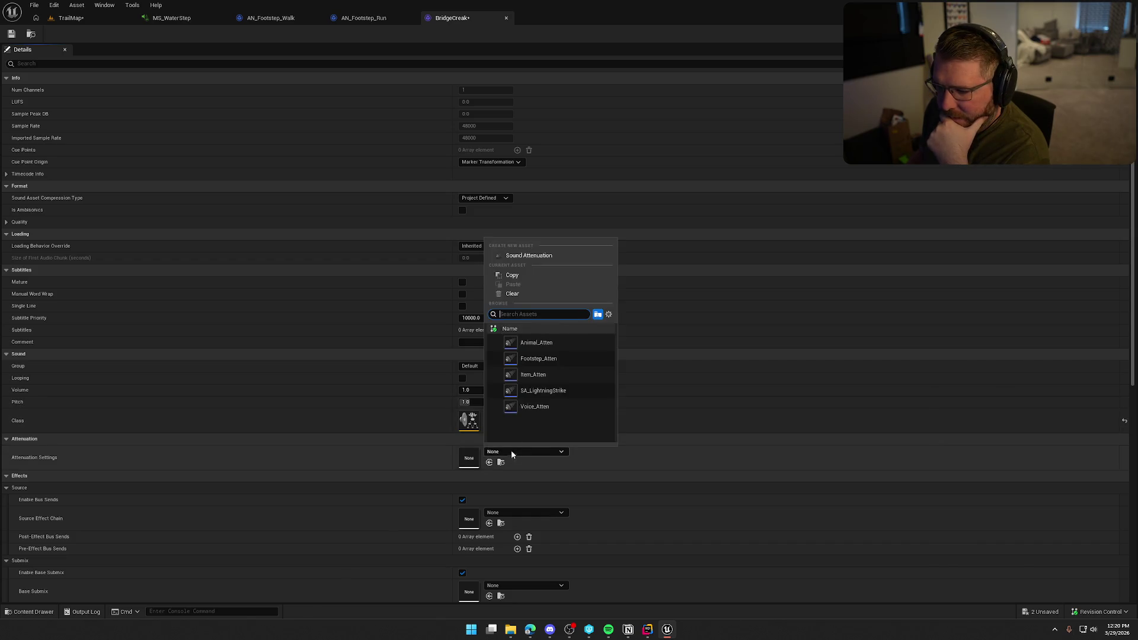
{"action": "left_click", "coordinate": [531, 379]}
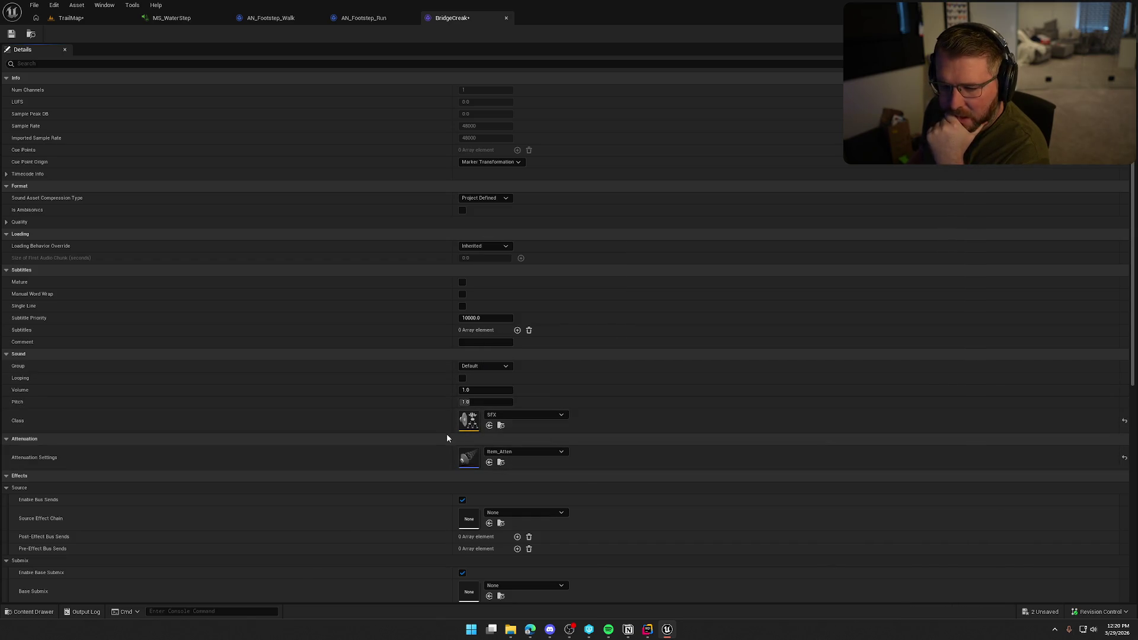
{"action": "left_click", "coordinate": [463, 378]}
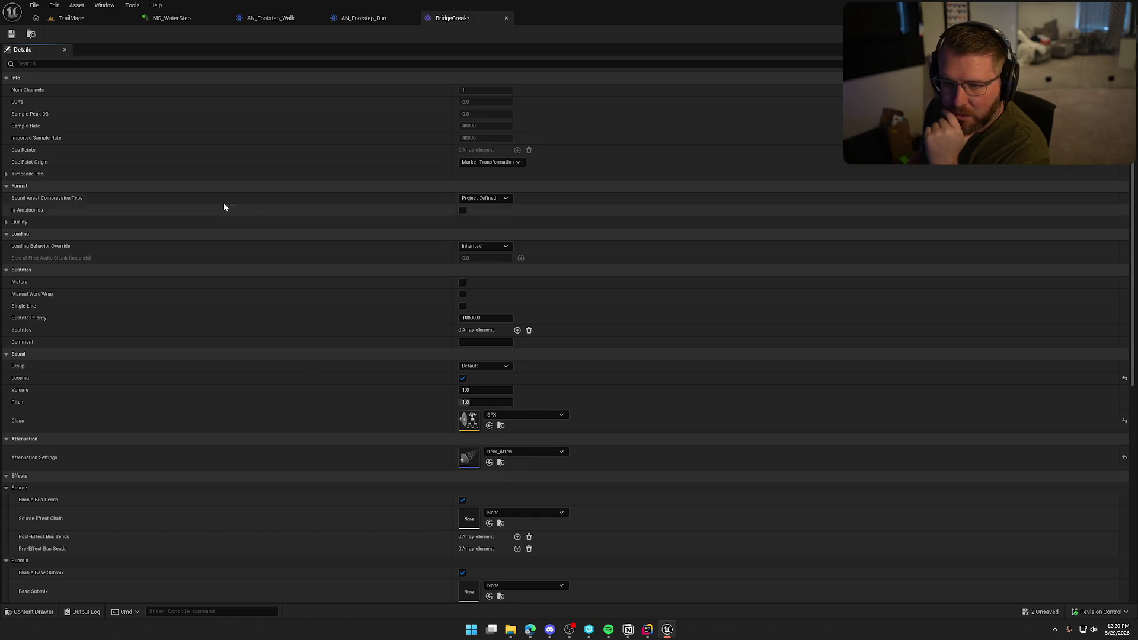
{"action": "key", "text": "ctrl+s"}
{"action": "scroll", "coordinate": [335, 516], "scroll_direction": "down", "scroll_amount": 10}
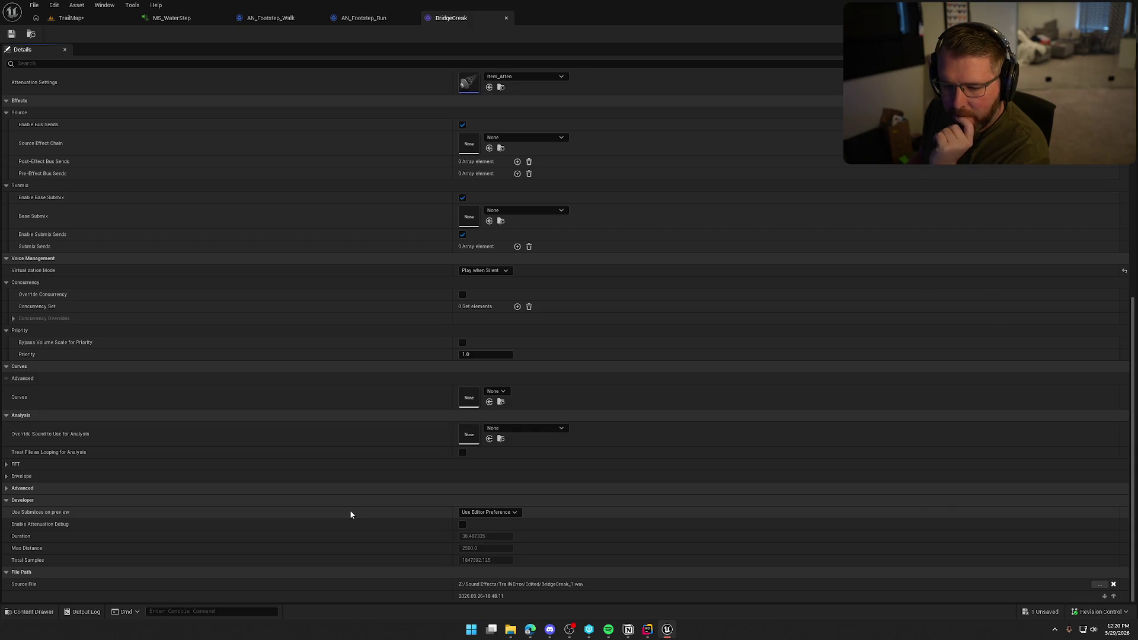
{"action": "middle_click", "coordinate": [452, 19]}
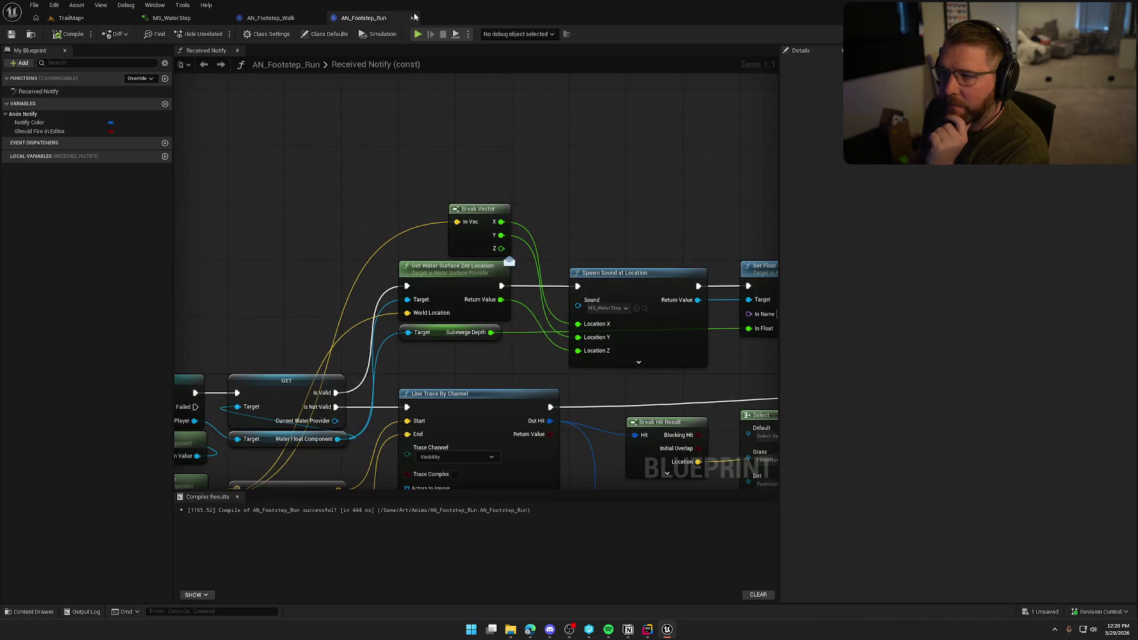
{"action": "middle_click", "coordinate": [364, 18]}
{"action": "middle_click", "coordinate": [271, 18]}
{"action": "middle_click", "coordinate": [172, 18]}
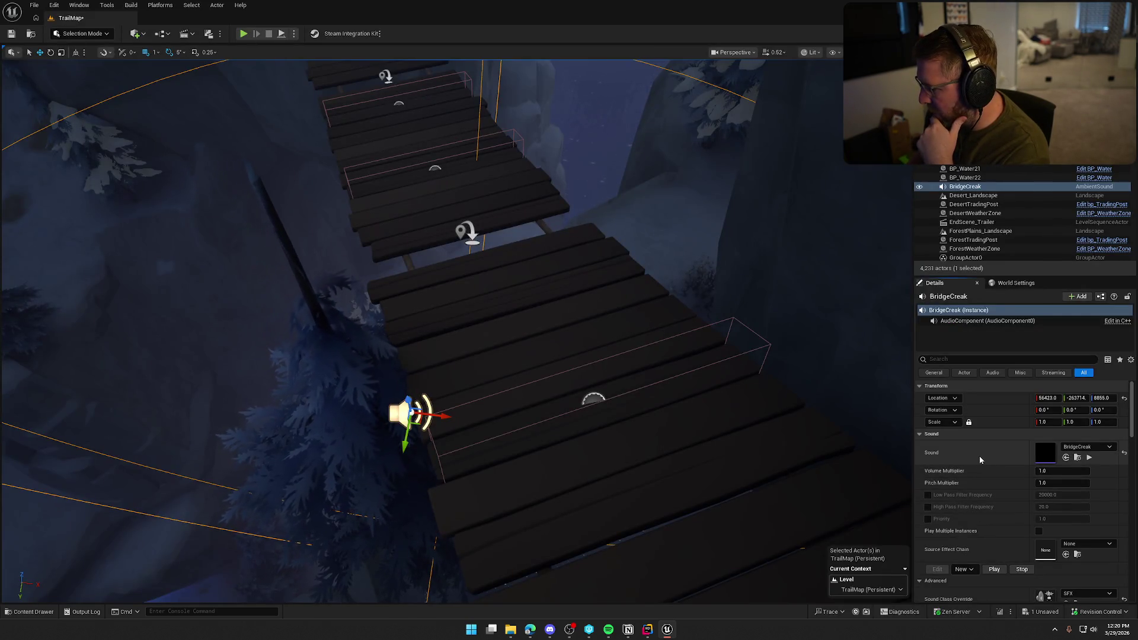
{"action": "scroll", "coordinate": [984, 463], "scroll_direction": "down", "scroll_amount": 2}
{"action": "scroll", "coordinate": [989, 470], "scroll_direction": "down", "scroll_amount": 2}
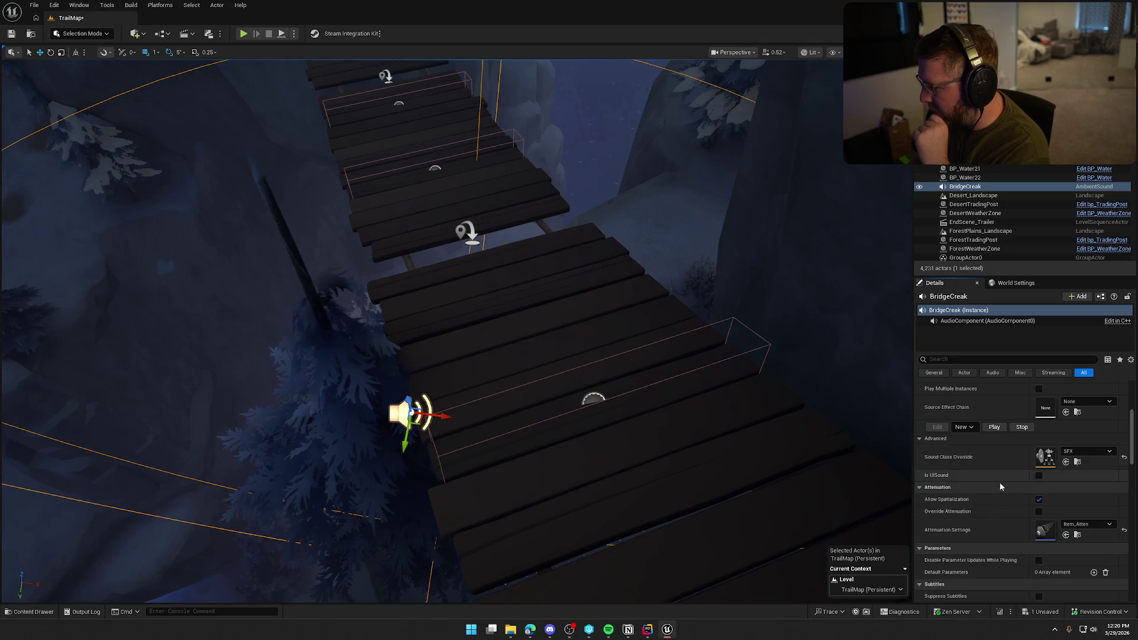
{"action": "scroll", "coordinate": [1003, 514], "scroll_direction": "down", "scroll_amount": 2}
{"action": "scroll", "coordinate": [1003, 519], "scroll_direction": "down", "scroll_amount": 2}
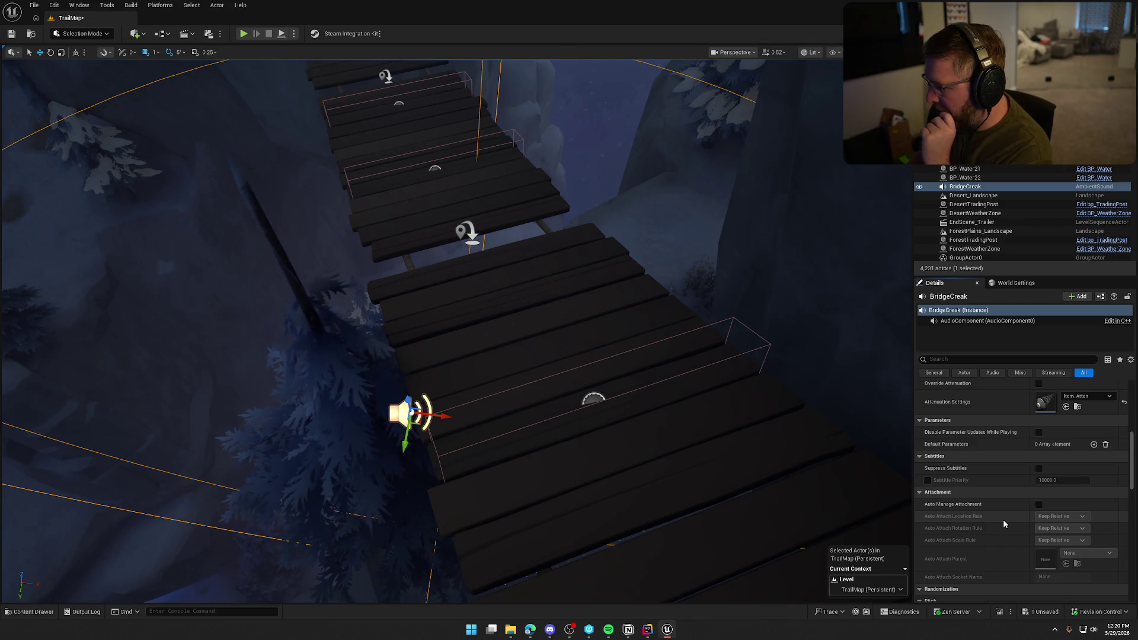
{"action": "scroll", "coordinate": [1003, 524], "scroll_direction": "down", "scroll_amount": 2}
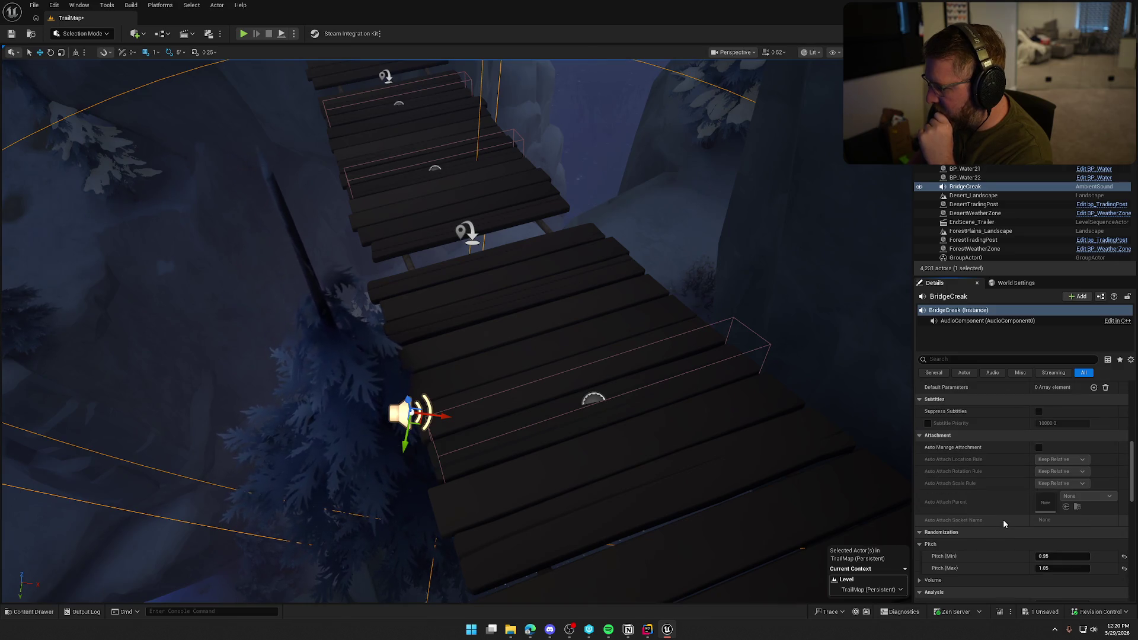
{"action": "scroll", "coordinate": [1003, 519], "scroll_direction": "down", "scroll_amount": 4}
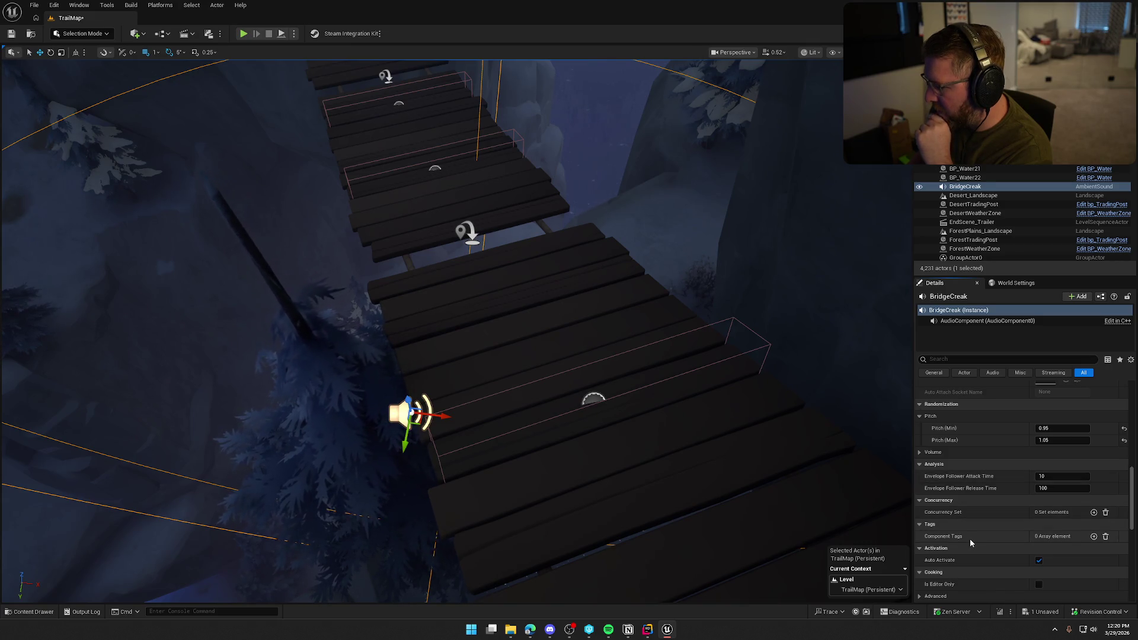
{"action": "scroll", "coordinate": [971, 542], "scroll_direction": "down", "scroll_amount": 3}
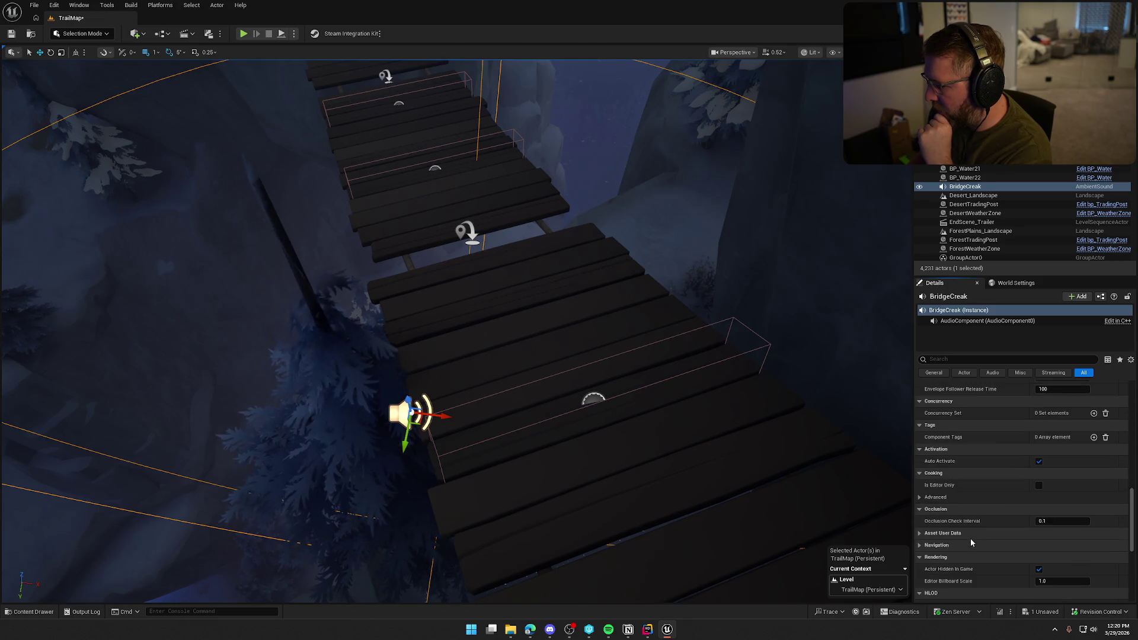
{"action": "scroll", "coordinate": [970, 539], "scroll_direction": "down", "scroll_amount": 5}
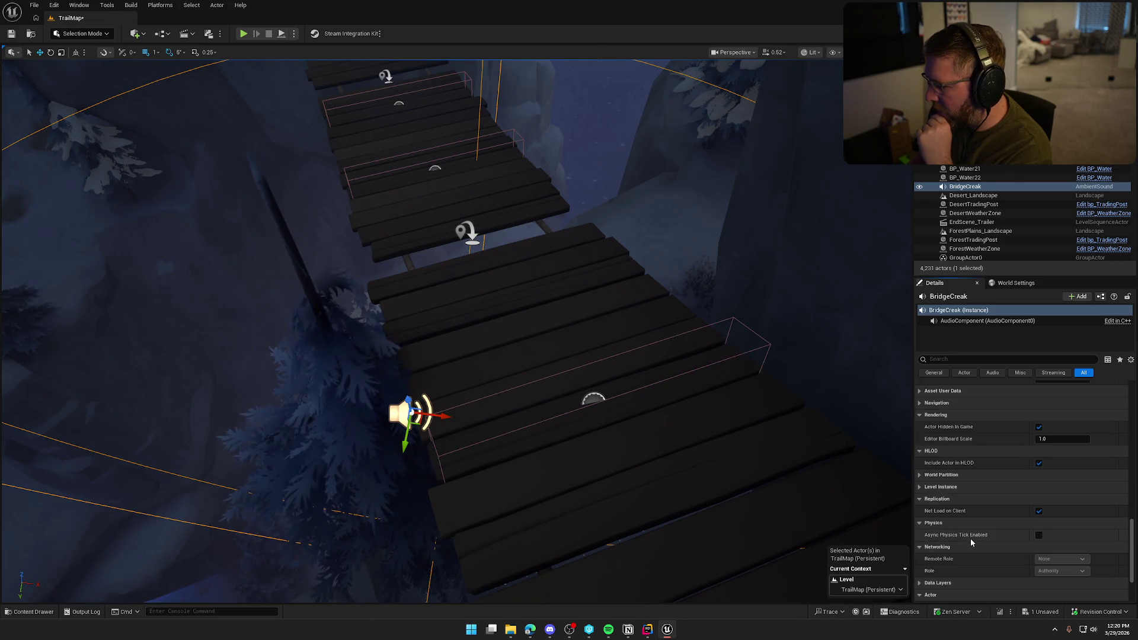
{"action": "scroll", "coordinate": [971, 541], "scroll_direction": "down", "scroll_amount": 1}
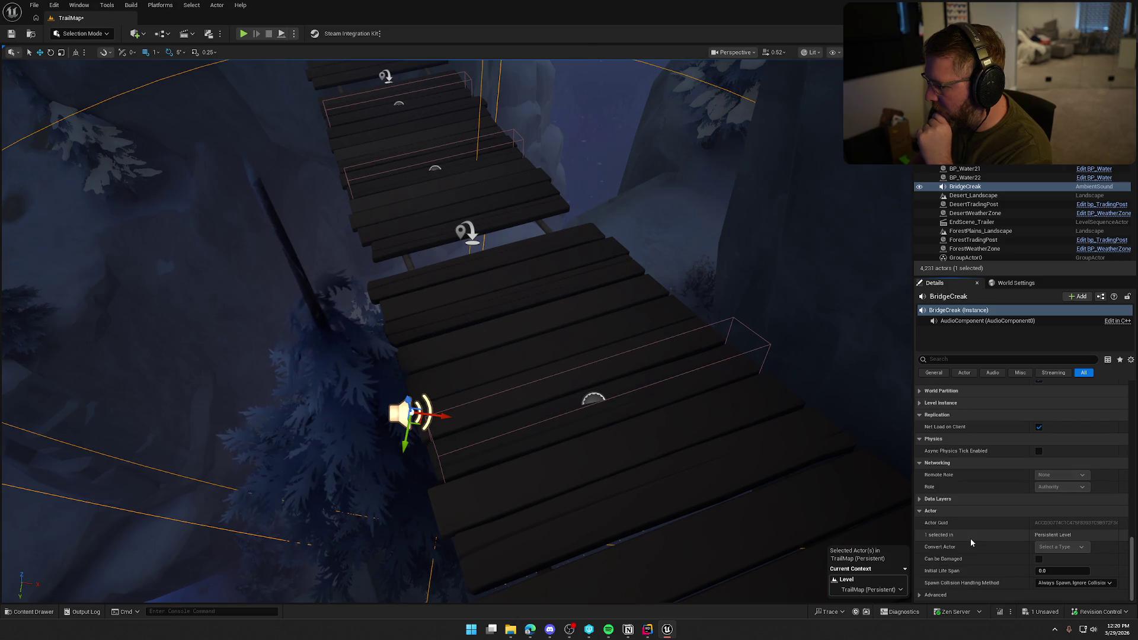
{"action": "scroll", "coordinate": [979, 557], "scroll_direction": "up", "scroll_amount": 10}
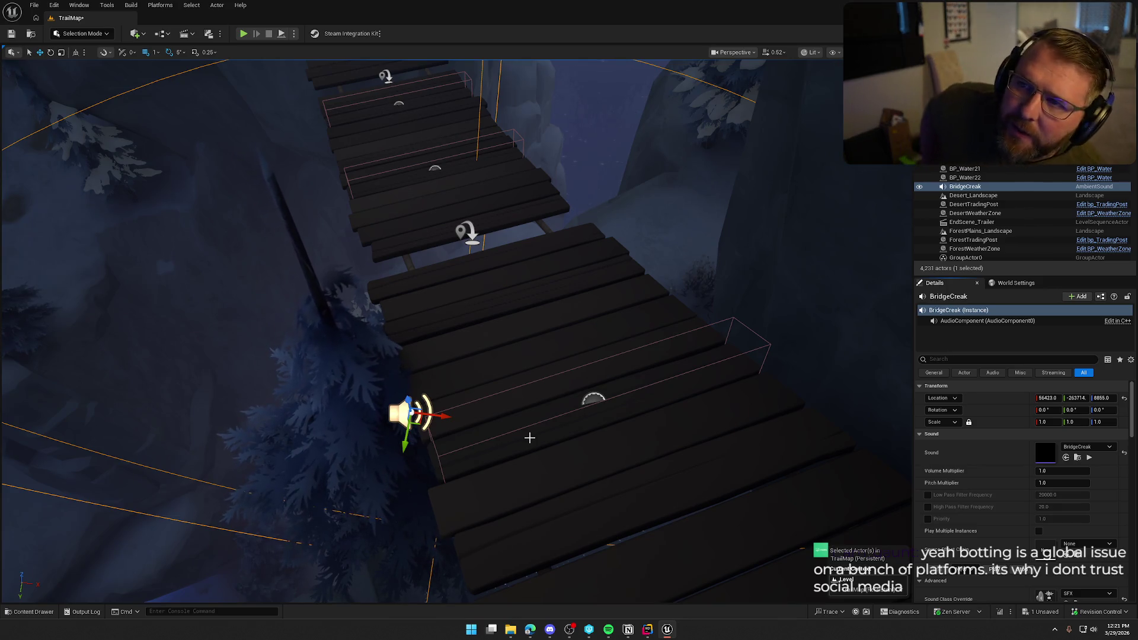
Alt-drag two copies of the creak sound, BridgeCreak2 and BridgeCreak3, further along the bridge.
{"action": "mouse_move", "coordinate": [529, 437]}
{"action": "left_mouse_down"}
{"action": "mouse_move", "coordinate": [438, 440]}
{"action": "mouse_move", "coordinate": [525, 433]}
{"action": "mouse_move", "coordinate": [480, 516]}
{"action": "mouse_move", "coordinate": [362, 512]}
{"action": "mouse_move", "coordinate": [308, 557]}
{"action": "mouse_move", "coordinate": [321, 564]}
{"action": "mouse_move", "coordinate": [656, 425]}
{"action": "left_mouse_up"}
{"action": "left_click_drag", "start_coordinate": [671, 298], "coordinate": [547, 209], "text": "alt"}
{"action": "key", "text": "End"}
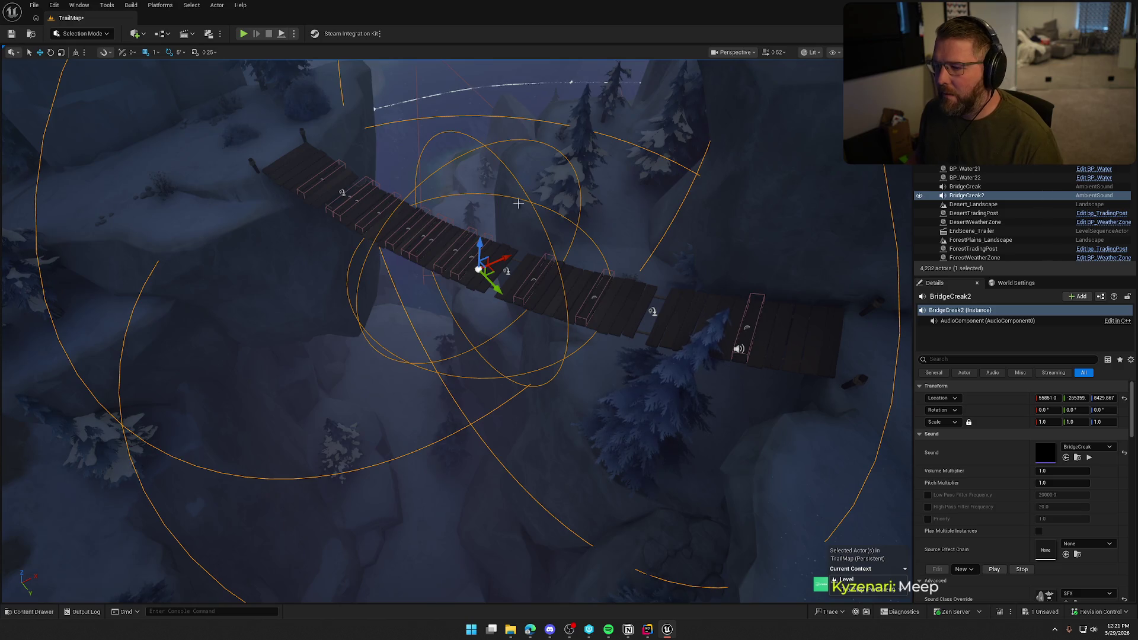
{"action": "mouse_move", "coordinate": [495, 272]}
{"action": "left_mouse_down"}
{"action": "mouse_move", "coordinate": [498, 257]}
{"action": "mouse_move", "coordinate": [506, 270]}
{"action": "mouse_move", "coordinate": [288, 219]}
{"action": "left_mouse_up"}
{"action": "key", "text": "f"}
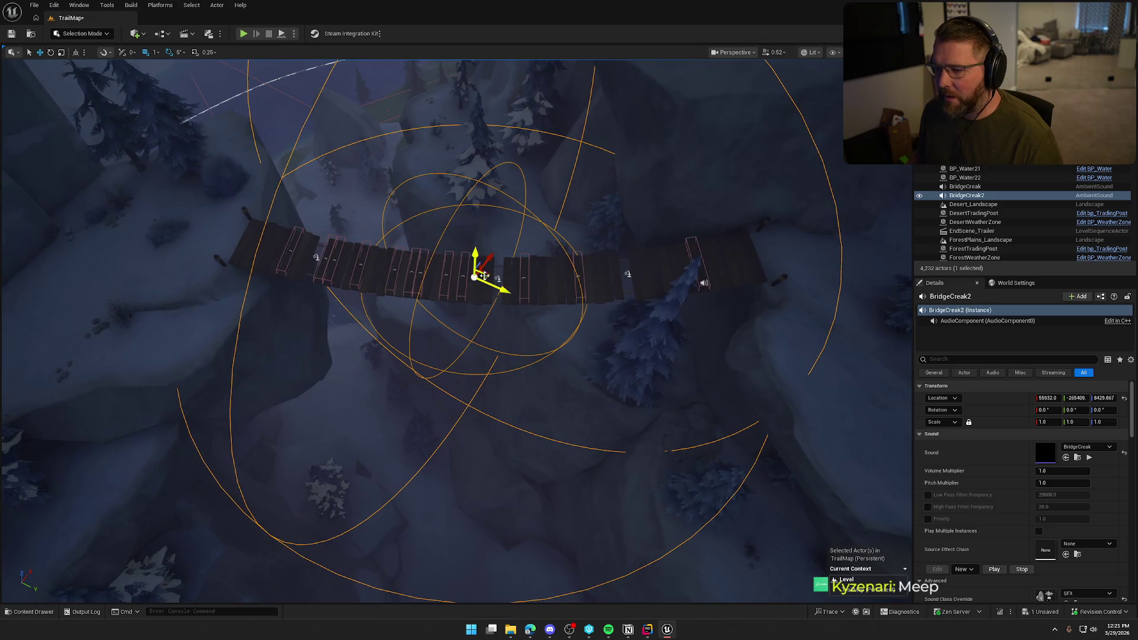
{"action": "mouse_move", "coordinate": [483, 276]}
{"action": "left_mouse_down"}
{"action": "mouse_move", "coordinate": [297, 315]}
{"action": "mouse_move", "coordinate": [287, 254]}
{"action": "mouse_move", "coordinate": [267, 240]}
{"action": "mouse_move", "coordinate": [254, 191]}
{"action": "left_mouse_up"}
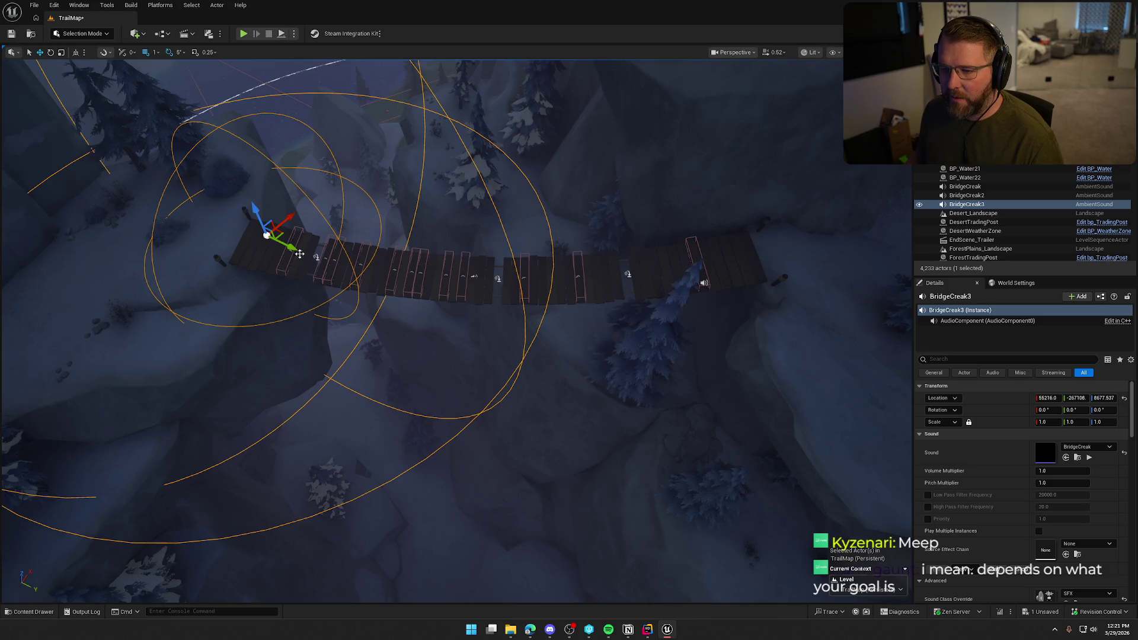
{"action": "left_click_drag", "start_coordinate": [283, 237], "coordinate": [282, 238]}
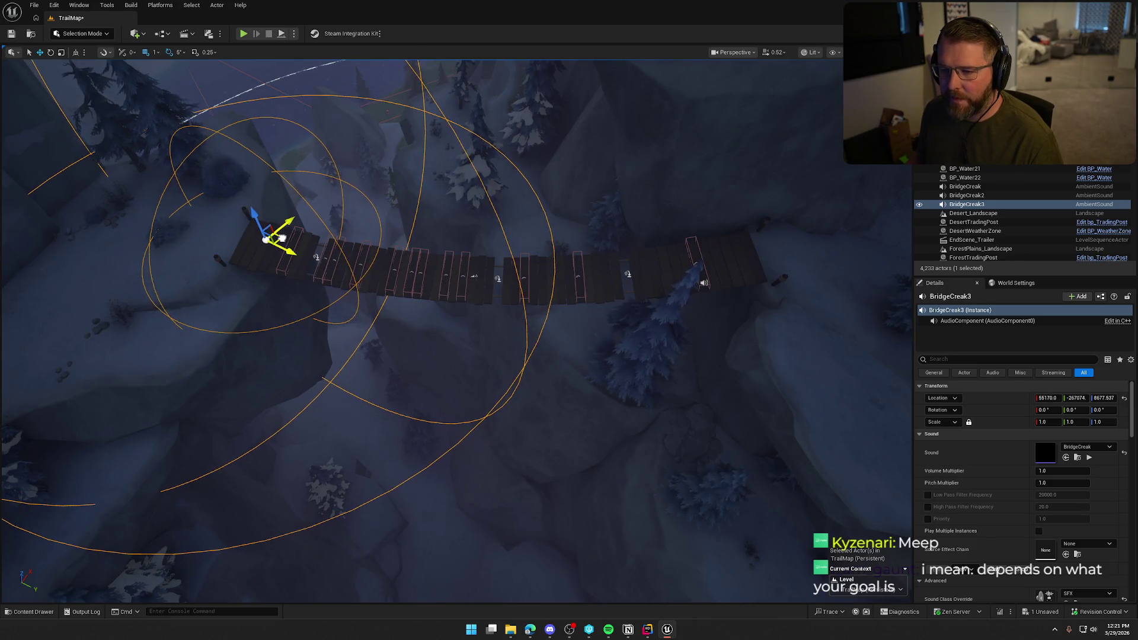
Frame BridgeCreak3 and move it onto the nearer bridge planks.
{"action": "key", "text": "f"}
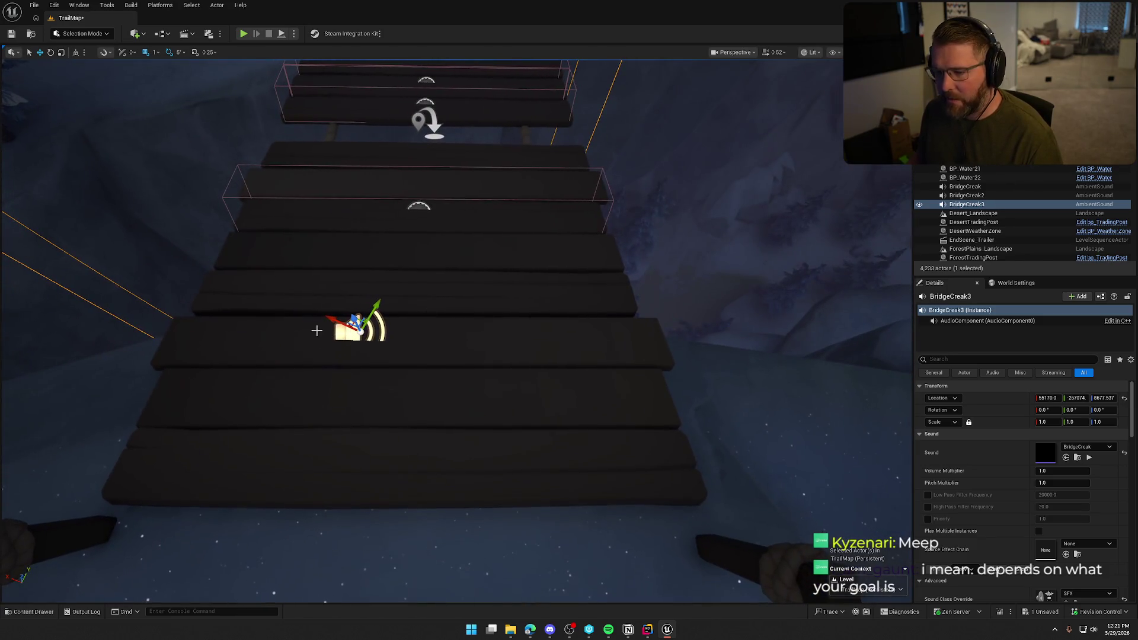
{"action": "mouse_move", "coordinate": [356, 323]}
{"action": "left_mouse_down"}
{"action": "mouse_move", "coordinate": [419, 341]}
{"action": "mouse_move", "coordinate": [478, 287]}
{"action": "mouse_move", "coordinate": [508, 341]}
{"action": "left_mouse_up"}
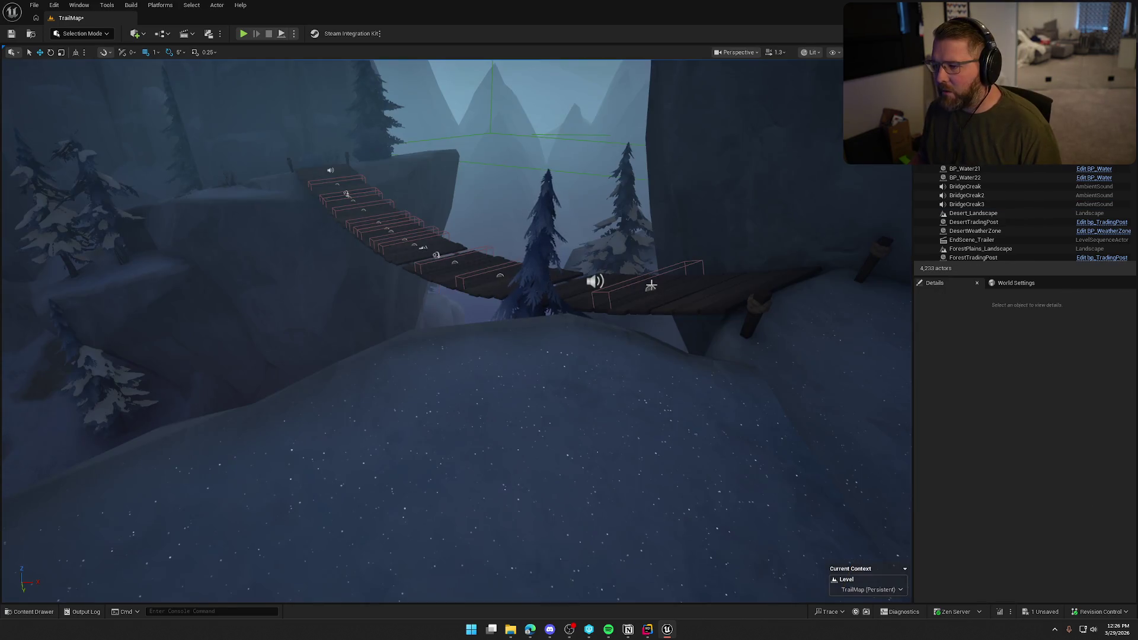
Open the Blueprint of the selected BP_BreakablePlank1 from the Outliner.
{"action": "left_click", "coordinate": [650, 288]}
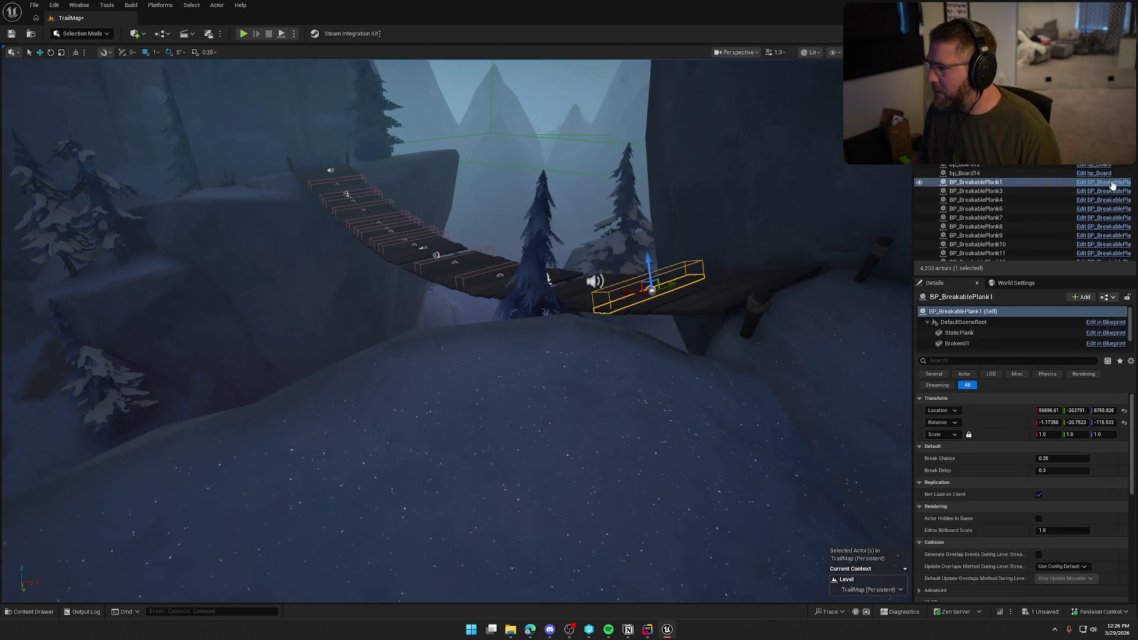
{"action": "left_click", "coordinate": [1106, 182]}
{"action": "scroll", "coordinate": [491, 268], "scroll_direction": "up", "scroll_amount": 4}
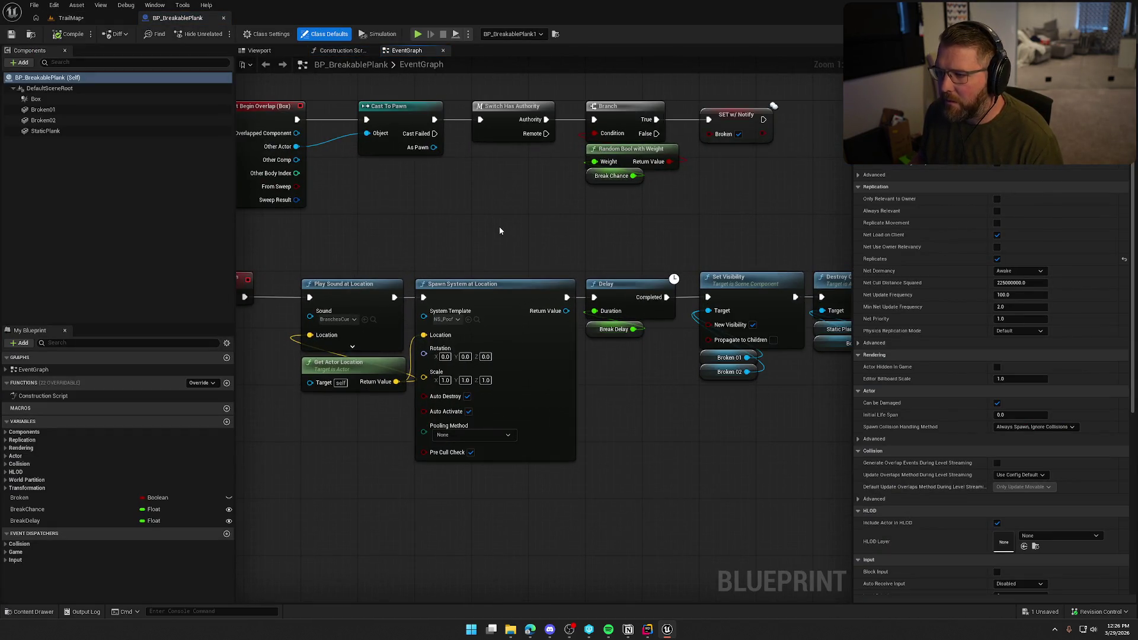
{"action": "scroll", "coordinate": [520, 250], "scroll_direction": "down", "scroll_amount": 1}
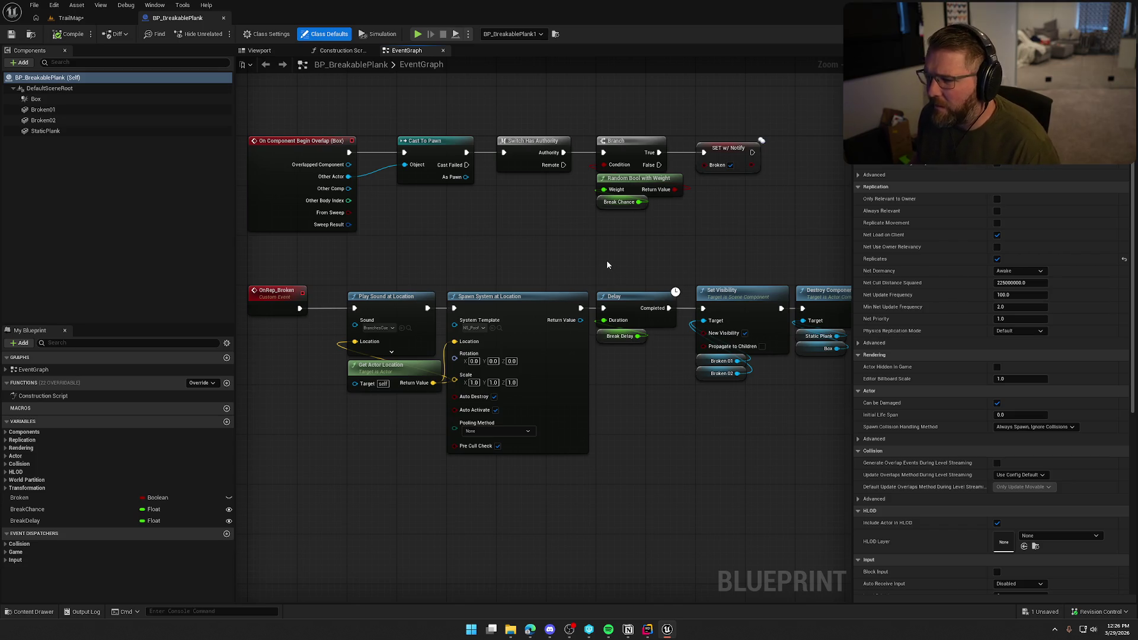
{"action": "scroll", "coordinate": [501, 303], "scroll_direction": "down", "scroll_amount": 1}
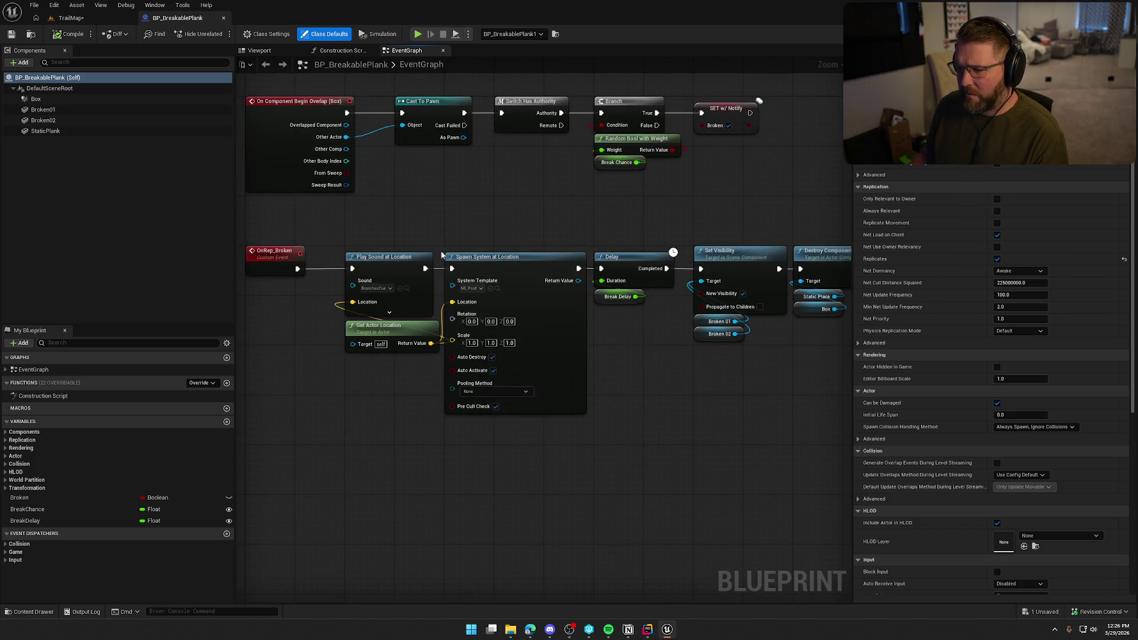
Bring the OnRep_Broken chain with its Play Sound at Location node into view.
{"action": "left_click", "coordinate": [274, 254]}
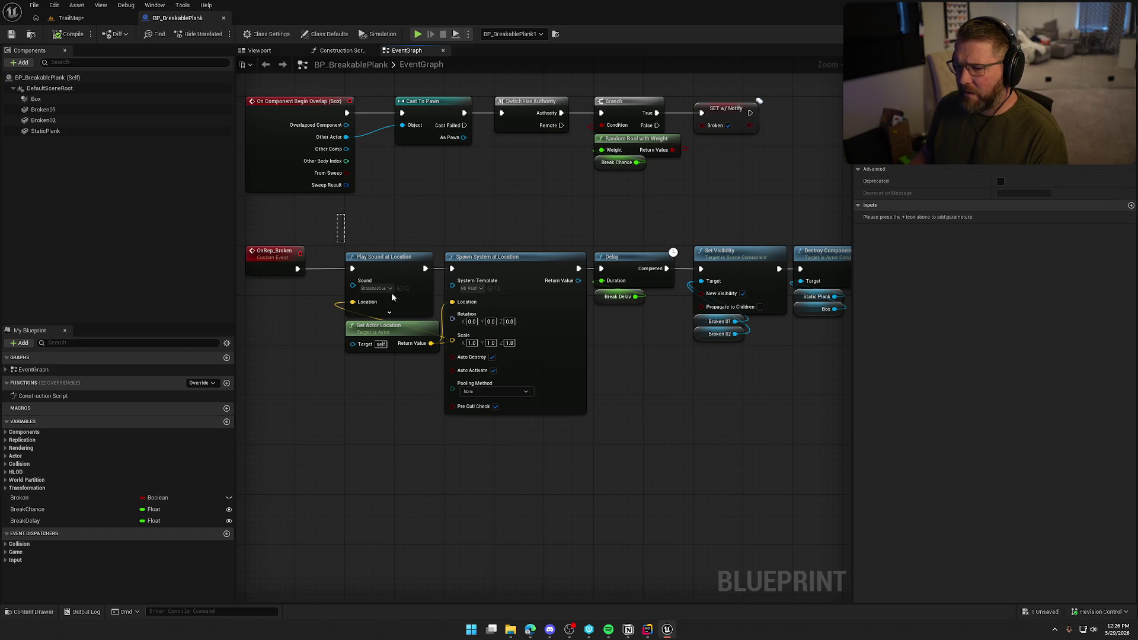
{"action": "left_click_drag", "start_coordinate": [391, 298], "coordinate": [672, 454]}
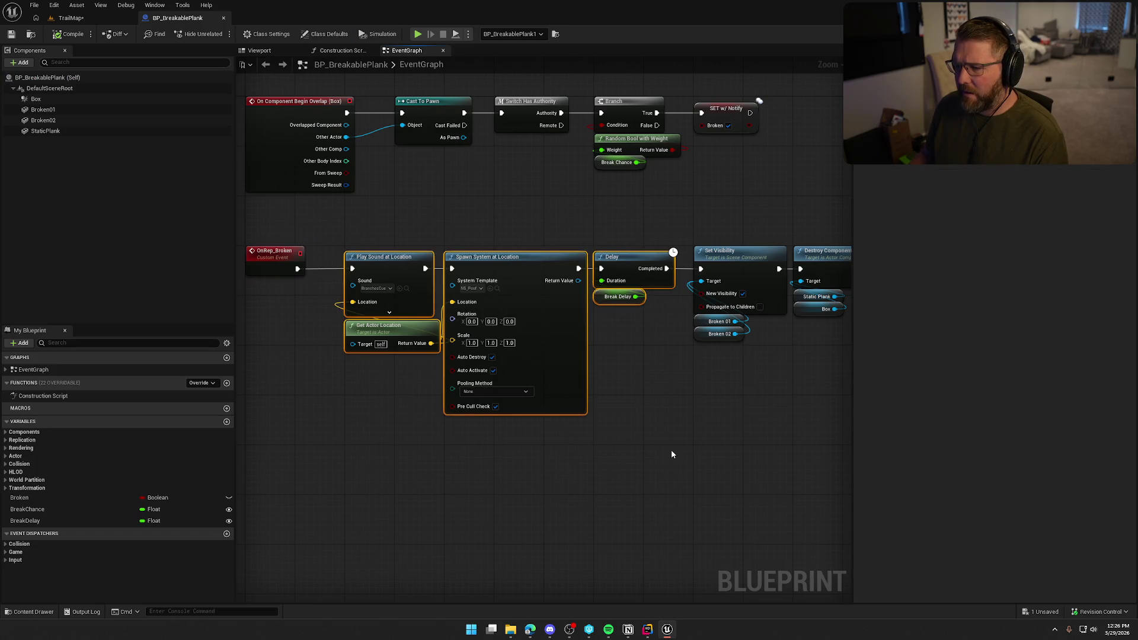
{"action": "left_click", "coordinate": [699, 434]}
{"action": "mouse_move", "coordinate": [716, 422]}
{"action": "left_mouse_down"}
{"action": "mouse_move", "coordinate": [487, 381]}
{"action": "mouse_move", "coordinate": [808, 401]}
{"action": "left_mouse_up"}
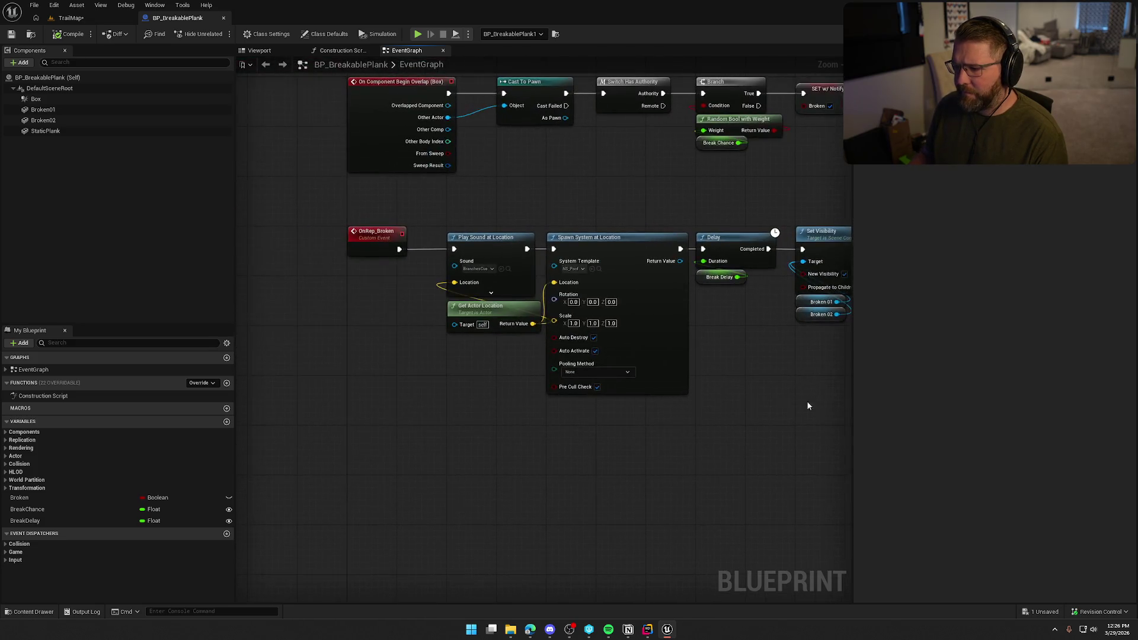
{"action": "scroll", "coordinate": [468, 373], "scroll_direction": "up", "scroll_amount": 1}
{"action": "left_click_drag", "start_coordinate": [468, 374], "coordinate": [460, 373]}
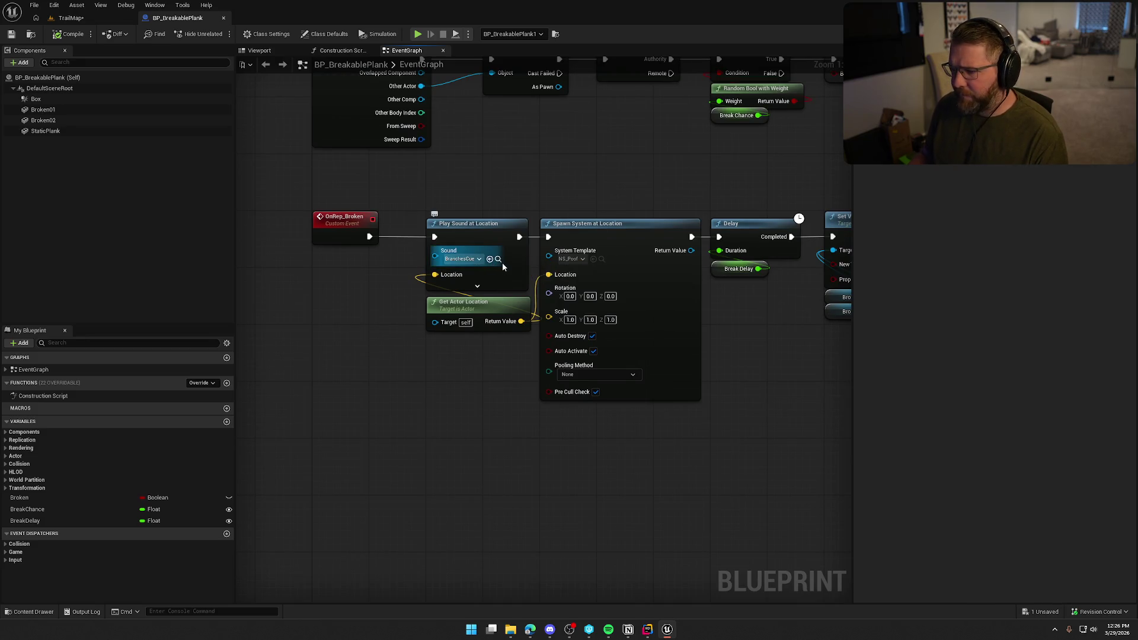
{"action": "key", "text": "ctrl+space"}
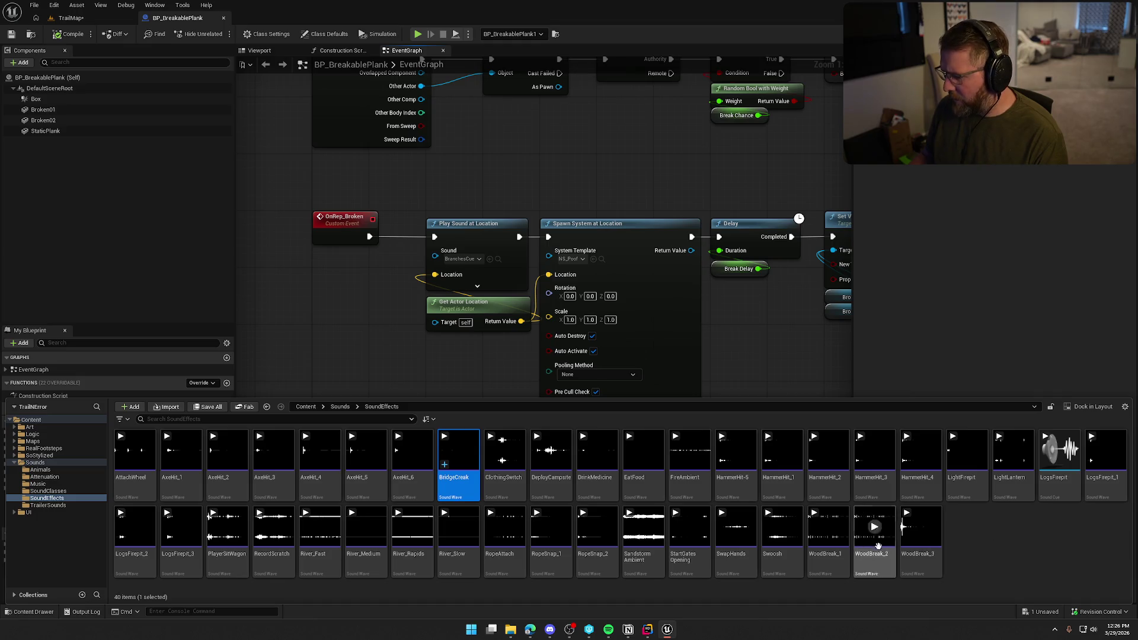
Preview WoodBreak_1, WoodBreak_3 and WoodBreak_2, then search the Start menu for Audacity.
{"action": "left_click", "coordinate": [828, 526]}
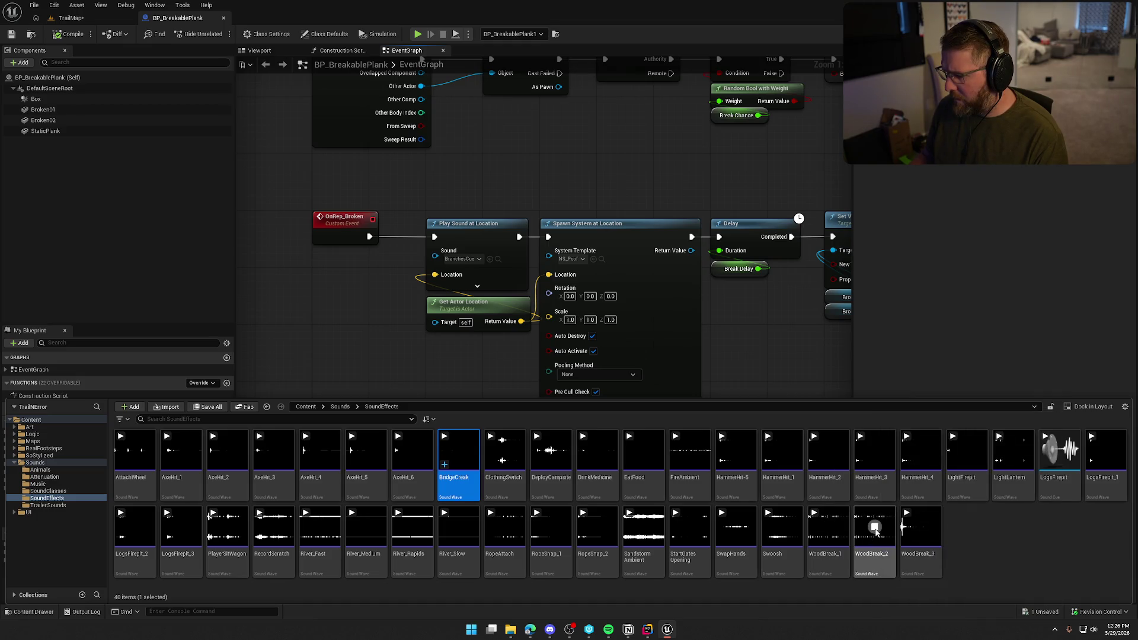
{"action": "left_click", "coordinate": [921, 527]}
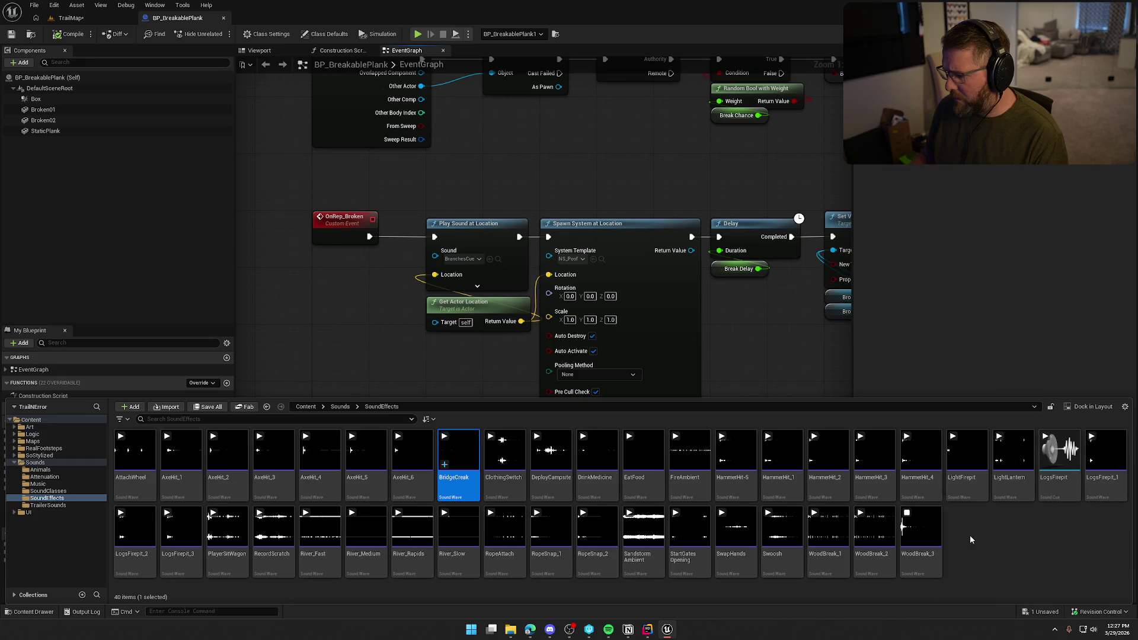
{"action": "left_click", "coordinate": [875, 528]}
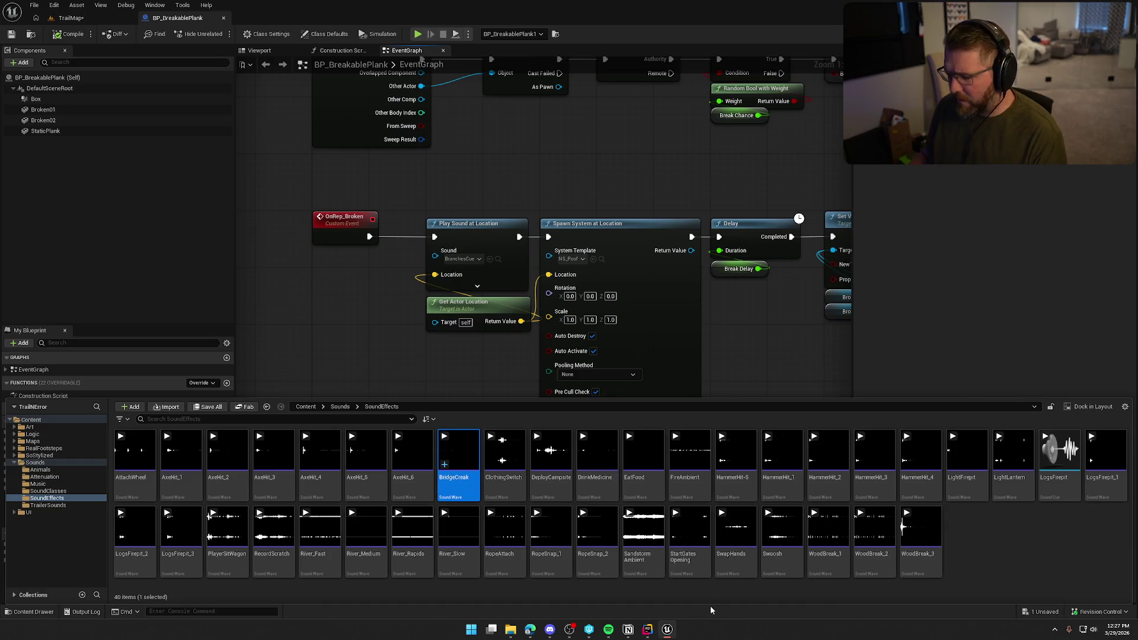
{"action": "key", "text": "super"}
{"action": "type", "text": "aud"}
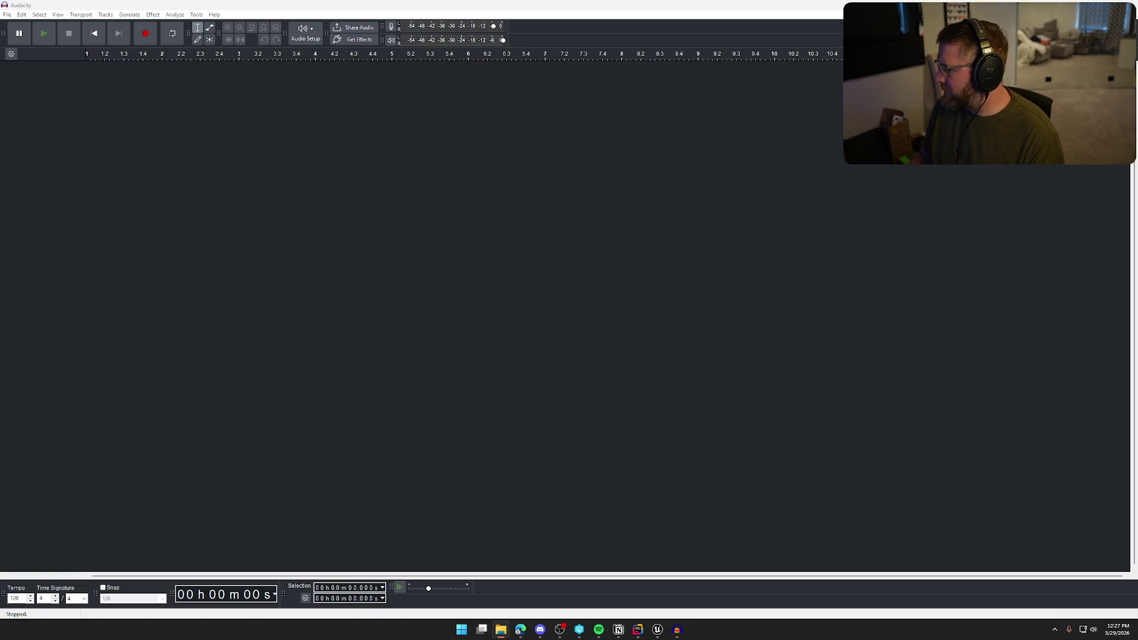
Import and play the WoodBreak clip at tempo 198.41, then add WoodBreak_2 as a second track.
{"action": "left_click_drag", "start_coordinate": [475, 243], "coordinate": [586, 261]}
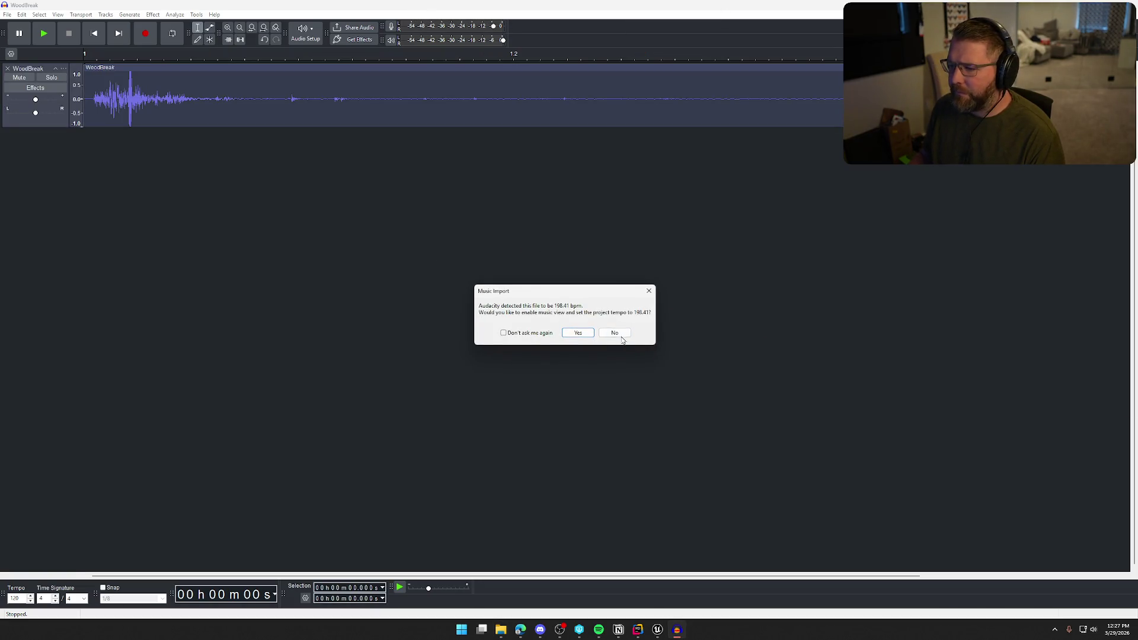
{"action": "left_click", "coordinate": [583, 332]}
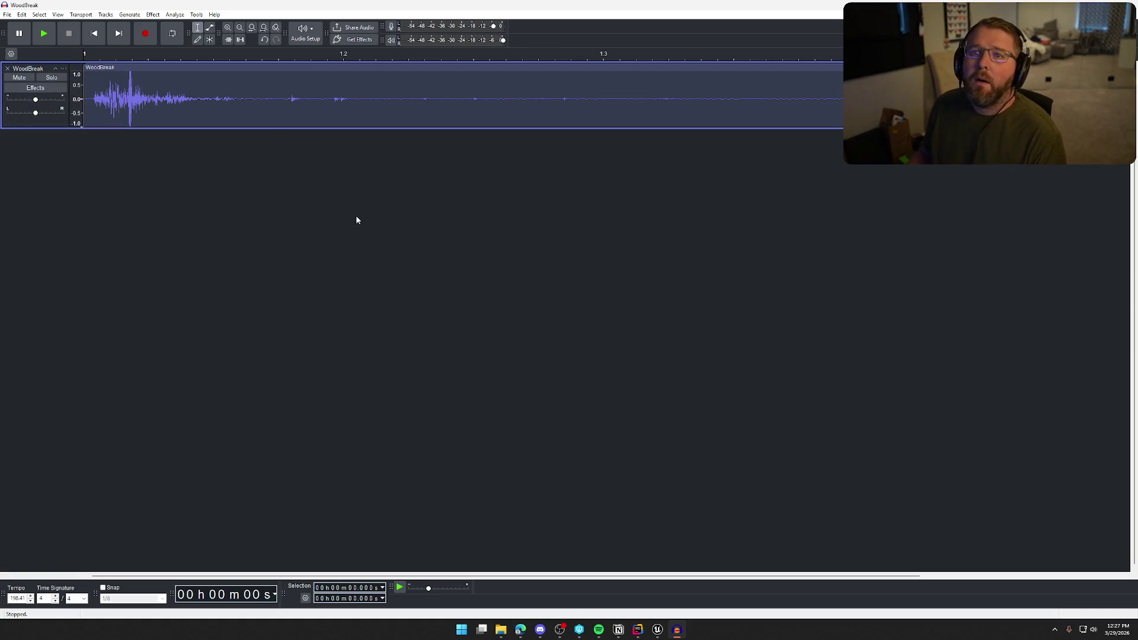
{"action": "key", "text": "space"}
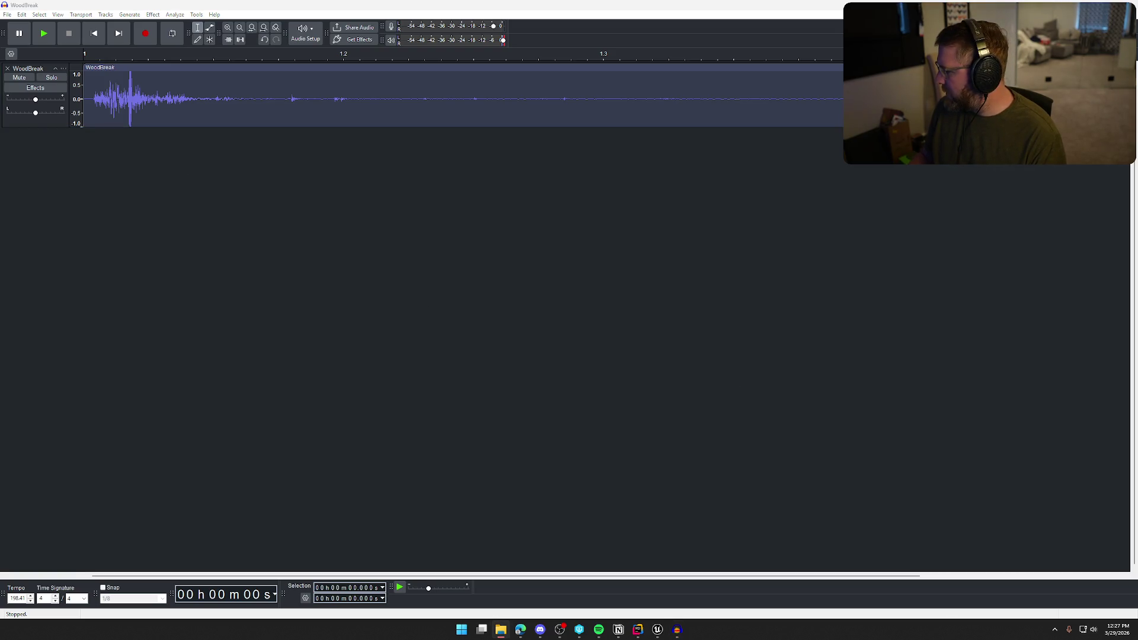
{"action": "left_click_drag", "start_coordinate": [877, 388], "coordinate": [487, 314]}
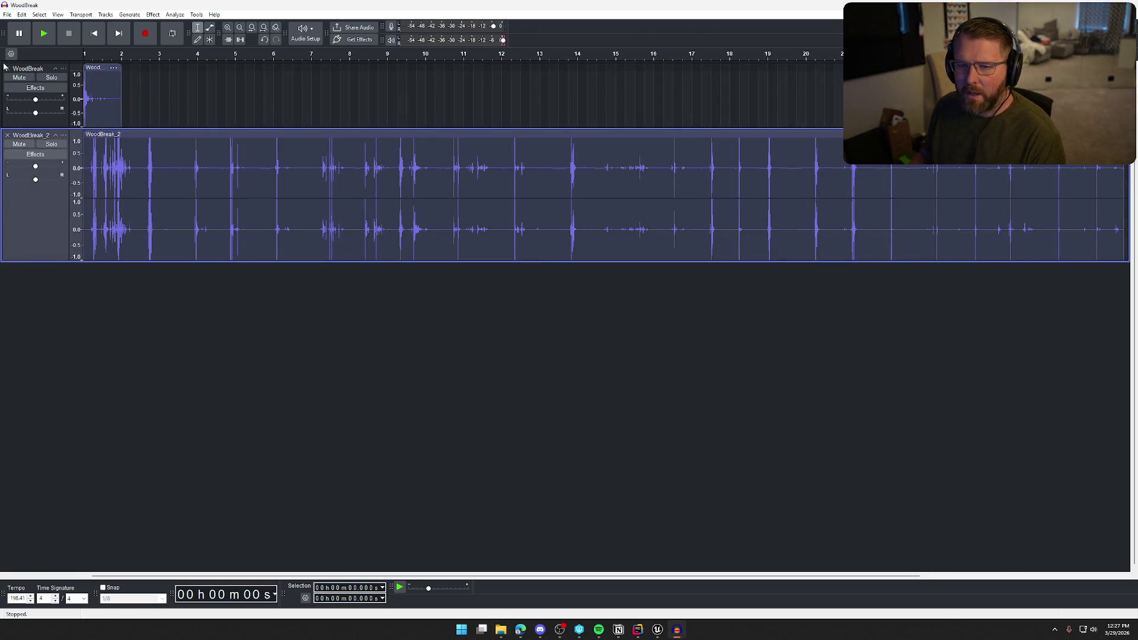
Remove the old WoodBreak track and play the WoodBreak_2 recording.
{"action": "left_click", "coordinate": [8, 69]}
{"action": "key", "text": "space"}
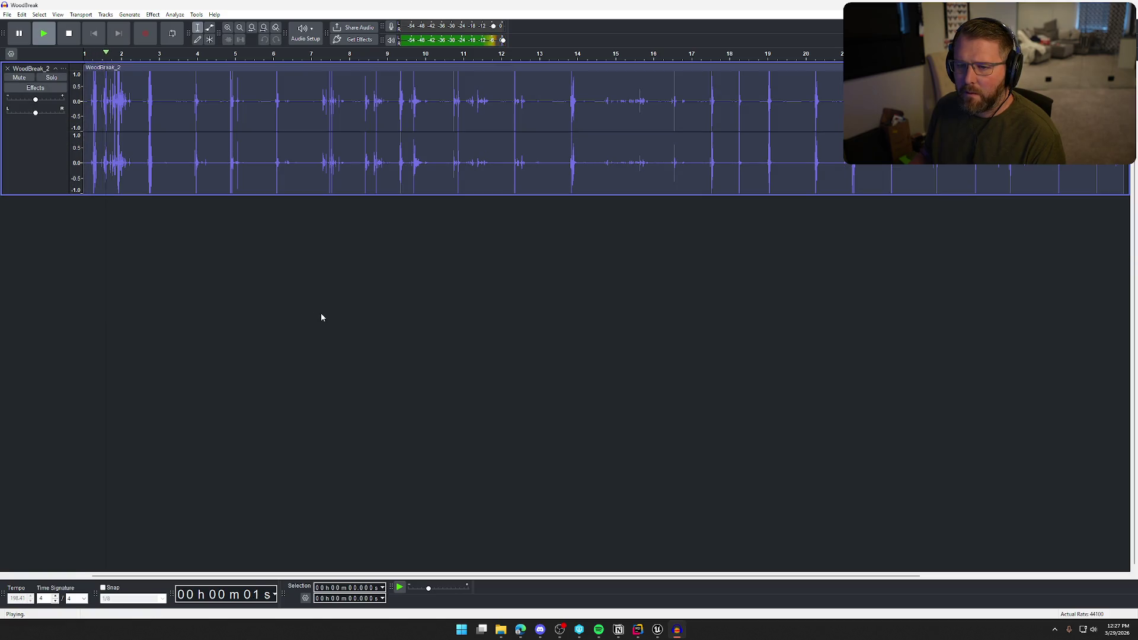
{"action": "key", "text": "space"}
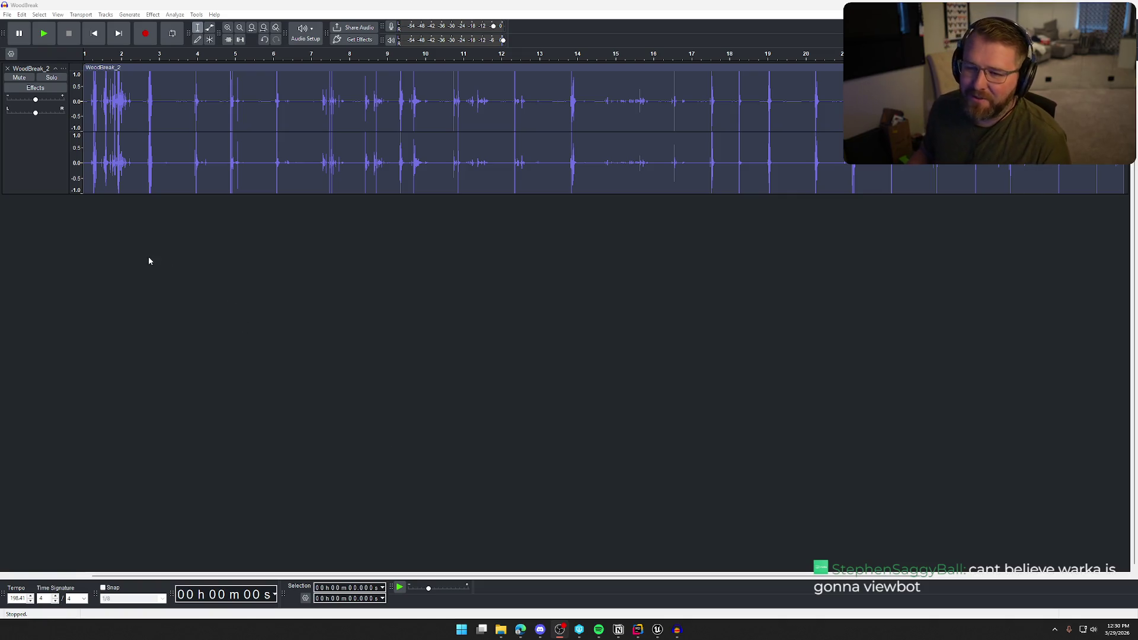
Select and audition the wood break around 4.6–5.4 seconds.
{"action": "key", "text": "space"}
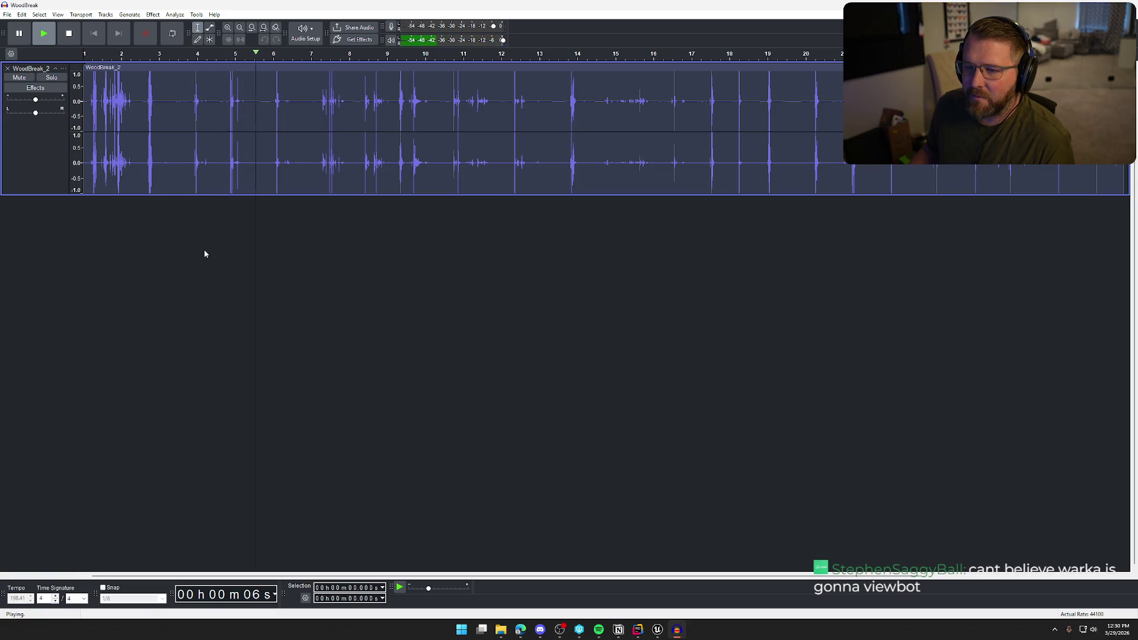
{"action": "key", "text": "space"}
{"action": "mouse_move", "coordinate": [221, 102]}
{"action": "left_mouse_down"}
{"action": "mouse_move", "coordinate": [261, 102]}
{"action": "mouse_move", "coordinate": [227, 101]}
{"action": "mouse_move", "coordinate": [248, 91]}
{"action": "mouse_move", "coordinate": [231, 101]}
{"action": "left_mouse_up"}
{"action": "key", "text": "space"}
{"action": "key", "text": "space"}
{"action": "key", "text": "space"}
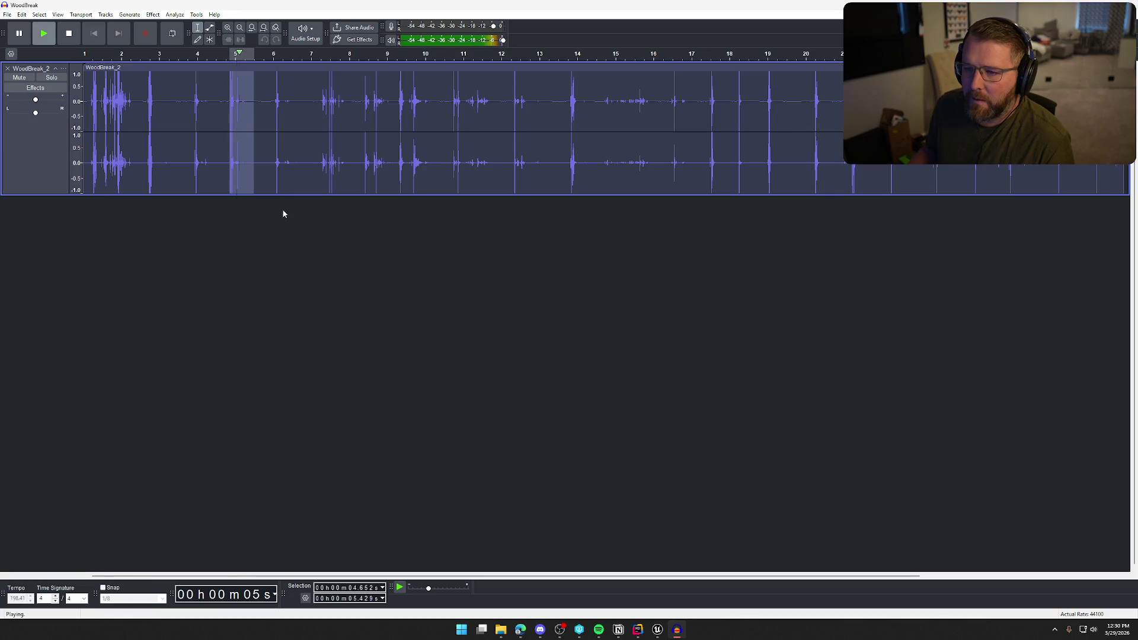
Start an audio export limited to the current selection.
{"action": "left_click", "coordinate": [5, 15]}
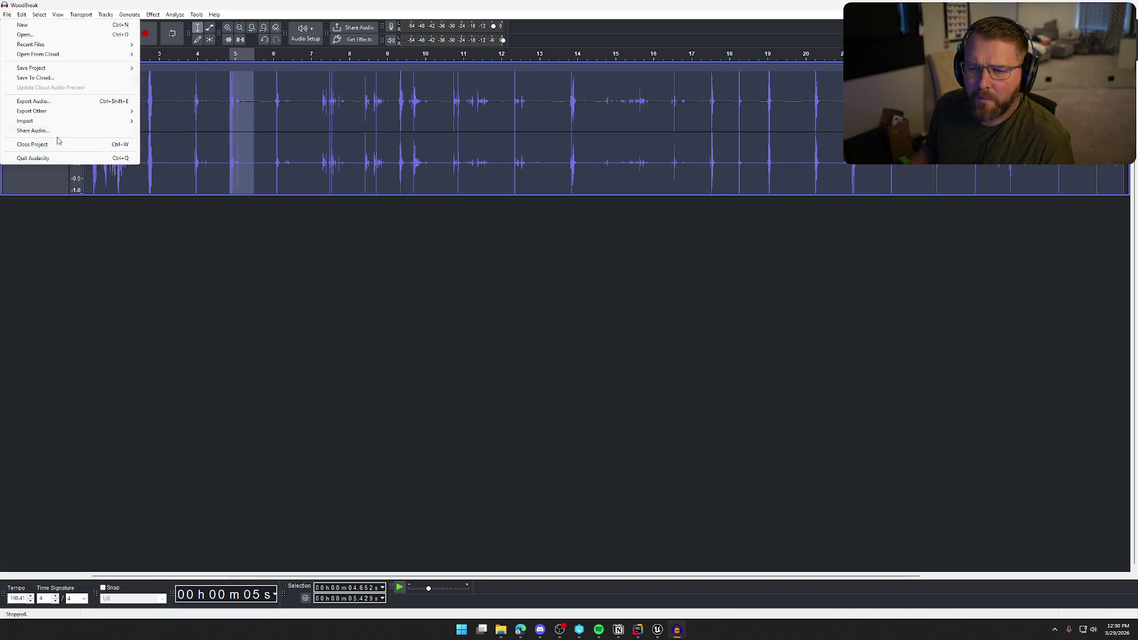
{"action": "left_click", "coordinate": [35, 101]}
{"action": "left_click", "coordinate": [535, 362]}
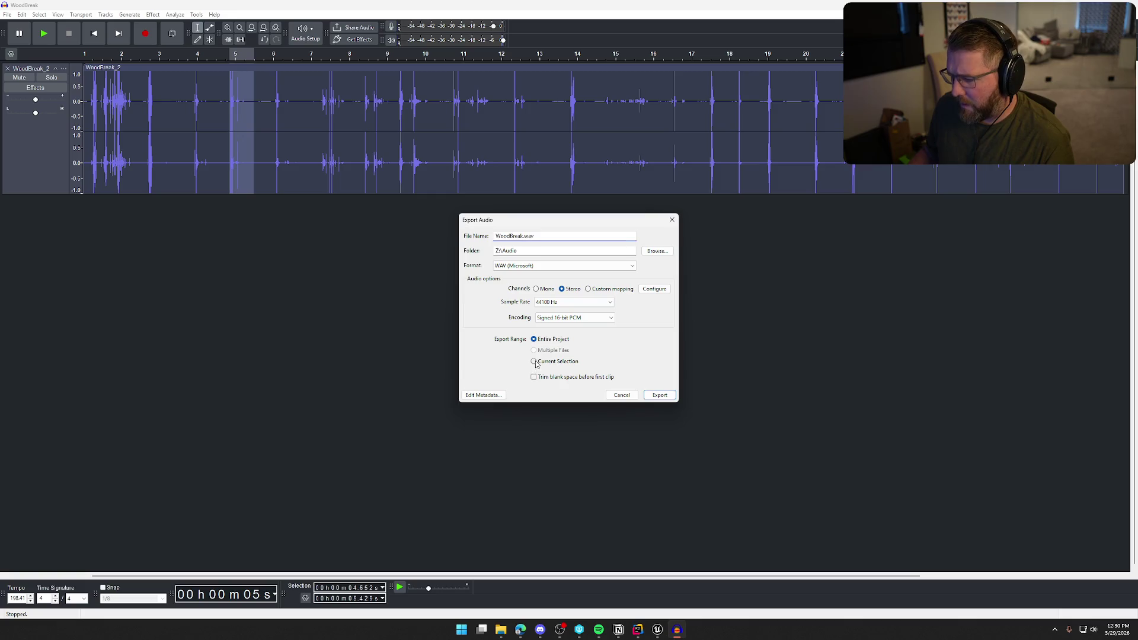
Set the export location to Z:\Sound Effects\TrailNError\Edited.
{"action": "left_click", "coordinate": [656, 252]}
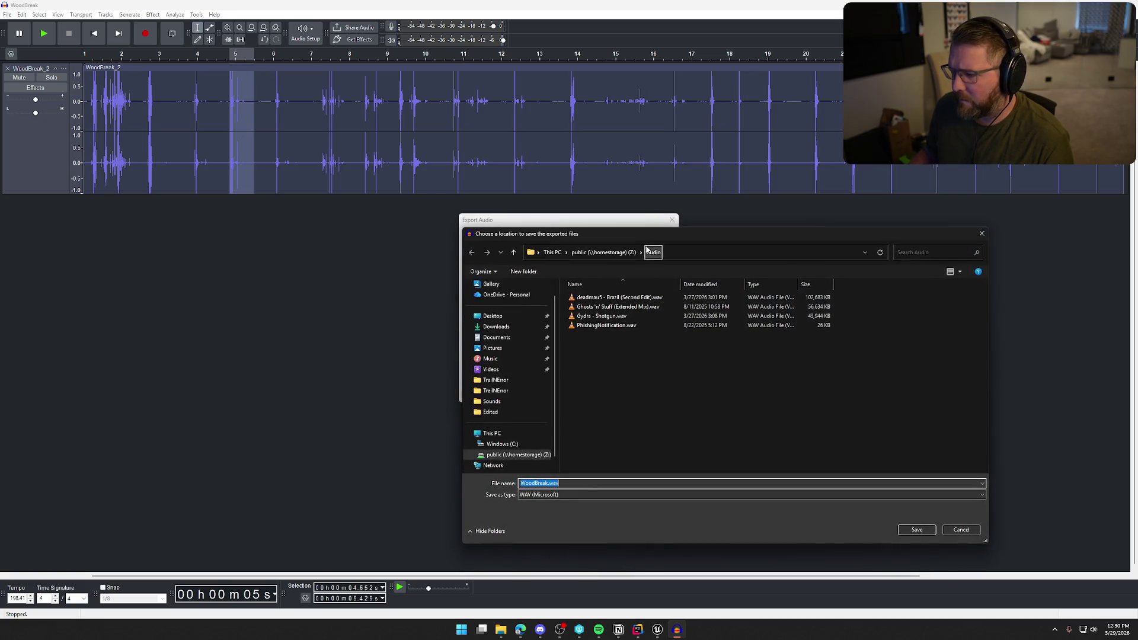
{"action": "left_click", "coordinate": [612, 253]}
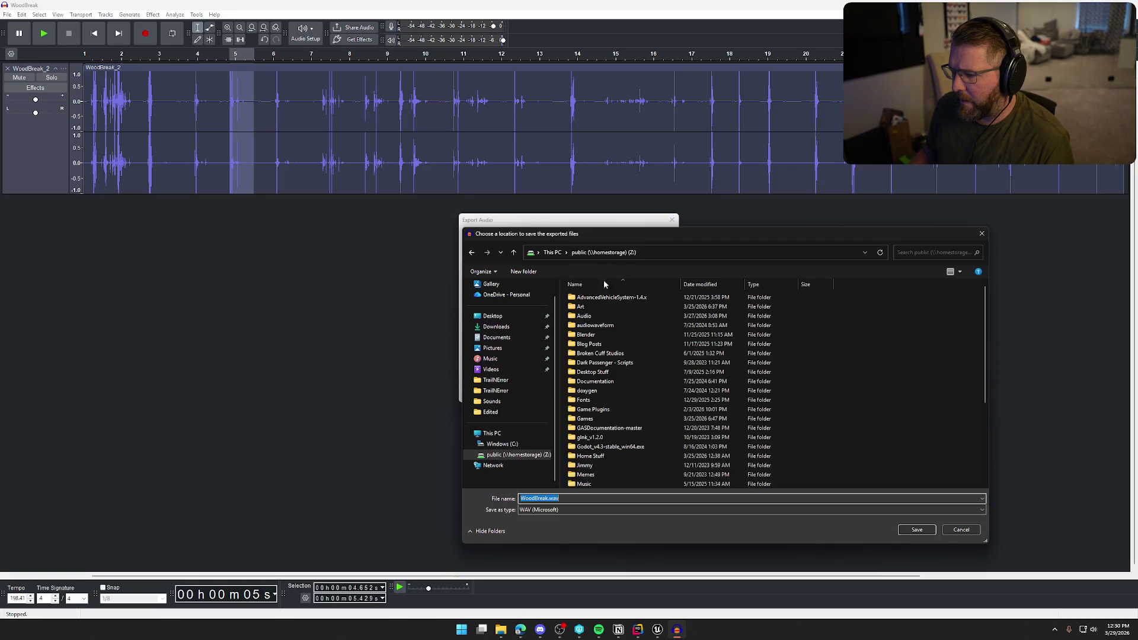
{"action": "scroll", "coordinate": [608, 403], "scroll_direction": "down", "scroll_amount": 5}
{"action": "double_click", "coordinate": [608, 419]}
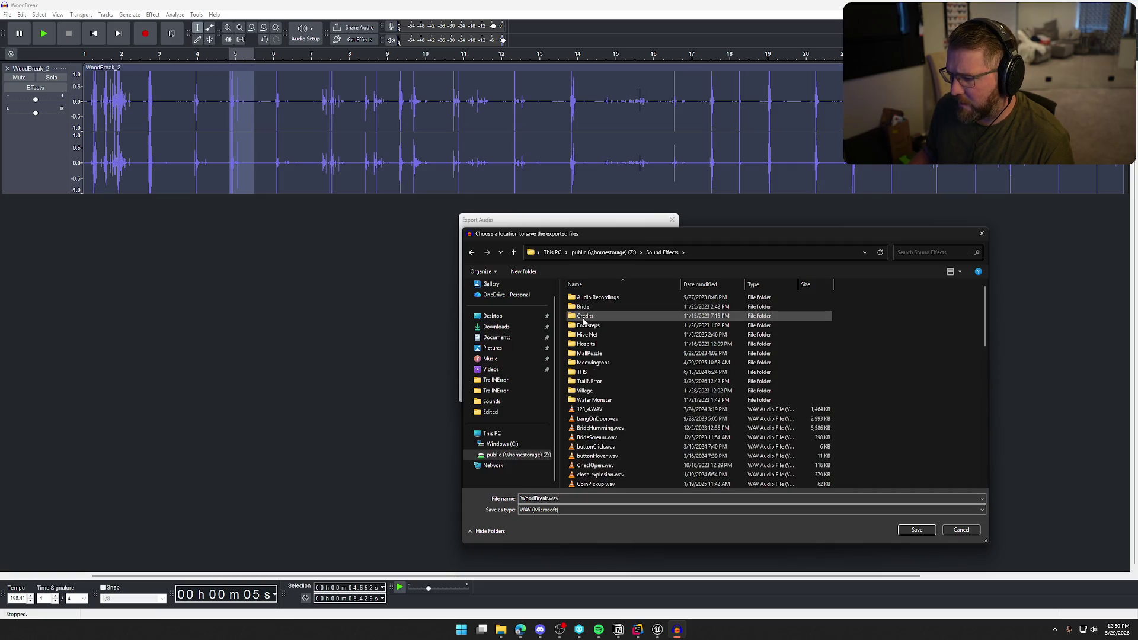
{"action": "double_click", "coordinate": [602, 383]}
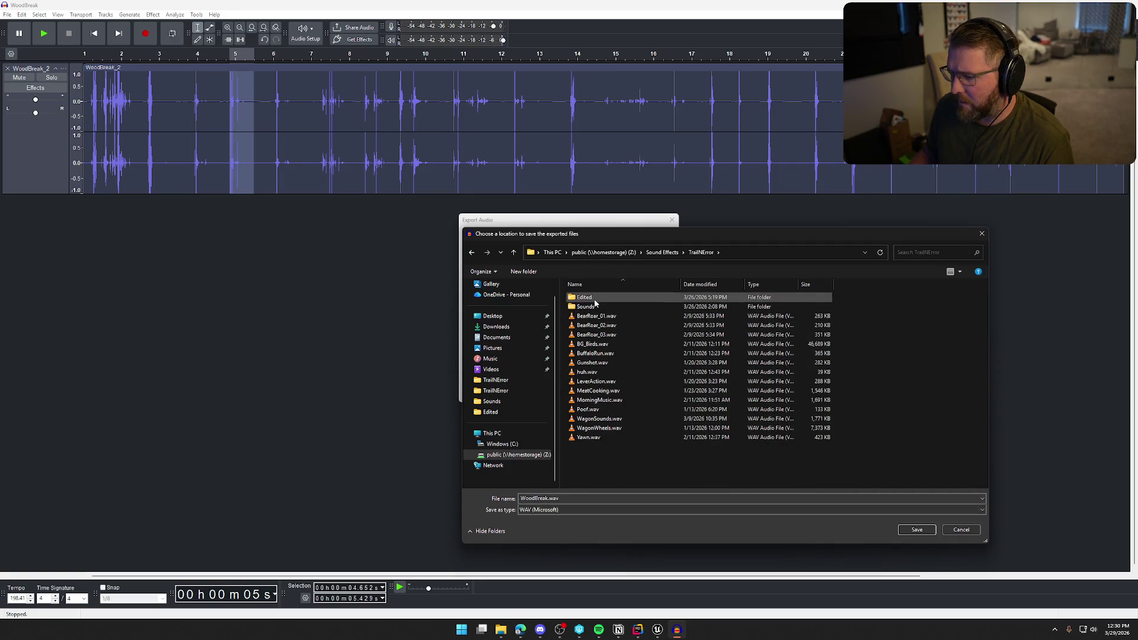
{"action": "double_click", "coordinate": [584, 298]}
{"action": "scroll", "coordinate": [661, 391], "scroll_direction": "down", "scroll_amount": 5}
{"action": "scroll", "coordinate": [667, 409], "scroll_direction": "down", "scroll_amount": 3}
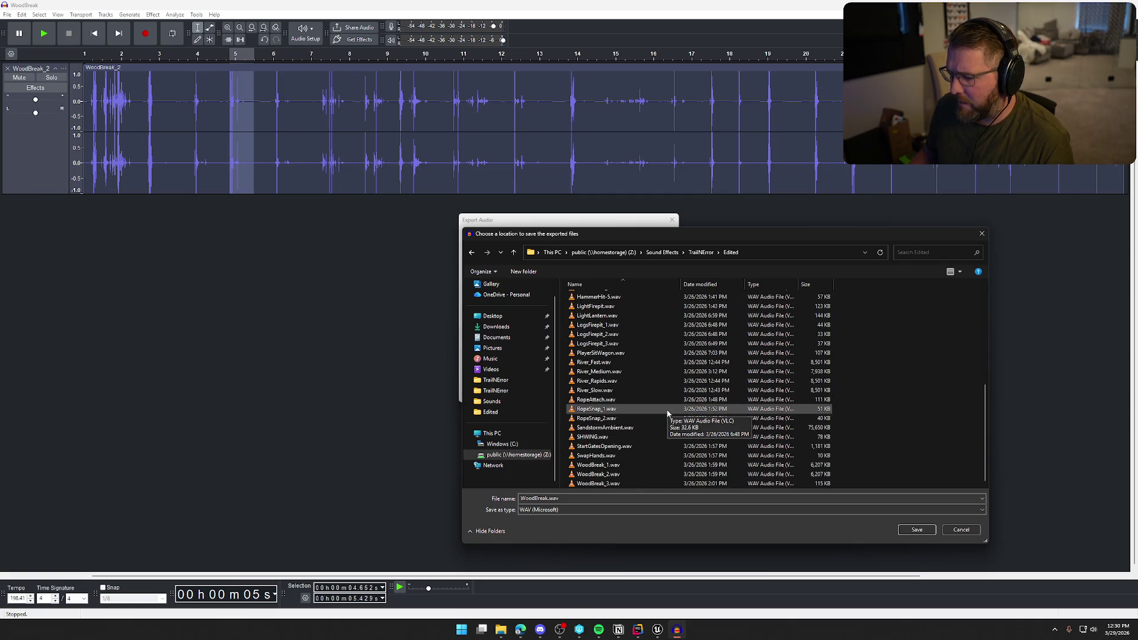
Export the selected break as WoodBreak_1.wav, replacing the existing file.
{"action": "left_click", "coordinate": [638, 467]}
{"action": "left_click", "coordinate": [916, 531]}
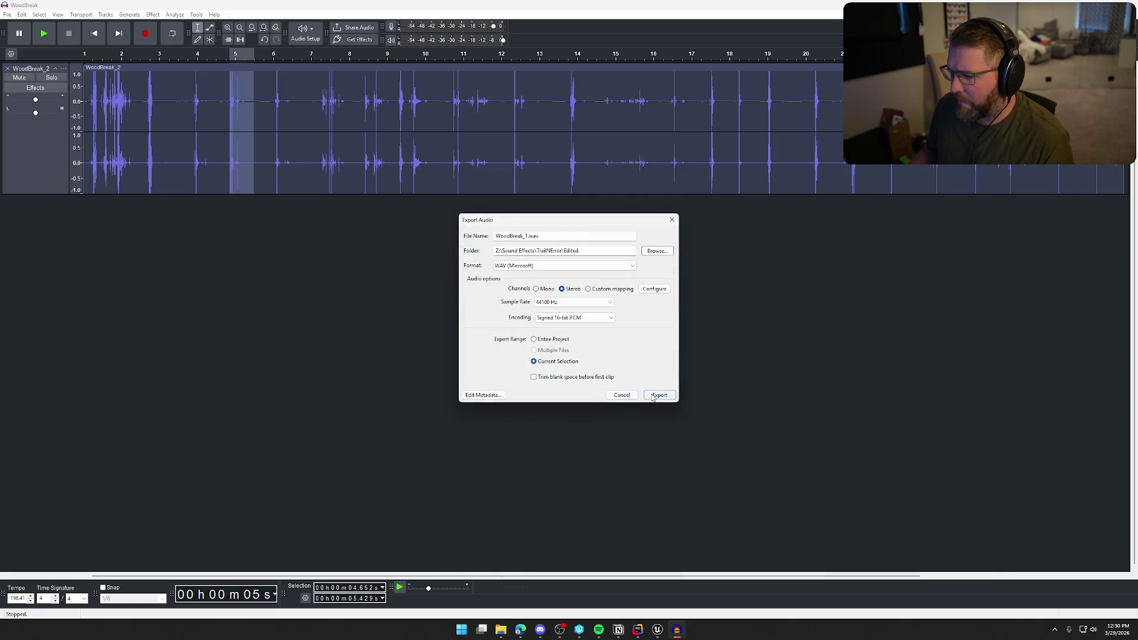
{"action": "left_click", "coordinate": [660, 395]}
{"action": "left_click", "coordinate": [635, 317]}
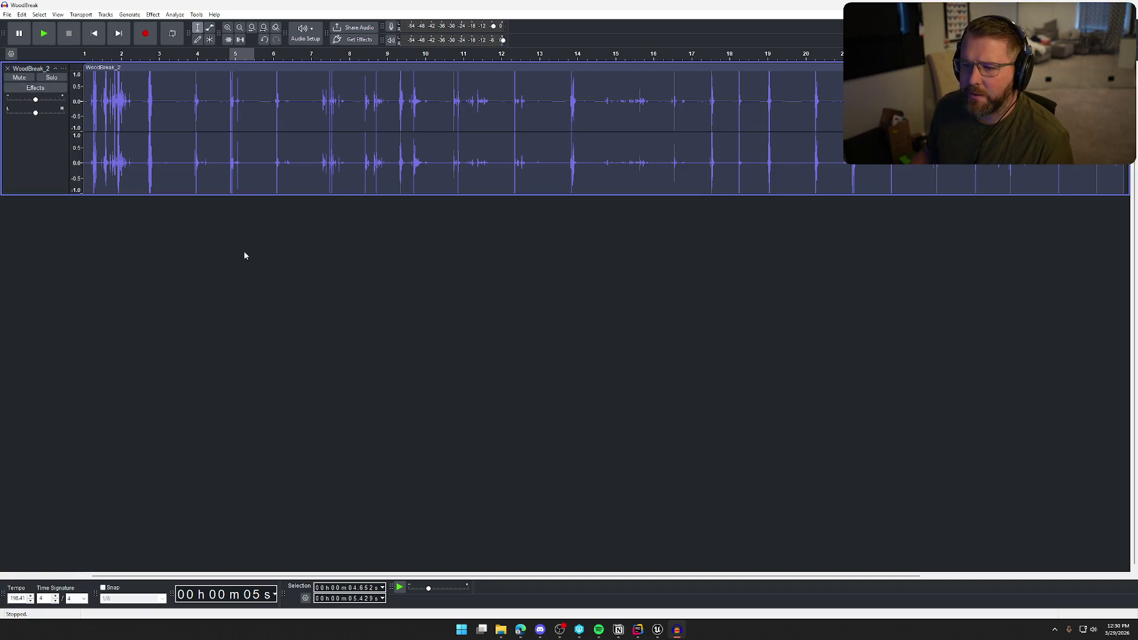
{"action": "left_click", "coordinate": [273, 101]}
Audition the breaks near 7.5–8.6, 10 and 11.7–12.9 seconds, ending with 13.66–14.82 s selected.
{"action": "key", "text": "space"}
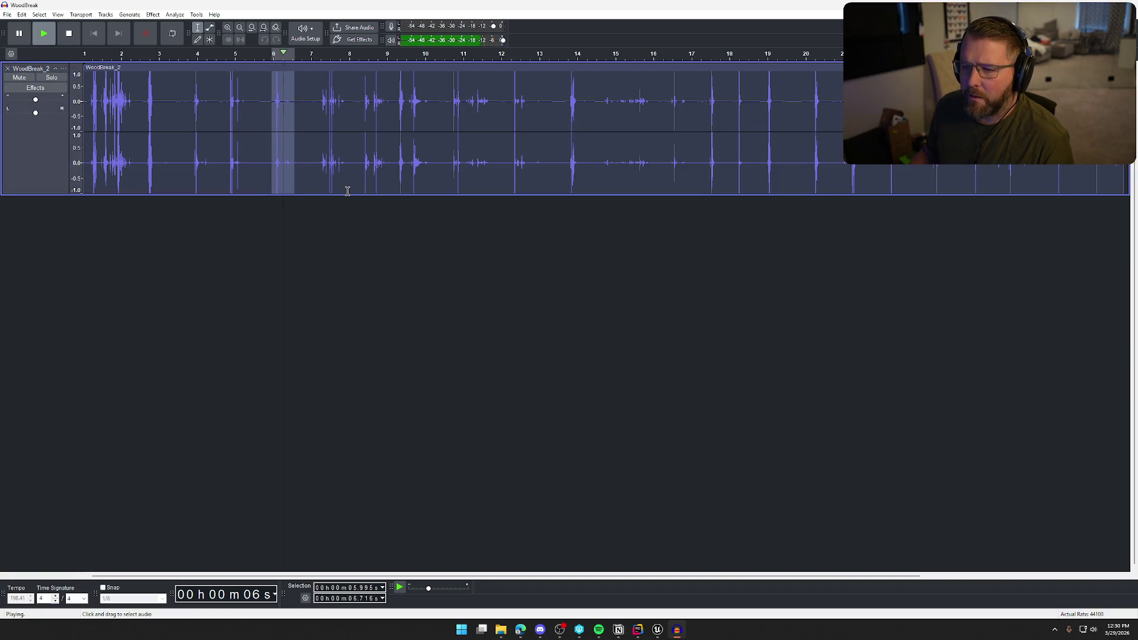
{"action": "left_click", "coordinate": [320, 101]}
{"action": "mouse_move", "coordinate": [320, 101]}
{"action": "left_mouse_down"}
{"action": "mouse_move", "coordinate": [394, 102]}
{"action": "mouse_move", "coordinate": [435, 171]}
{"action": "left_mouse_up"}
{"action": "key", "text": "space"}
{"action": "left_click", "coordinate": [399, 102]}
{"action": "key", "text": "space"}
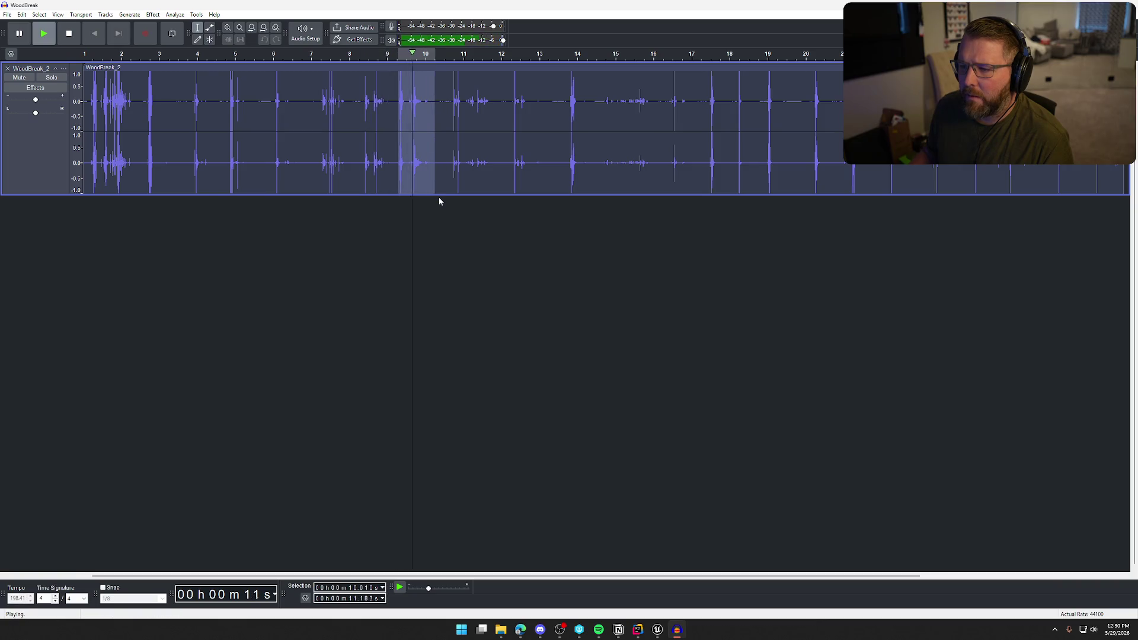
{"action": "left_click_drag", "start_coordinate": [452, 101], "coordinate": [549, 100]}
{"action": "key", "text": "space"}
{"action": "key", "text": "space"}
{"action": "left_click", "coordinate": [43, 33]}
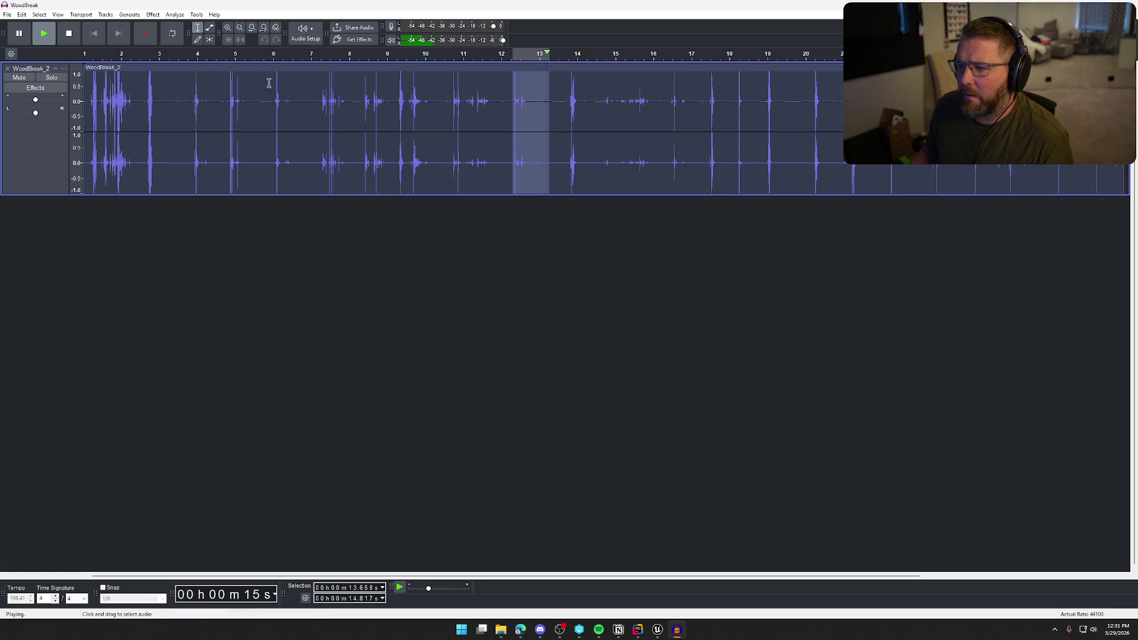
Export the 13.66–14.82 s break as WoodBreak_2.wav in the Edited folder, overwriting the old file.
{"action": "left_click", "coordinate": [7, 14]}
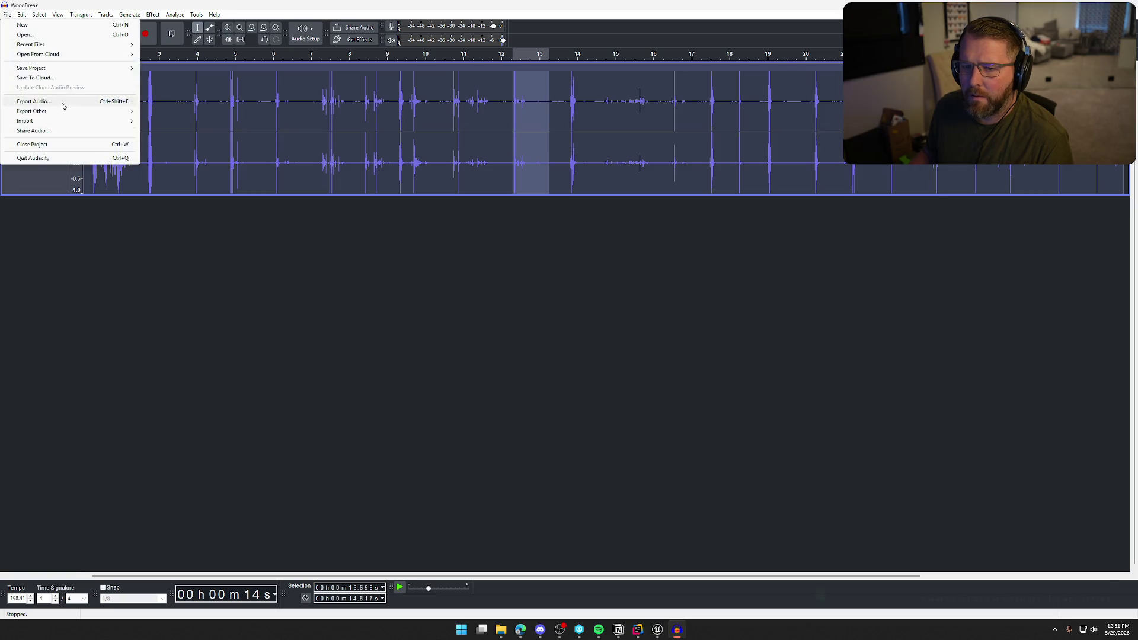
{"action": "left_click", "coordinate": [27, 110]}
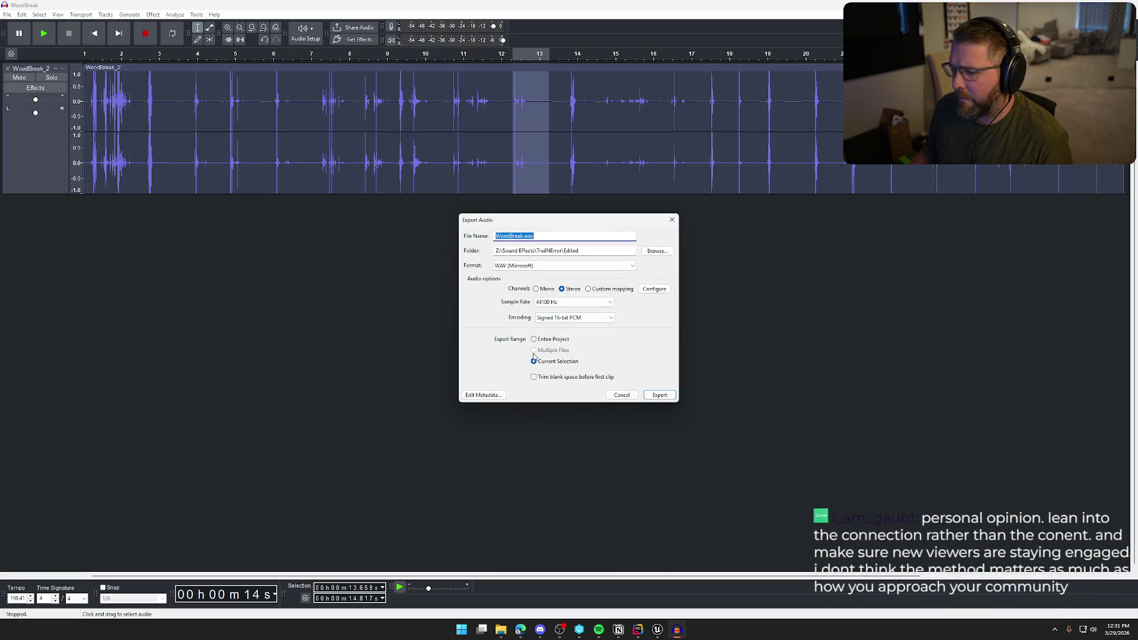
{"action": "left_click", "coordinate": [663, 254]}
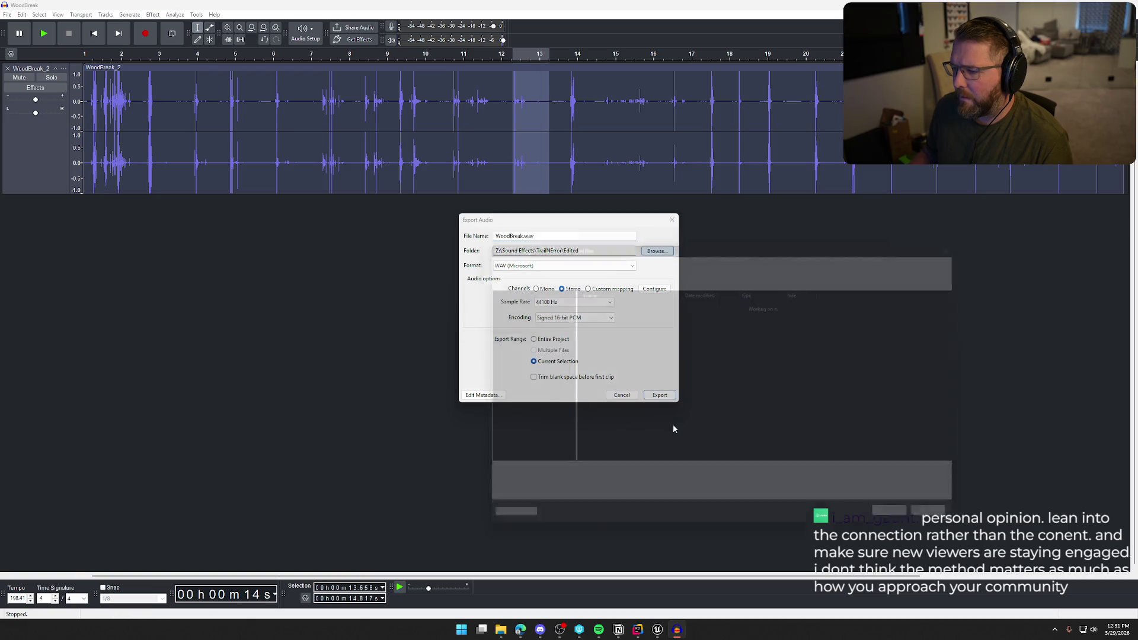
{"action": "scroll", "coordinate": [622, 449], "scroll_direction": "down", "scroll_amount": 5}
{"action": "left_click", "coordinate": [598, 459]}
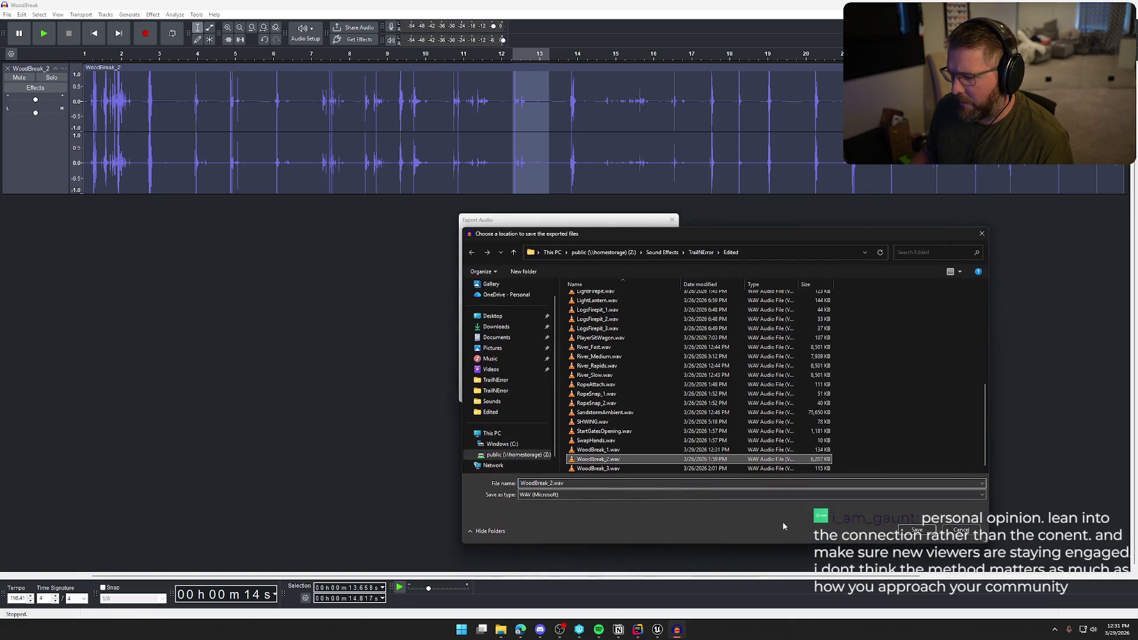
{"action": "key", "text": "Return"}
{"action": "left_click", "coordinate": [657, 398]}
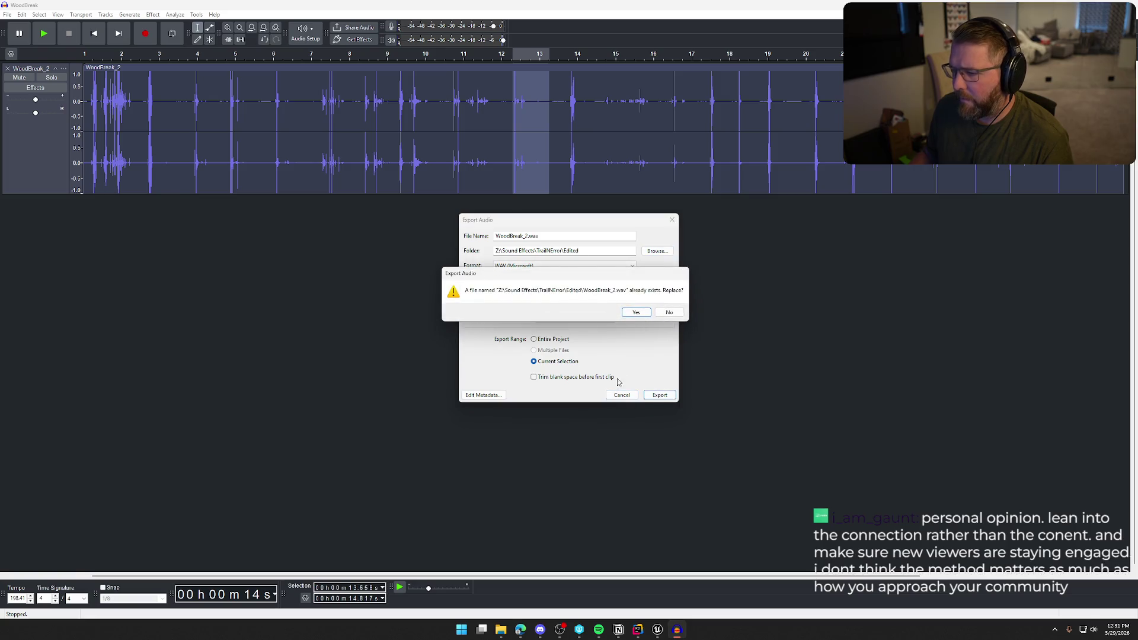
{"action": "left_click", "coordinate": [636, 313]}
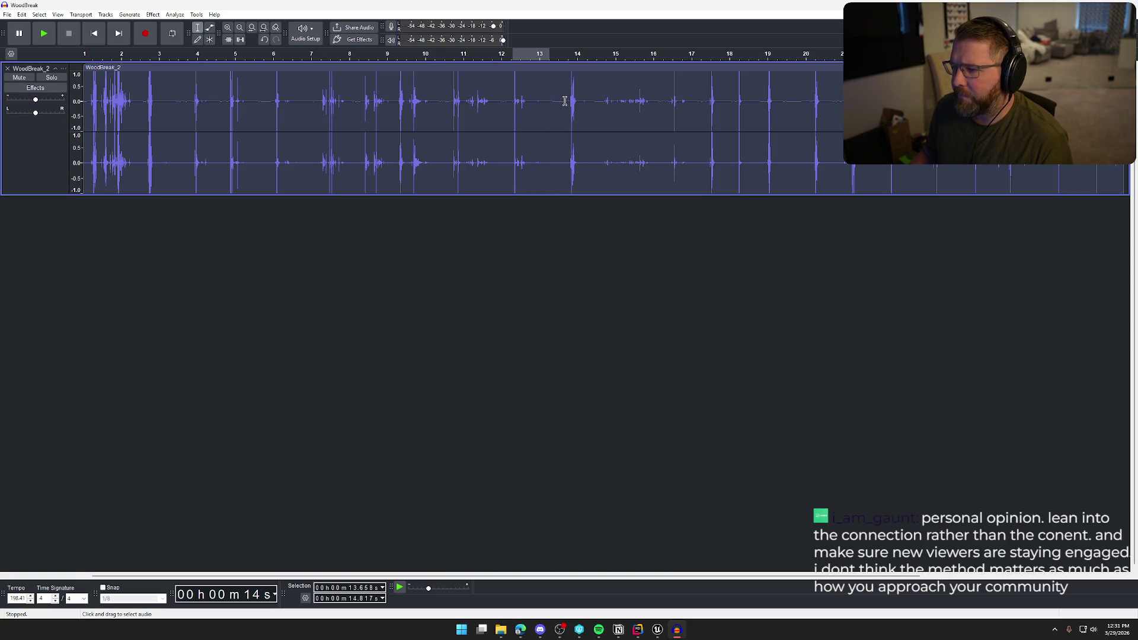
Audition the later breaks around 14–15, 21.6–22.2 and 25.5–26.1 seconds and the final stretch.
{"action": "mouse_move", "coordinate": [565, 101]}
{"action": "left_mouse_down"}
{"action": "mouse_move", "coordinate": [760, 102]}
{"action": "mouse_move", "coordinate": [783, 137]}
{"action": "left_mouse_up"}
{"action": "key", "text": "space"}
{"action": "key", "text": "space"}
{"action": "key", "text": "space"}
{"action": "key", "text": "space"}
{"action": "key", "text": "space"}
{"action": "key", "text": "space"}
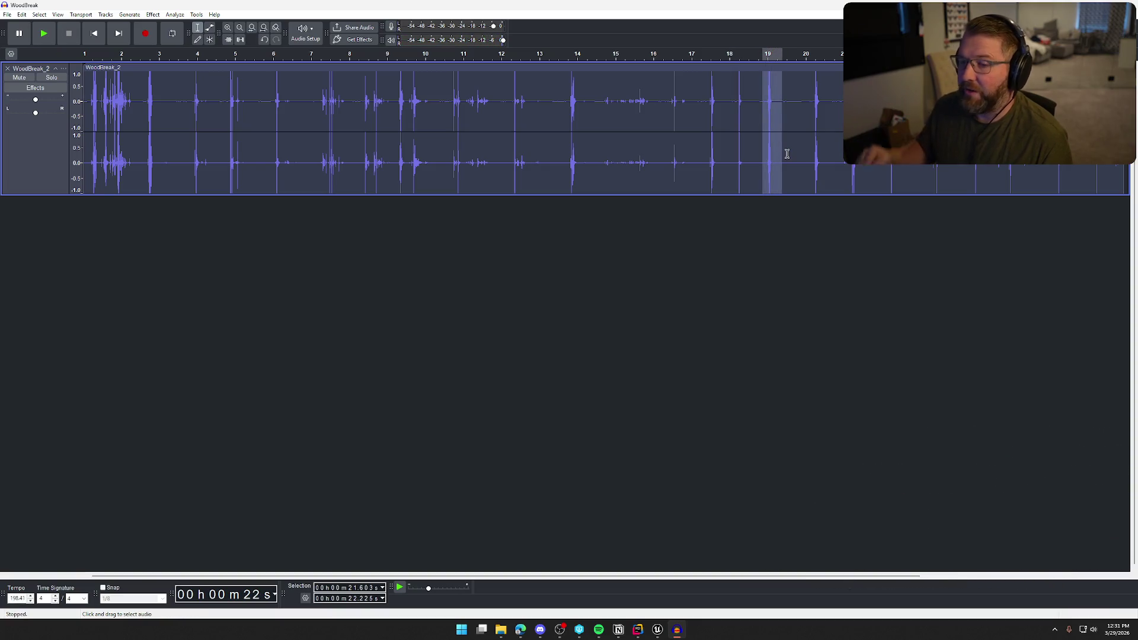
{"action": "left_click_drag", "start_coordinate": [815, 98], "coordinate": [832, 101]}
{"action": "key", "text": "space"}
{"action": "left_click", "coordinate": [844, 178]}
{"action": "key", "text": "space"}
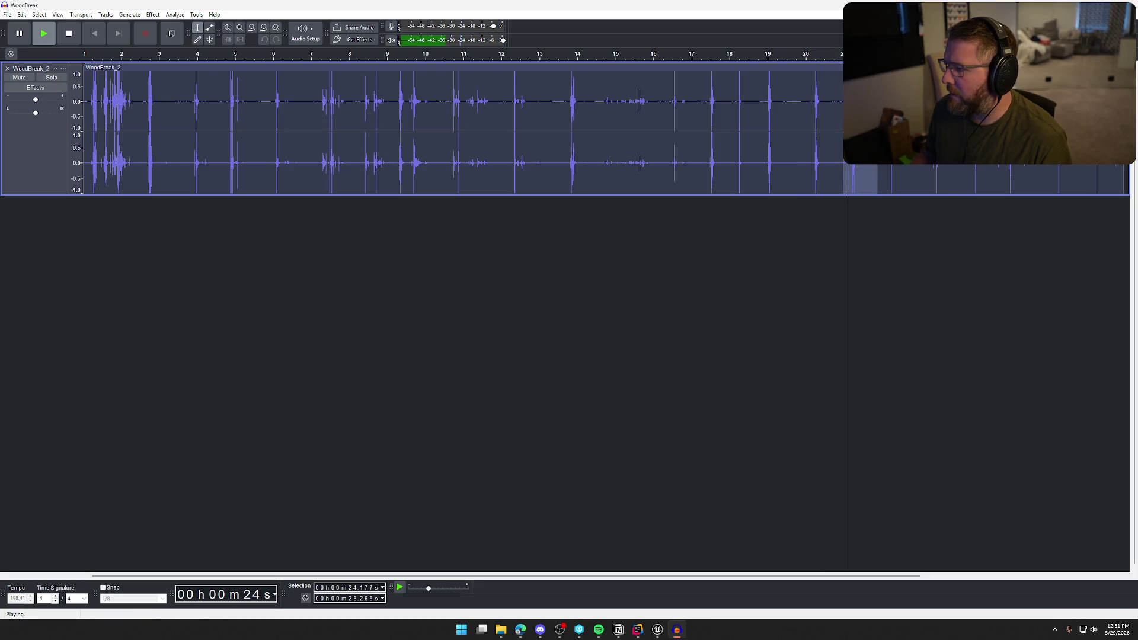
{"action": "left_click_drag", "start_coordinate": [884, 178], "coordinate": [903, 178]}
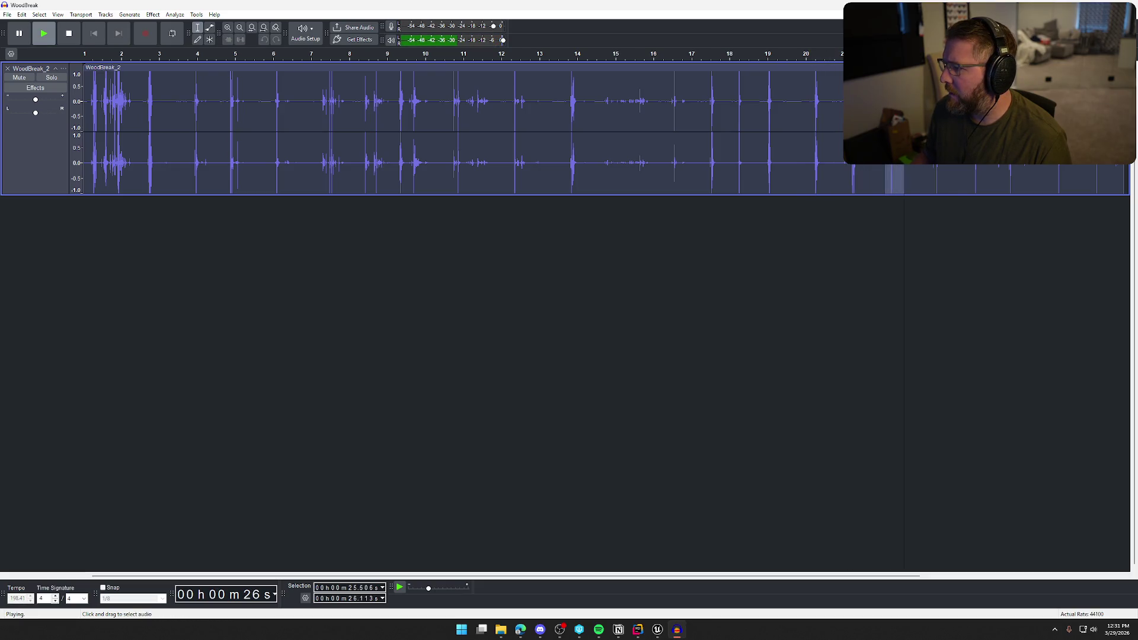
{"action": "left_click_drag", "start_coordinate": [967, 178], "coordinate": [1121, 178]}
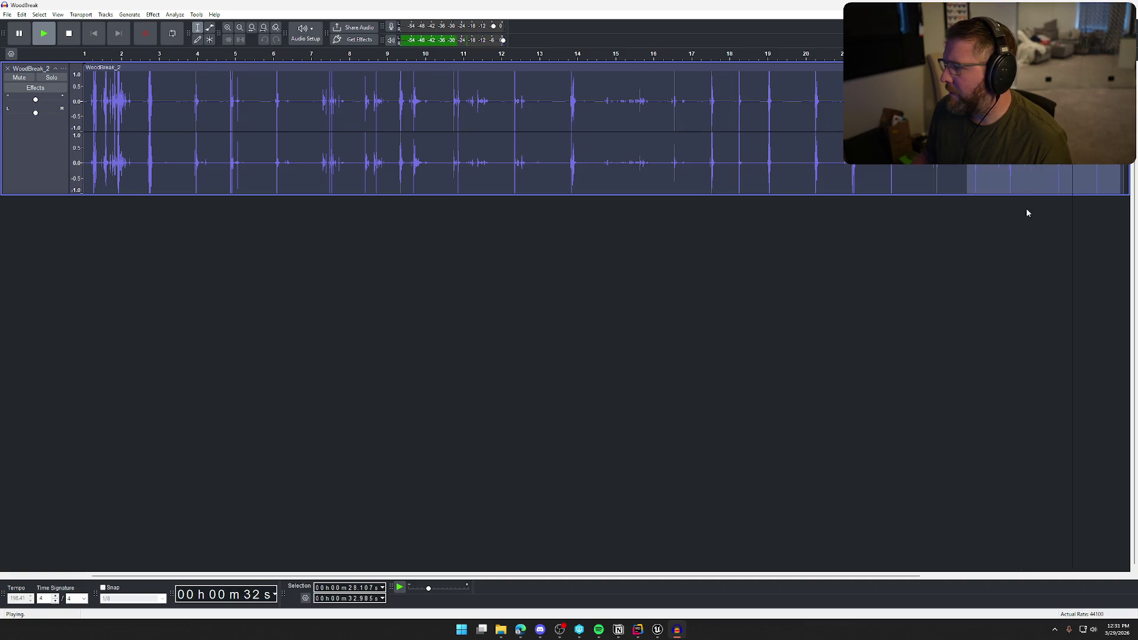
Replace the WoodBreak_2 track with the imported WoodBreak clip, play it, and return to Unreal.
{"action": "left_click", "coordinate": [7, 69]}
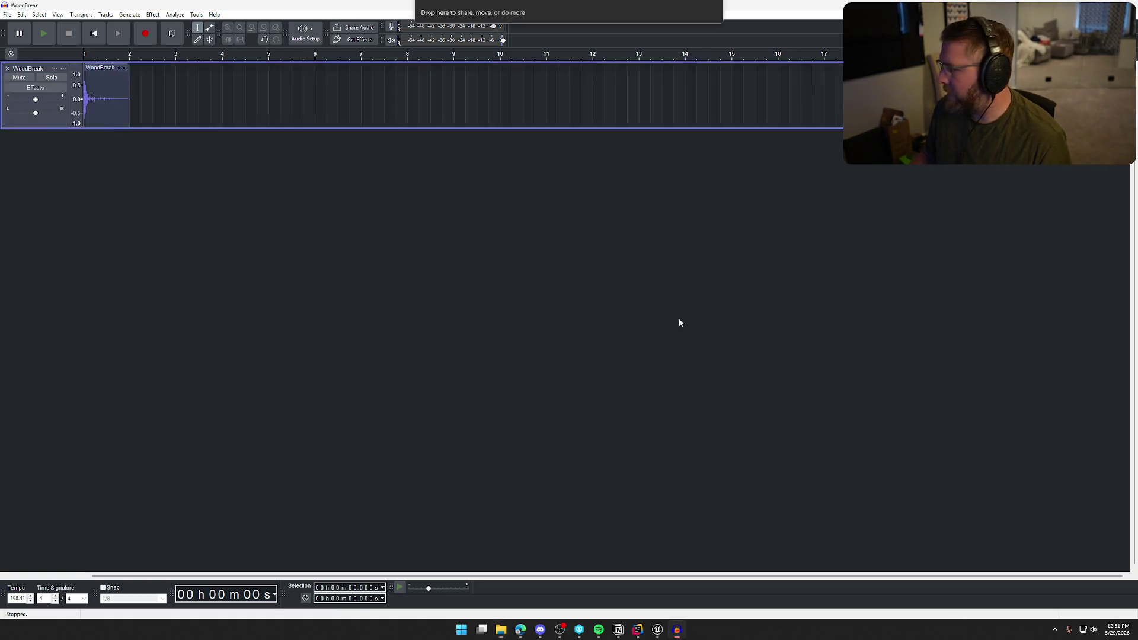
{"action": "key", "text": "Return"}
{"action": "key", "text": "space"}
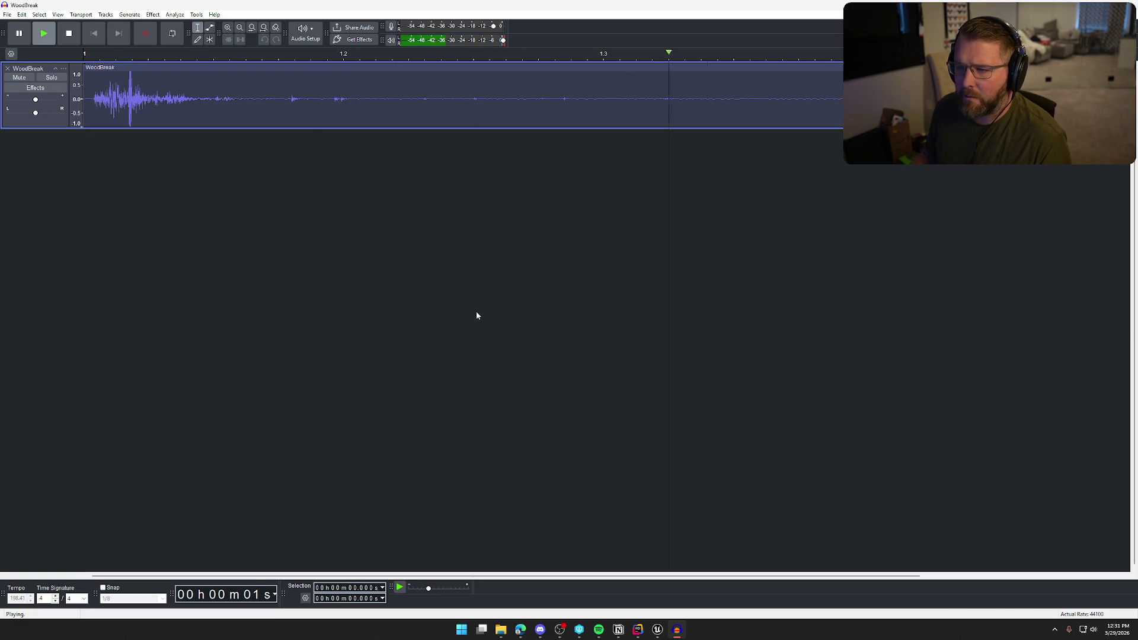
{"action": "left_click", "coordinate": [8, 15]}
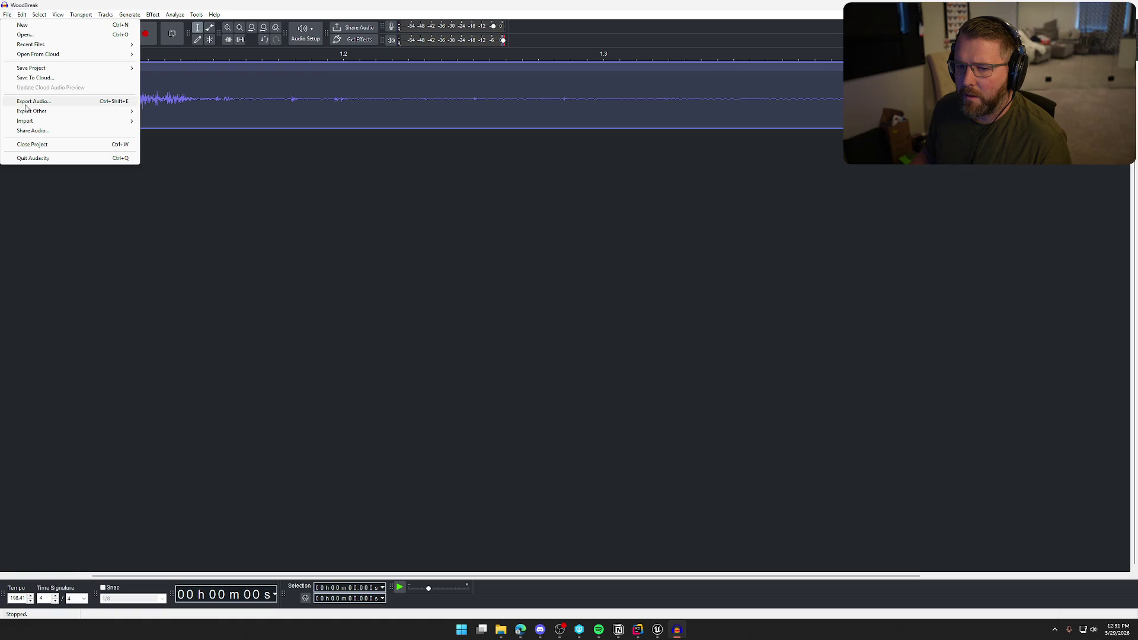
{"action": "left_click", "coordinate": [386, 349]}
{"action": "left_click", "coordinate": [658, 629]}
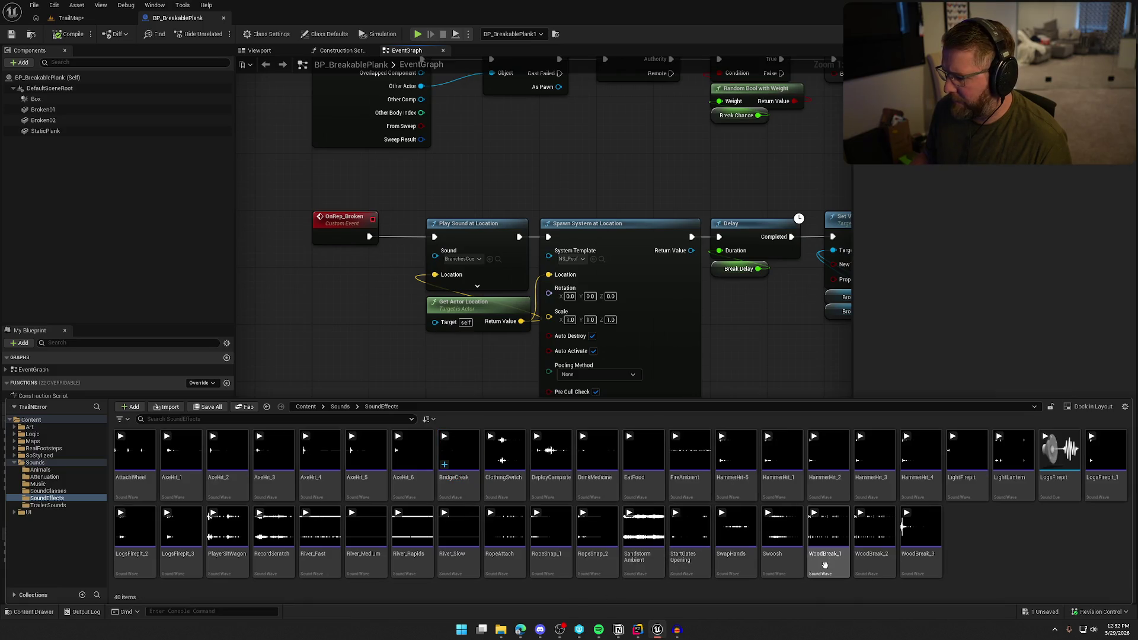
Reimport WoodBreak_1 and WoodBreak_2 from their edited .wav files and save them checked out.
{"action": "left_click", "coordinate": [829, 527]}
{"action": "left_click", "coordinate": [874, 527], "text": "ctrl"}
{"action": "right_click", "coordinate": [876, 534]}
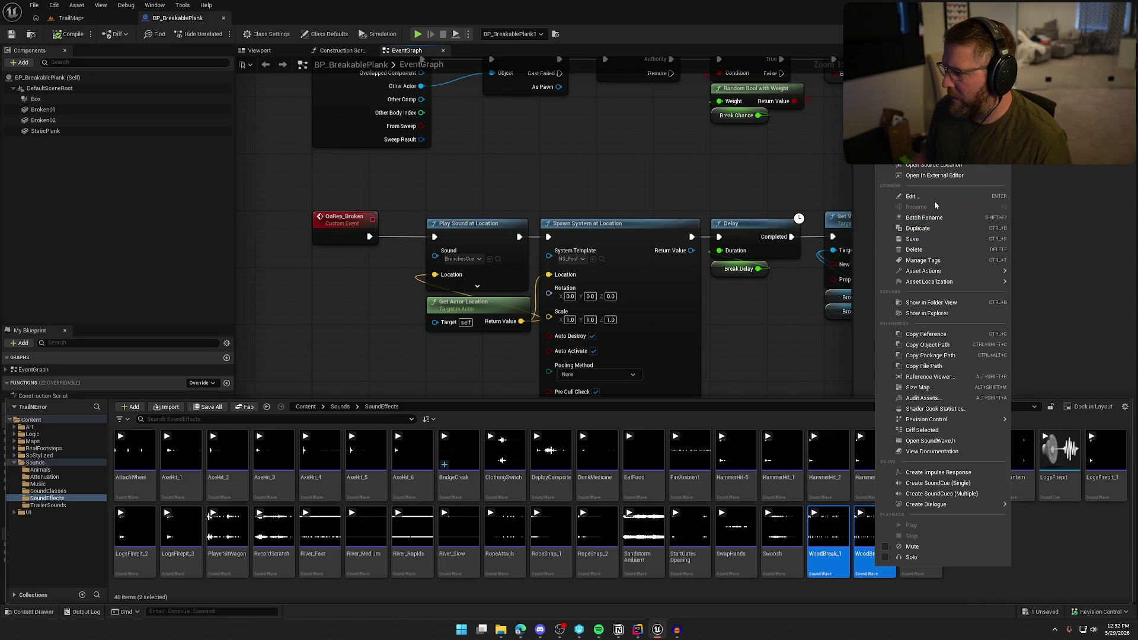
{"action": "left_click", "coordinate": [937, 155]}
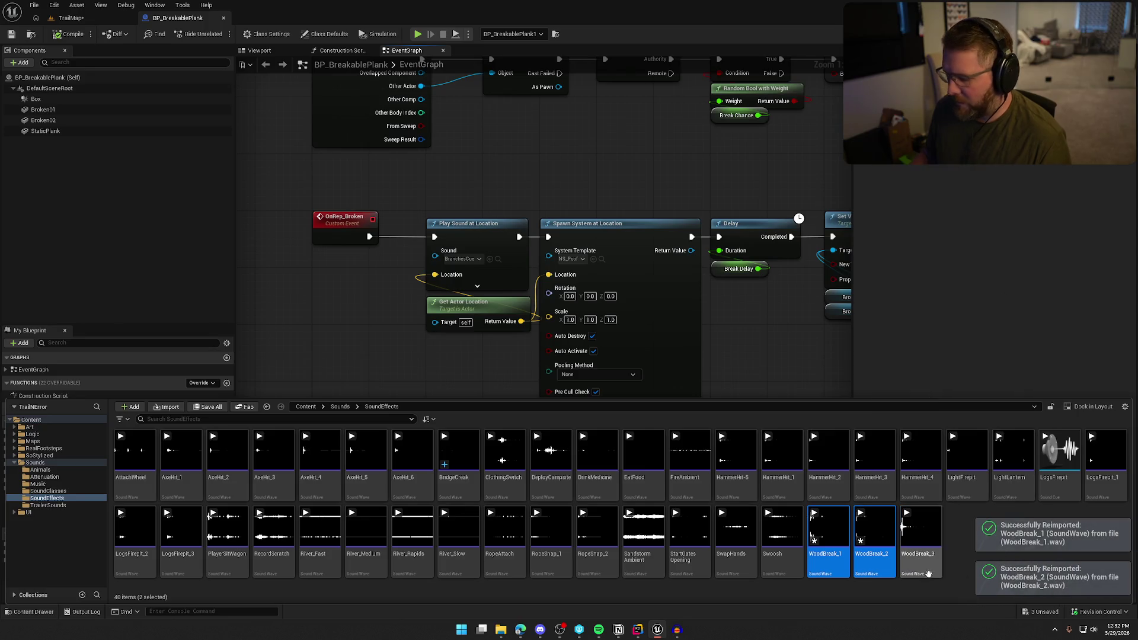
{"action": "key", "text": "ctrl+shift+s"}
{"action": "left_click", "coordinate": [561, 414]}
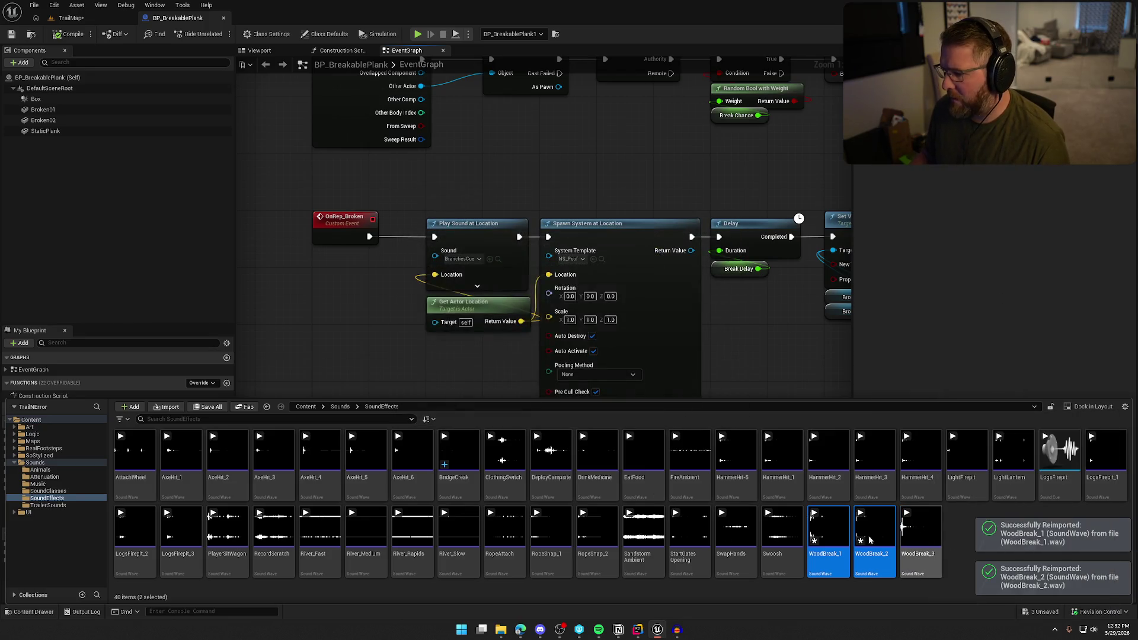
{"action": "left_click", "coordinate": [956, 532]}
Preview WoodBreak_3, close Audacity without saving, and select the WoodBreak sound waves.
{"action": "left_click", "coordinate": [921, 528]}
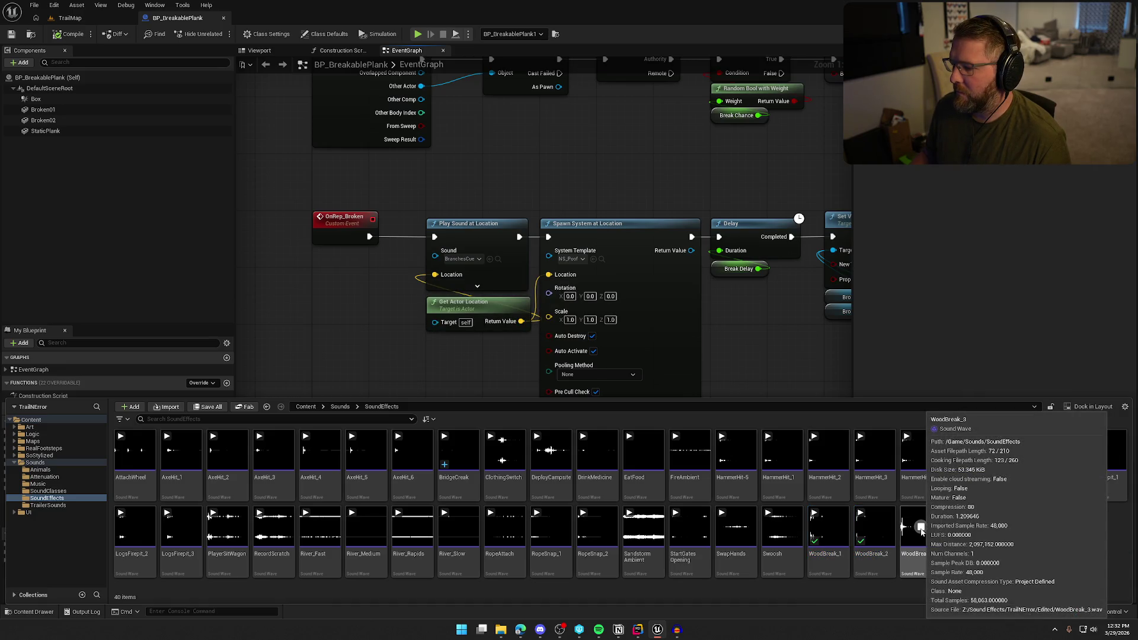
{"action": "left_click", "coordinate": [677, 630]}
{"action": "key", "text": "space"}
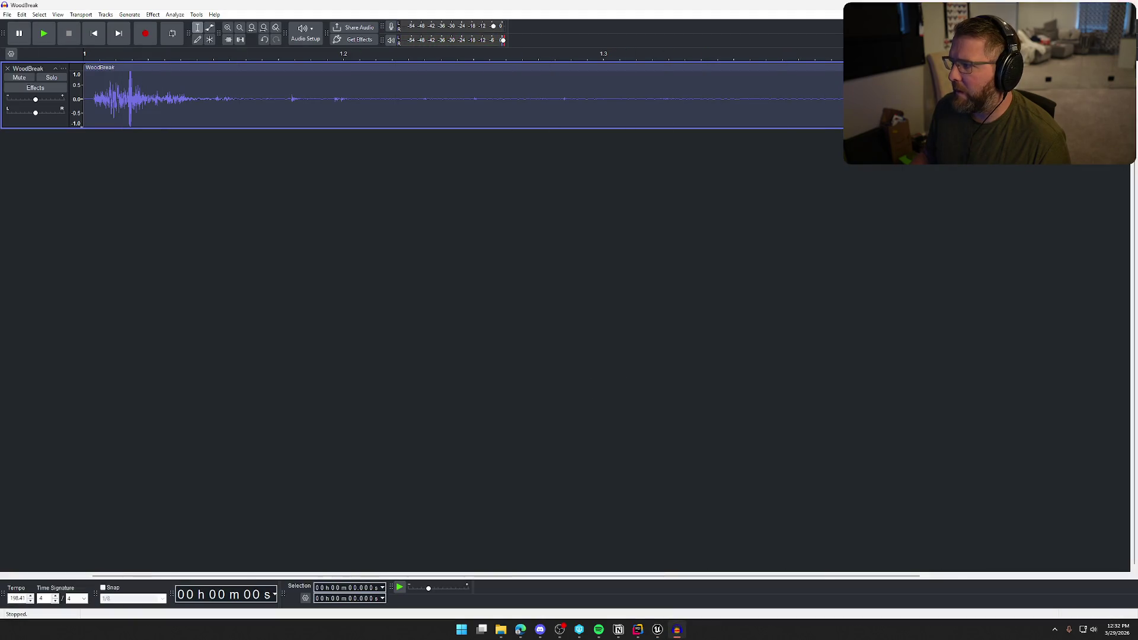
{"action": "left_click", "coordinate": [1128, 6]}
{"action": "left_click", "coordinate": [587, 310]}
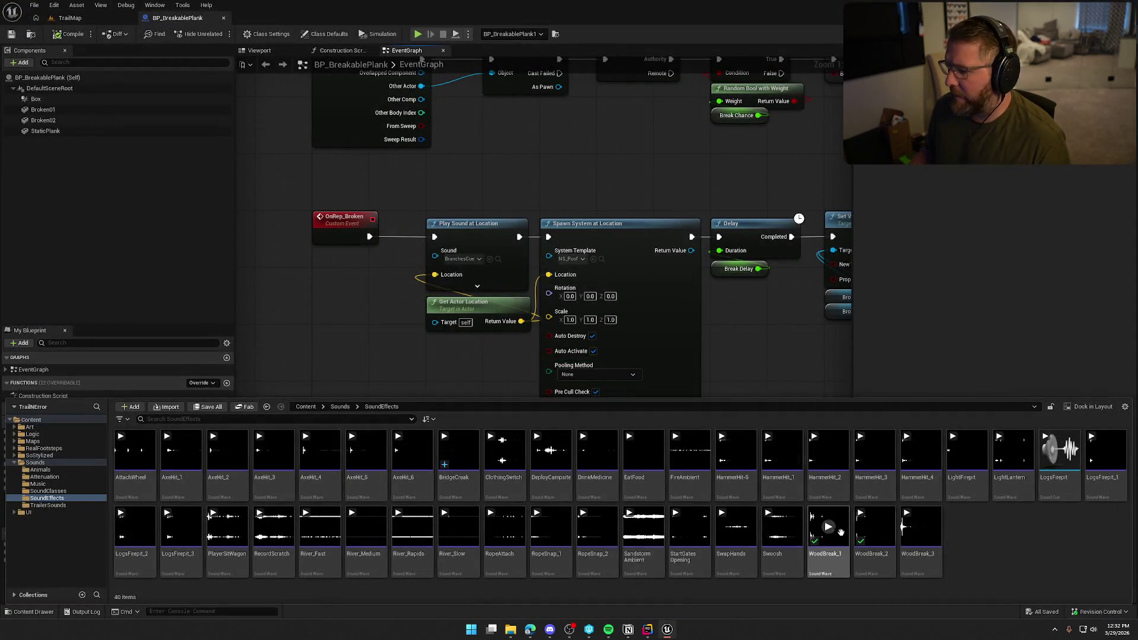
{"action": "left_click_drag", "start_coordinate": [825, 573], "coordinate": [993, 542]}
{"action": "left_click", "coordinate": [1015, 528]}
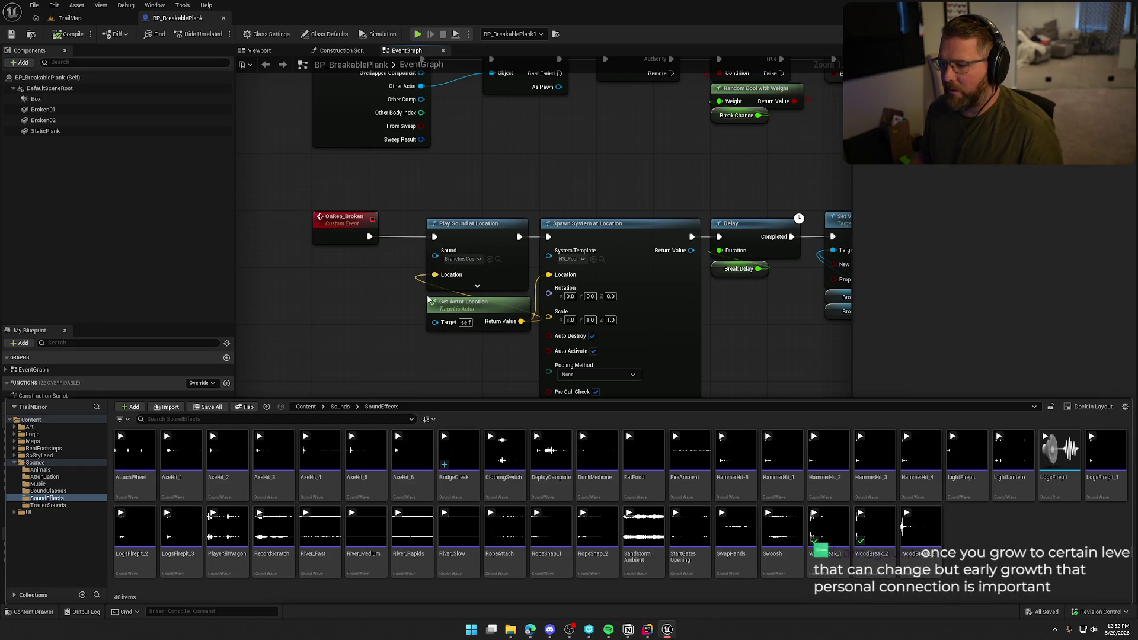
{"action": "left_click", "coordinate": [829, 528]}
Create a single sound cue from WoodBreak_1–3 and name it WoodBreak.
{"action": "left_click", "coordinate": [922, 561], "text": "shift"}
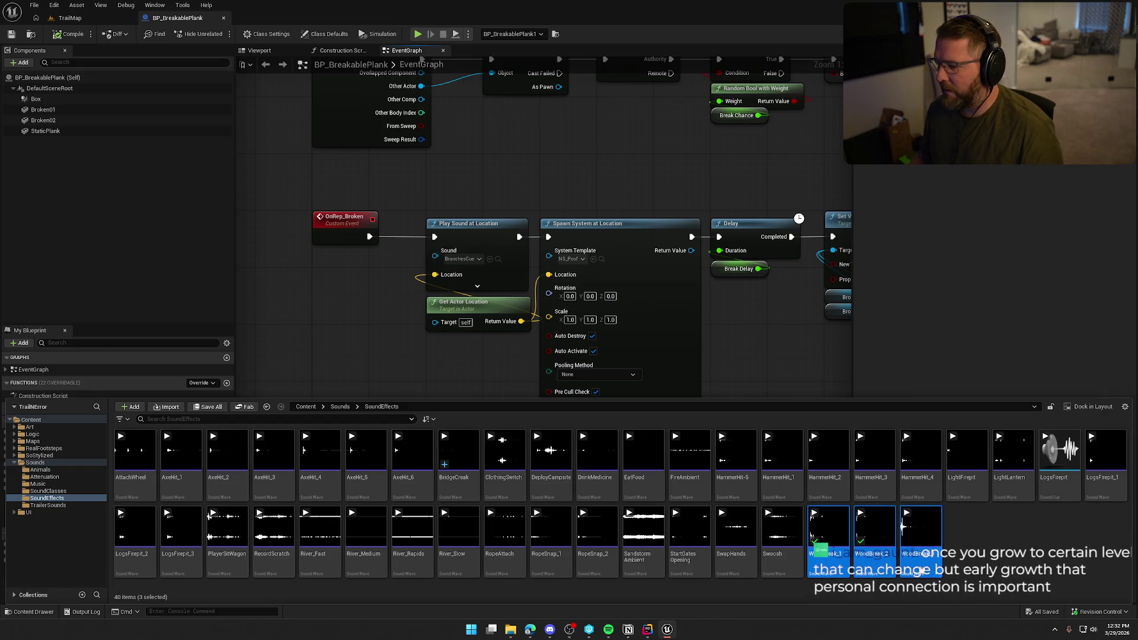
{"action": "right_click", "coordinate": [925, 563]}
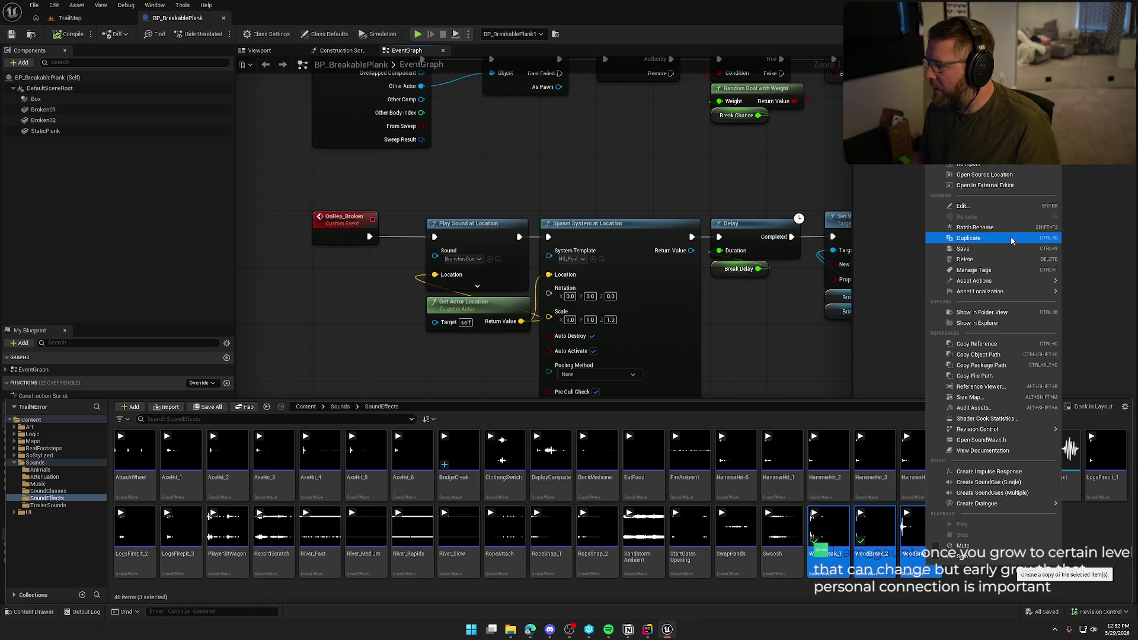
{"action": "left_click", "coordinate": [1018, 482]}
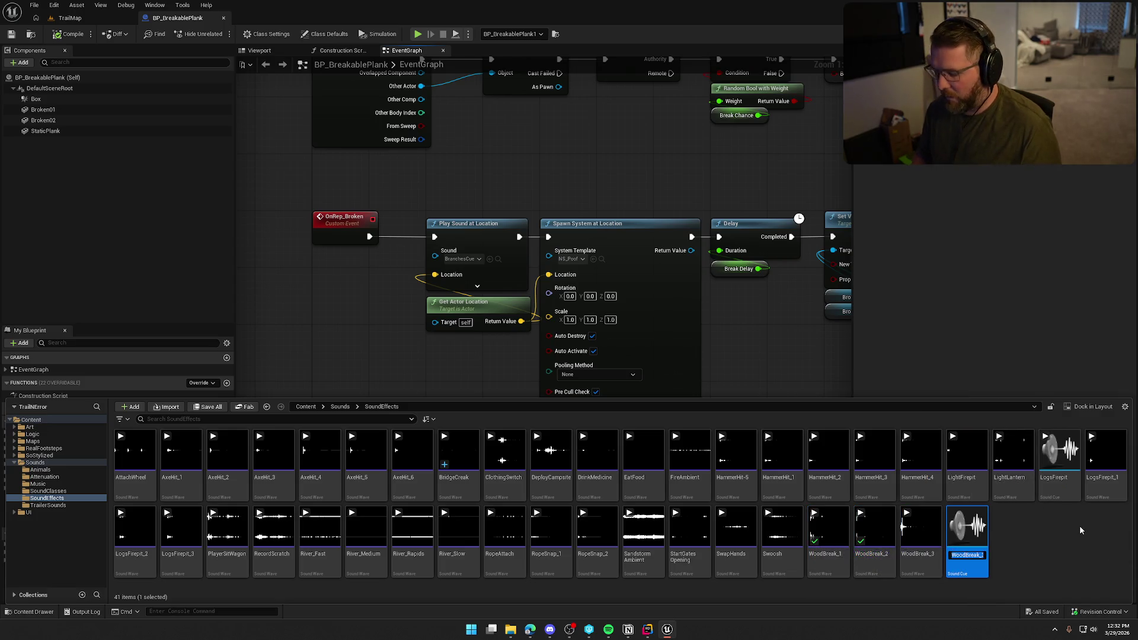
{"action": "key", "text": "BackSpace"}
{"action": "key", "text": "BackSpace"}
{"action": "key", "text": "BackSpace"}
{"action": "key", "text": "BackSpace"}
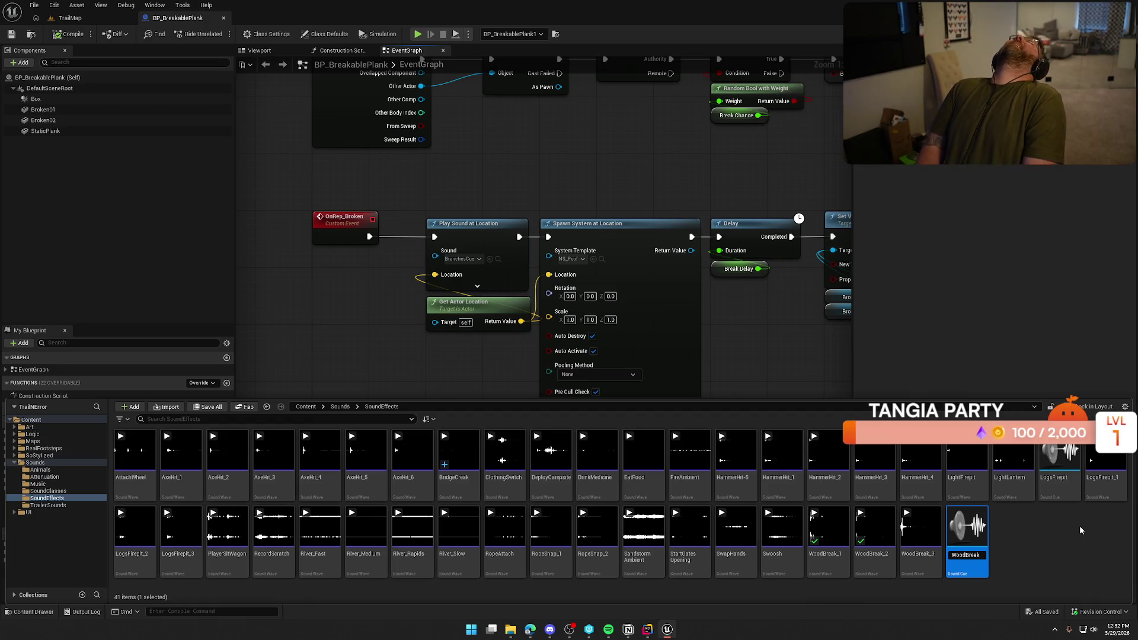
{"action": "key", "text": "Return"}
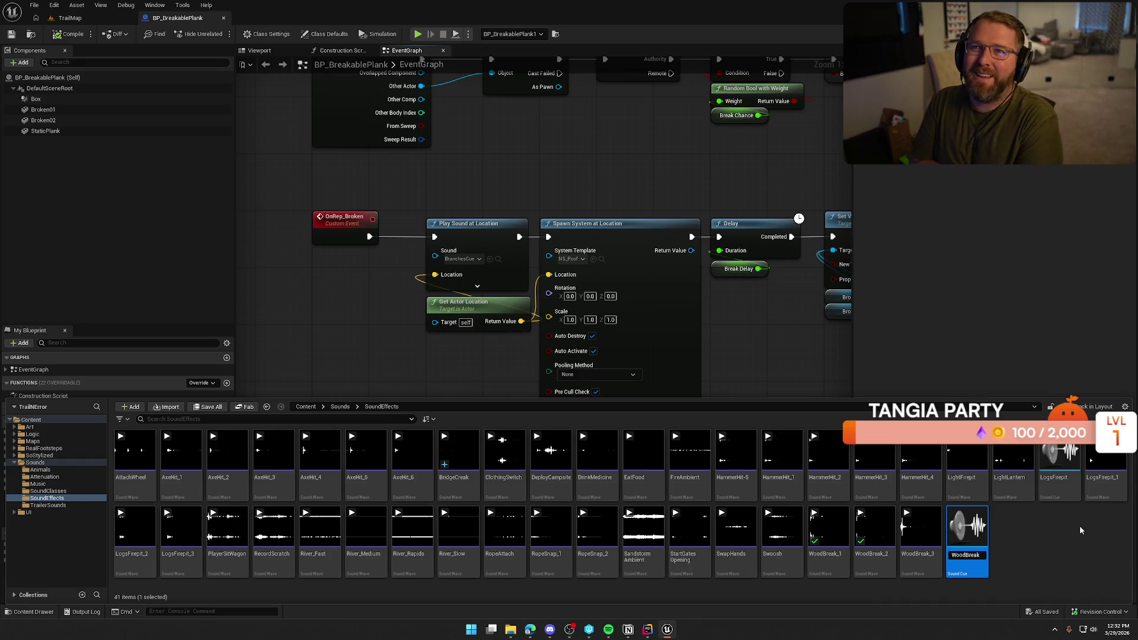
{"action": "key", "text": "Return"}
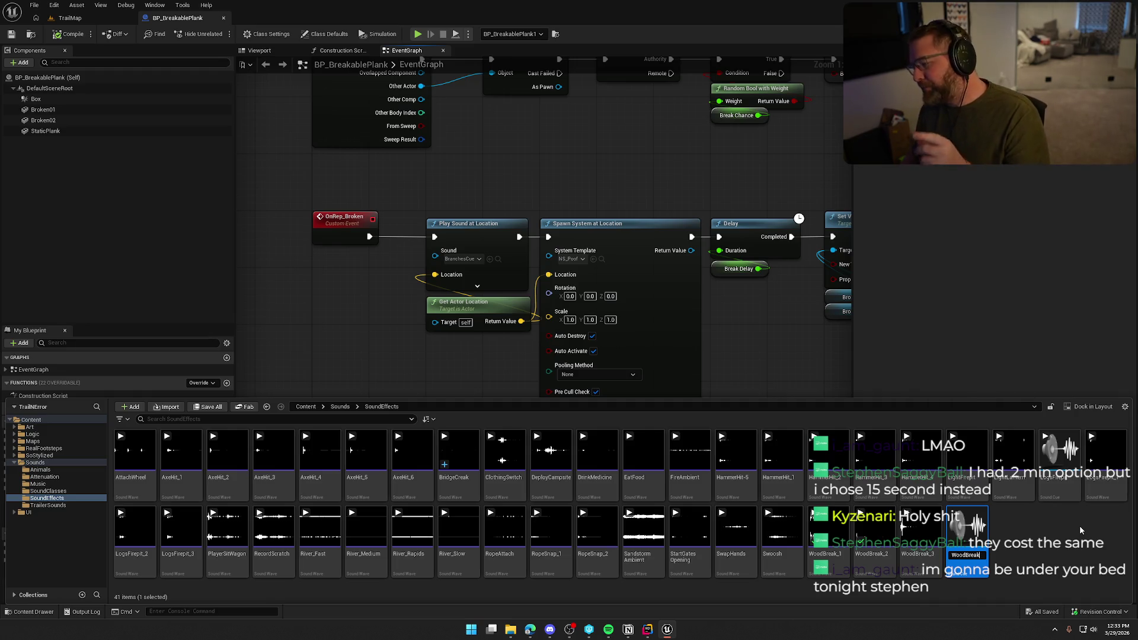
{"action": "left_click", "coordinate": [1080, 526]}
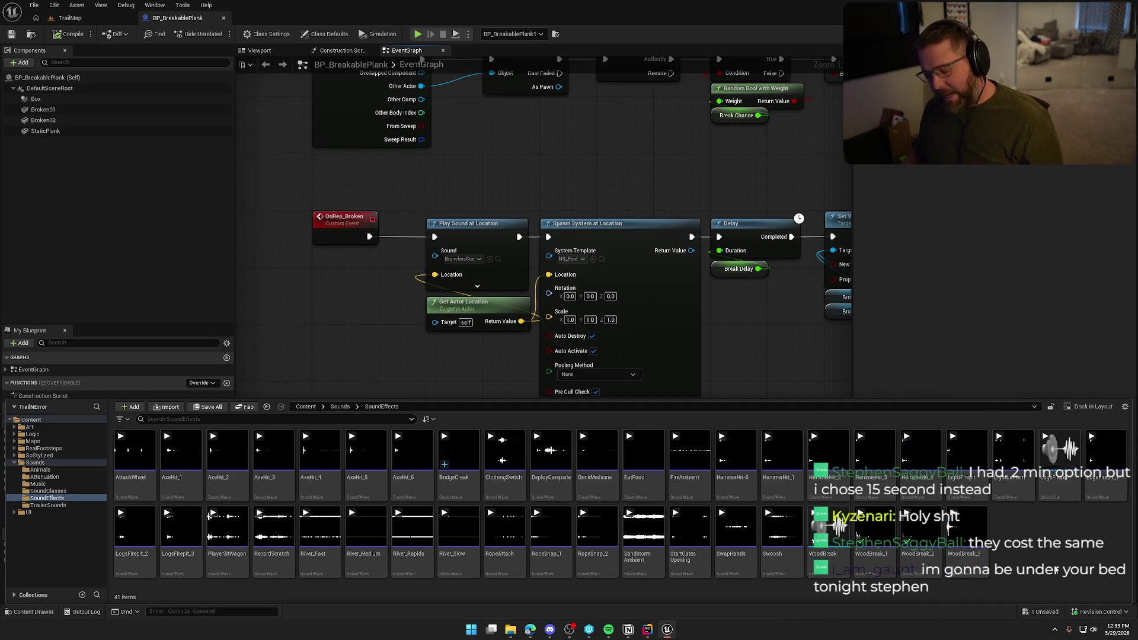
Assign the WoodBreak cue to Play Sound at Location's Sound pin, then compile and save BP_BreakablePlank.
{"action": "mouse_move", "coordinate": [829, 528]}
{"action": "left_mouse_down"}
{"action": "mouse_move", "coordinate": [457, 330]}
{"action": "mouse_move", "coordinate": [463, 259]}
{"action": "left_mouse_up"}
{"action": "left_click", "coordinate": [68, 33]}
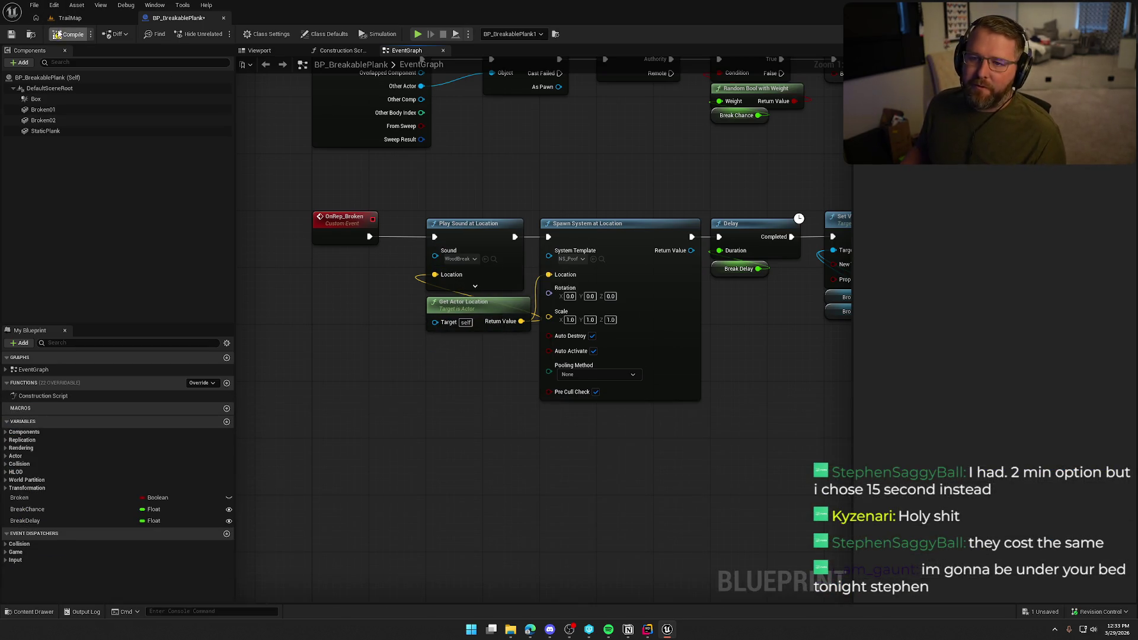
{"action": "left_click", "coordinate": [574, 414]}
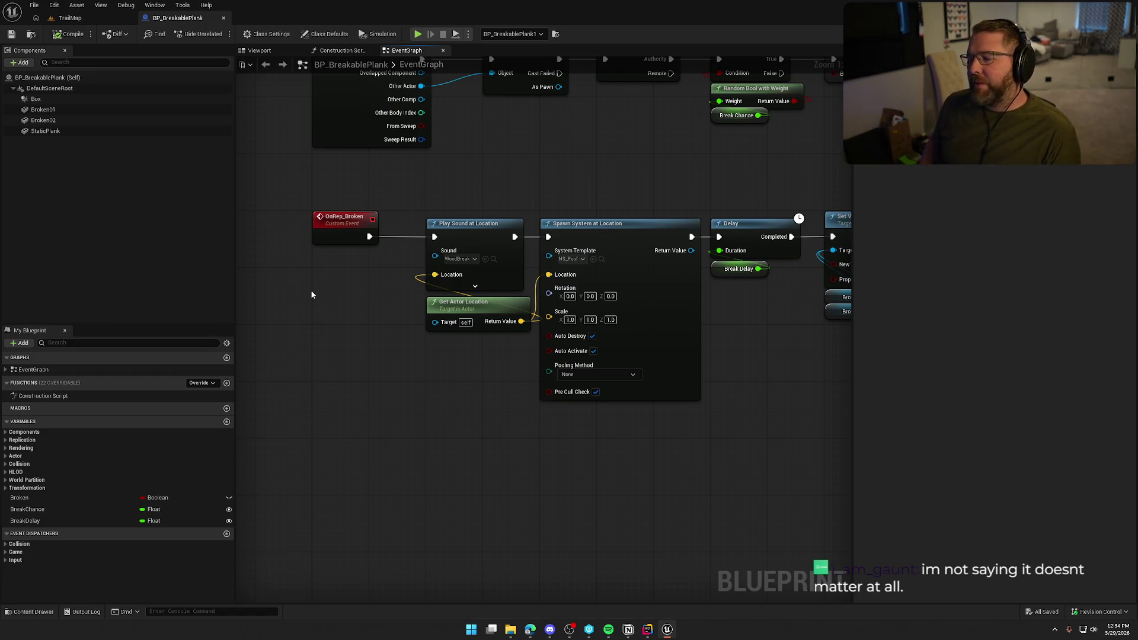
{"action": "left_click_drag", "start_coordinate": [496, 304], "coordinate": [495, 297]}
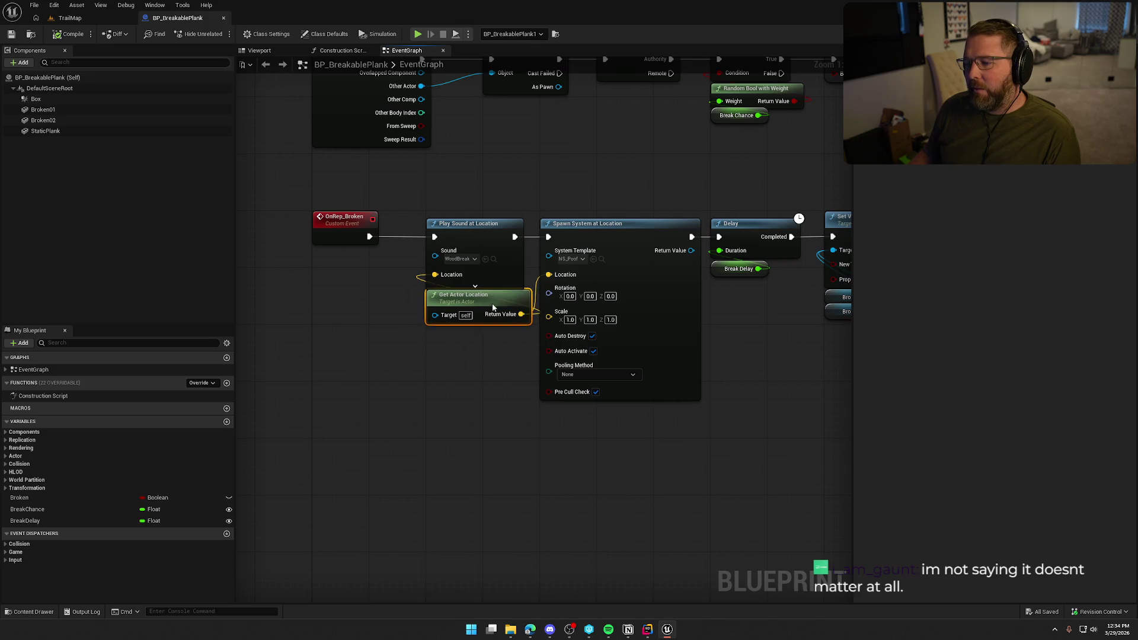
{"action": "left_click", "coordinate": [491, 391]}
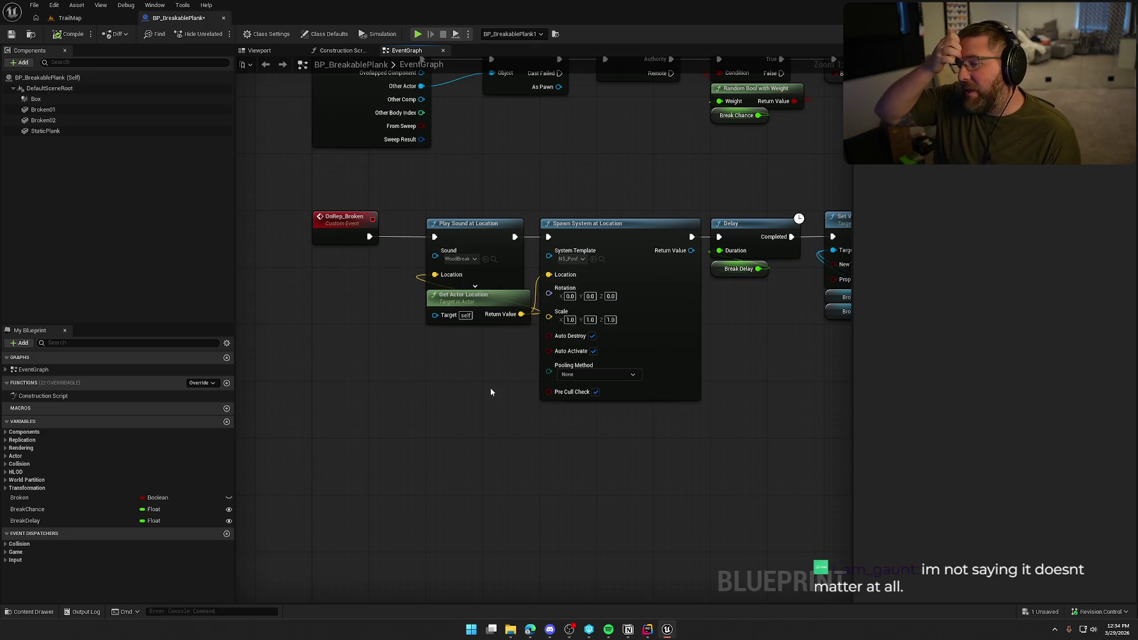
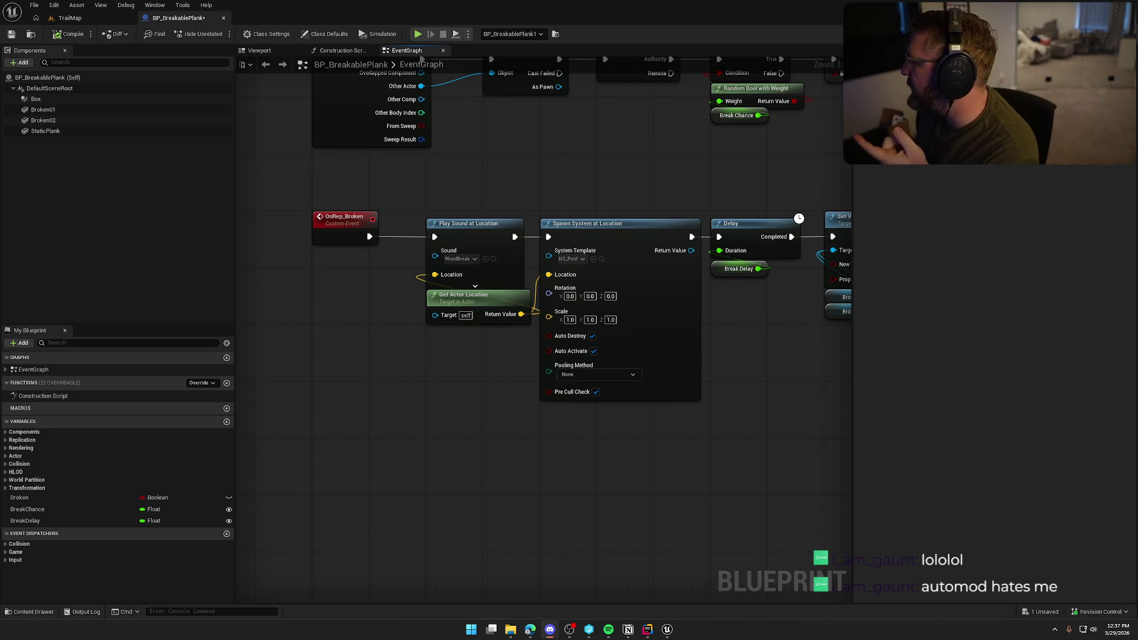
In Notion's Sound Pass page, tick Wood bridge, Breaking, Creaking and Ambient (based on biome?).
{"action": "key", "text": "alt+Tab"}
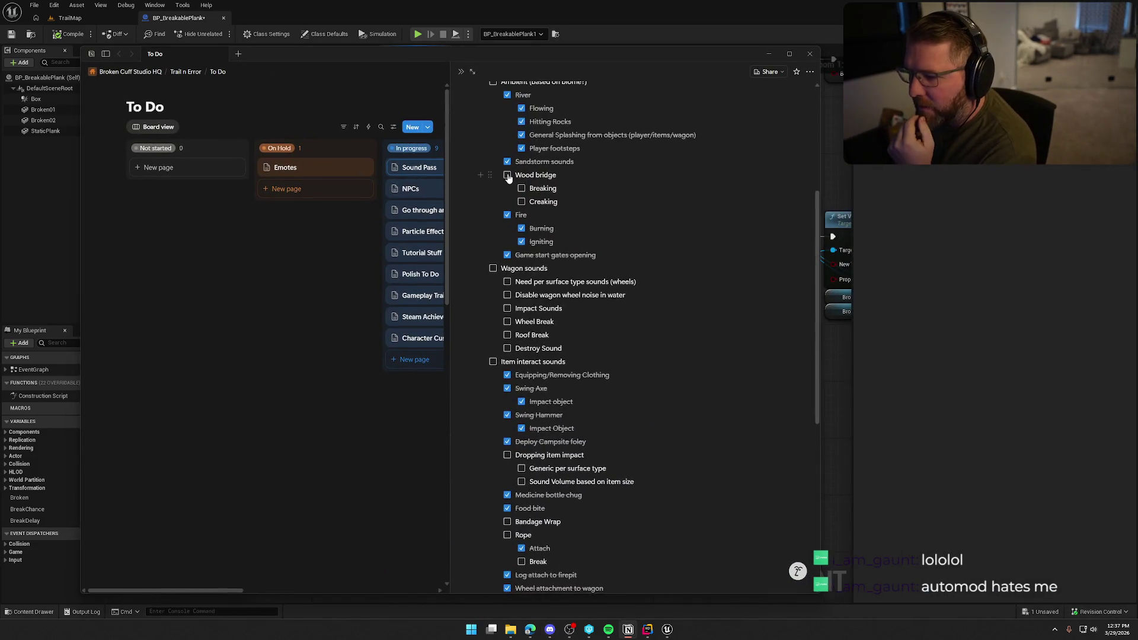
{"action": "left_click", "coordinate": [507, 175]}
{"action": "left_click", "coordinate": [522, 188]}
{"action": "left_click", "coordinate": [522, 201]}
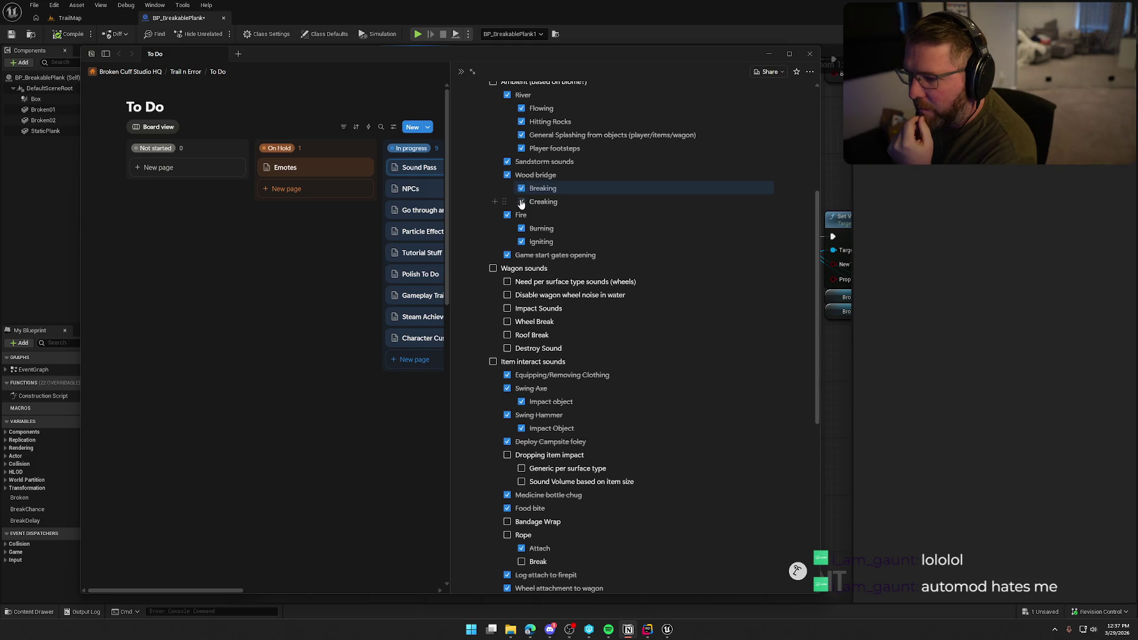
{"action": "scroll", "coordinate": [638, 280], "scroll_direction": "up", "scroll_amount": 3}
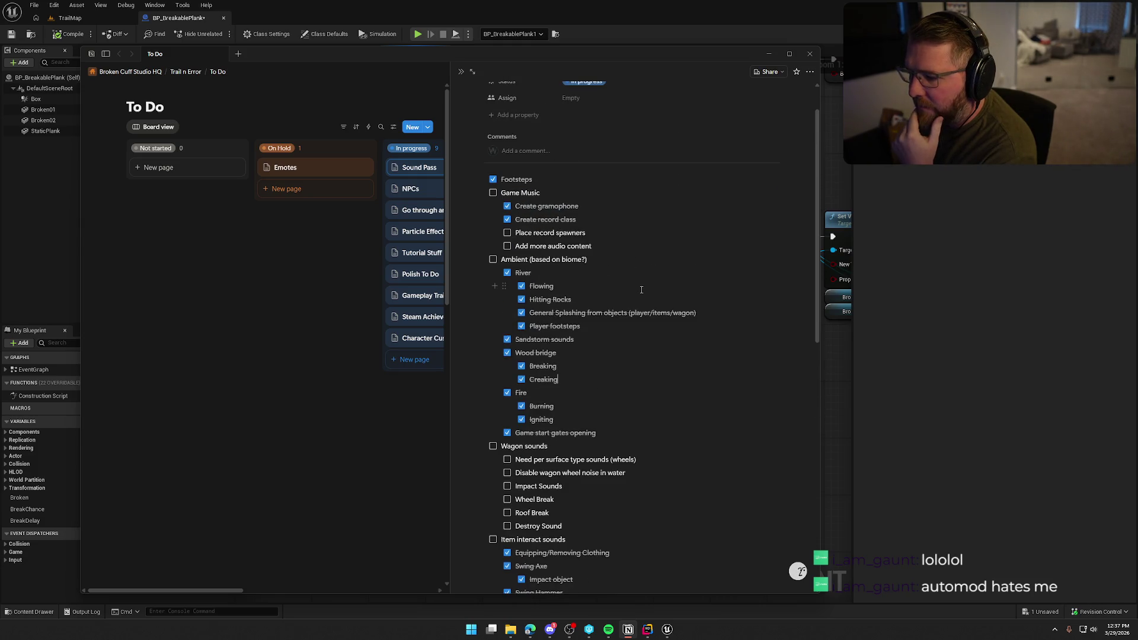
{"action": "scroll", "coordinate": [642, 290], "scroll_direction": "down", "scroll_amount": 1}
{"action": "left_click", "coordinate": [493, 214]}
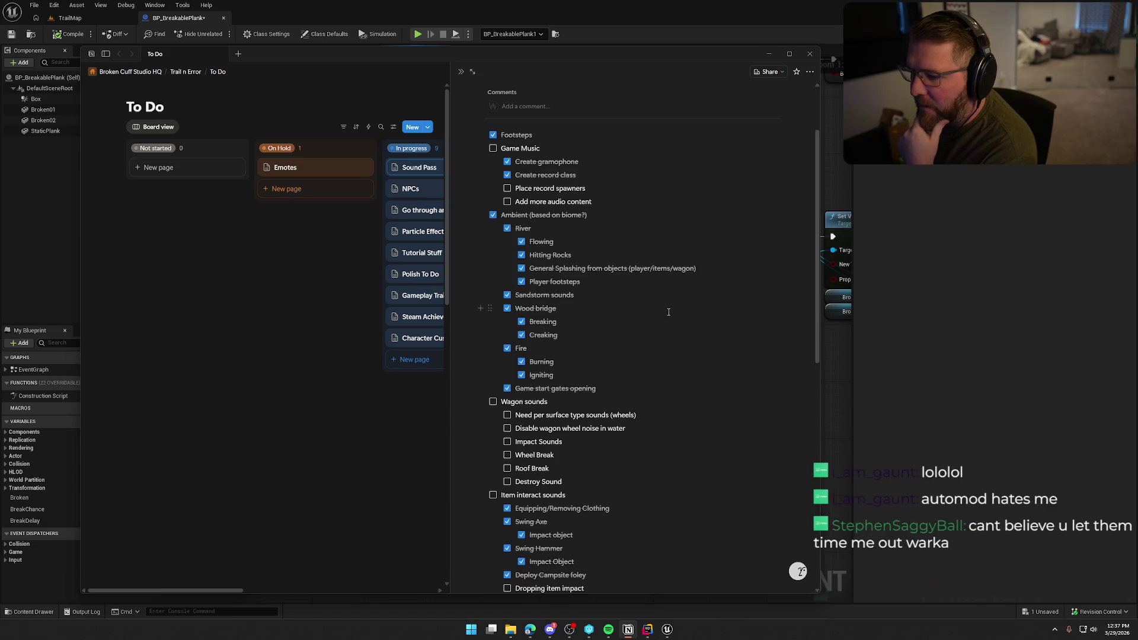
{"action": "scroll", "coordinate": [669, 312], "scroll_direction": "down", "scroll_amount": 5}
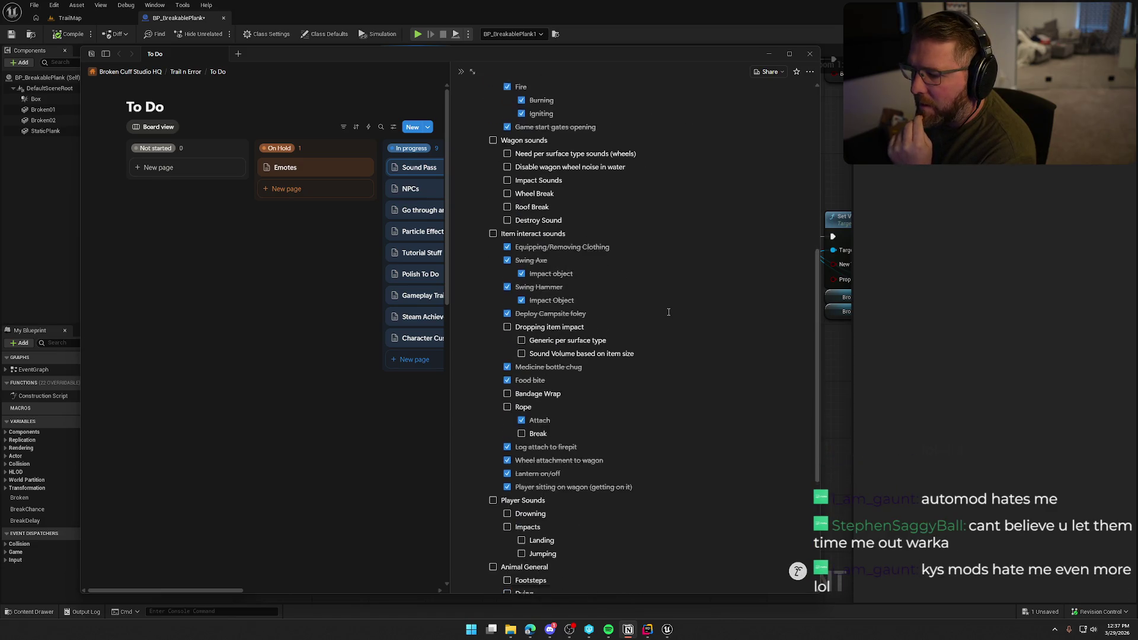
{"action": "scroll", "coordinate": [669, 312], "scroll_direction": "up", "scroll_amount": 3}
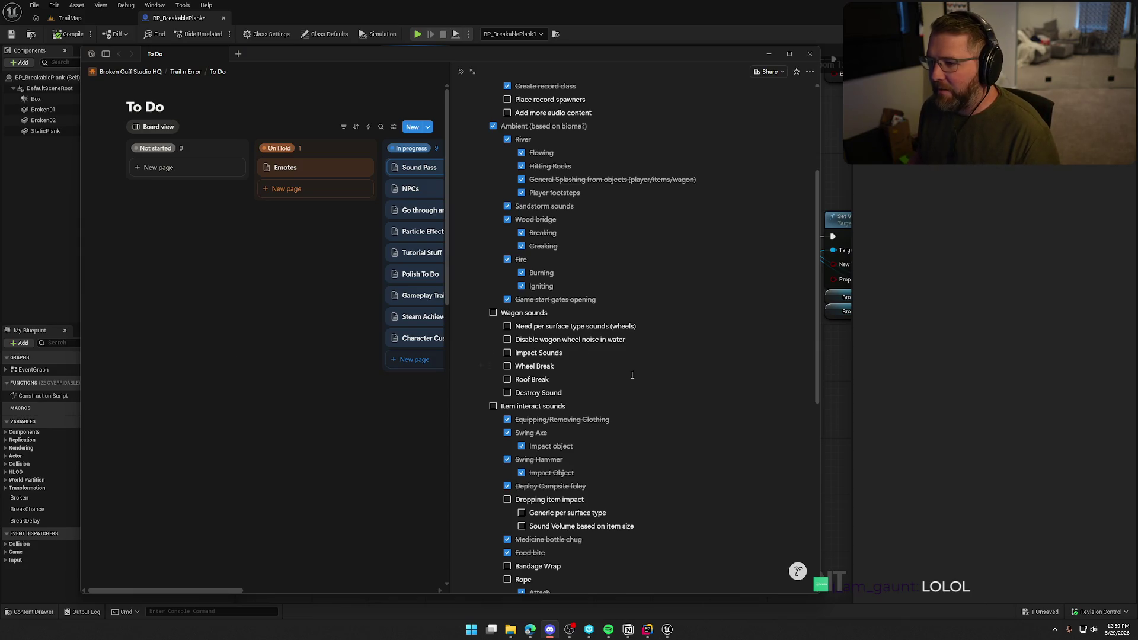
{"action": "scroll", "coordinate": [640, 381], "scroll_direction": "down", "scroll_amount": 3}
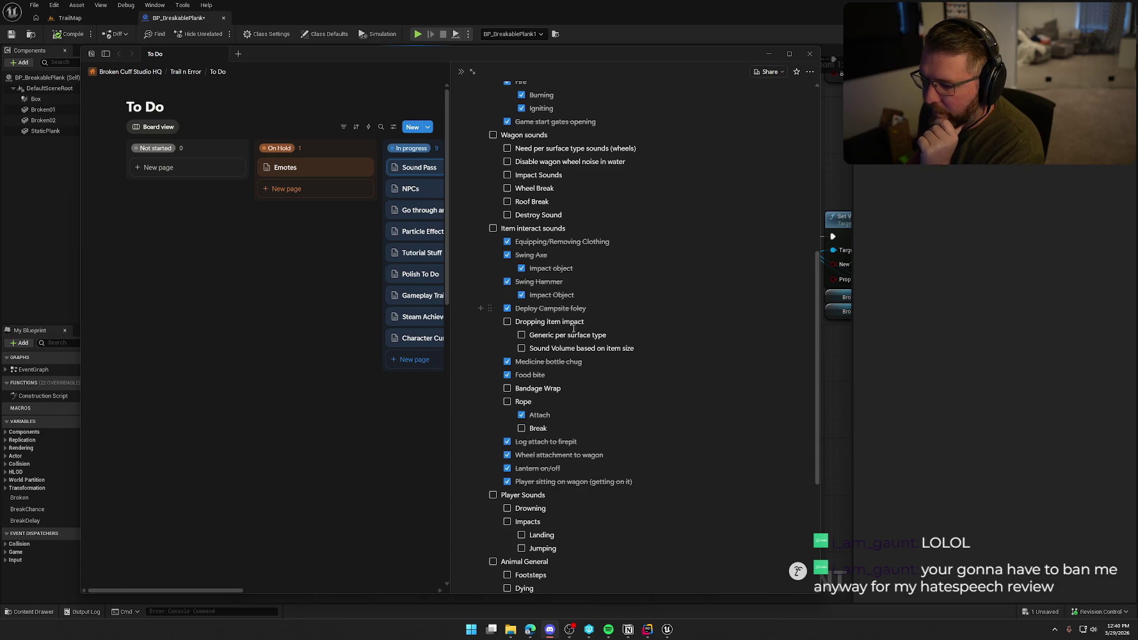
{"action": "scroll", "coordinate": [592, 295], "scroll_direction": "down", "scroll_amount": 3}
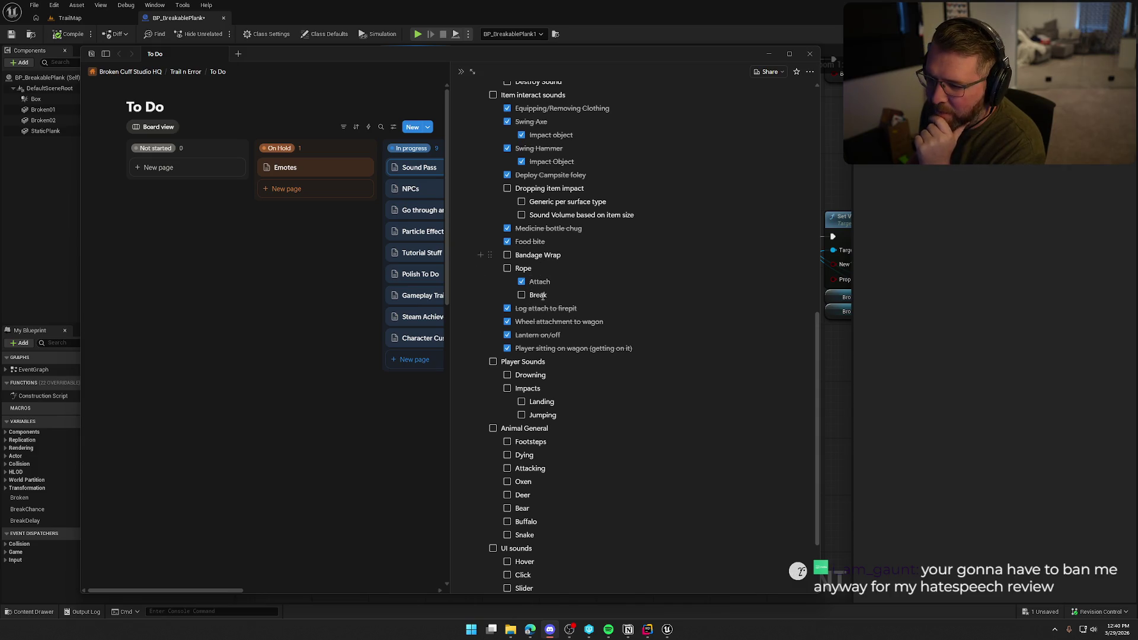
{"action": "scroll", "coordinate": [660, 438], "scroll_direction": "down", "scroll_amount": 2}
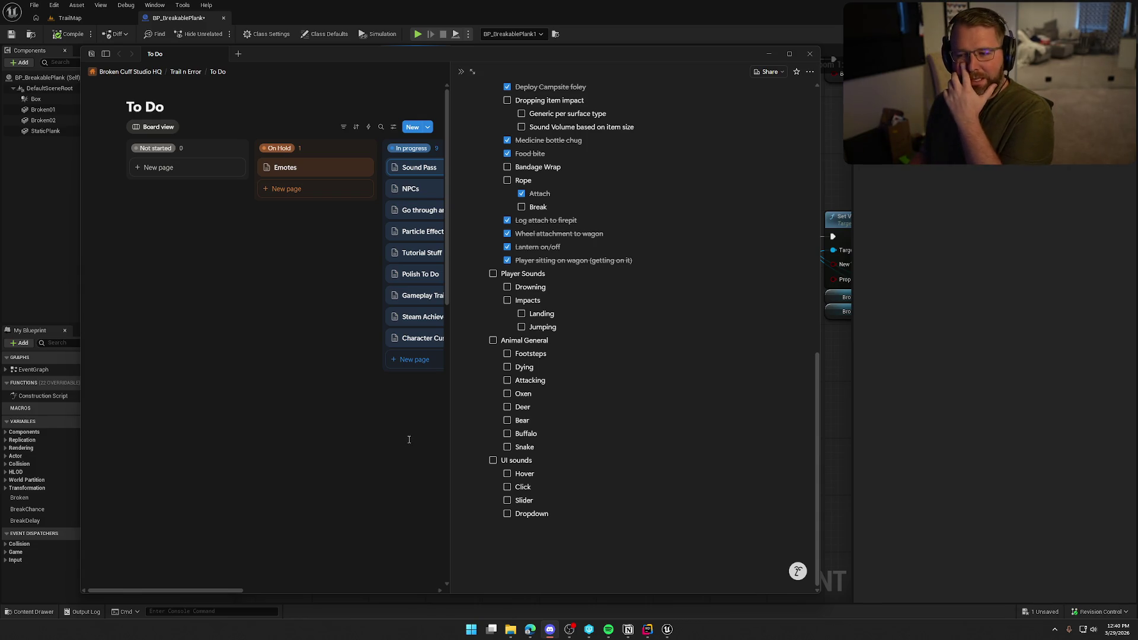
{"action": "left_click", "coordinate": [418, 232]}
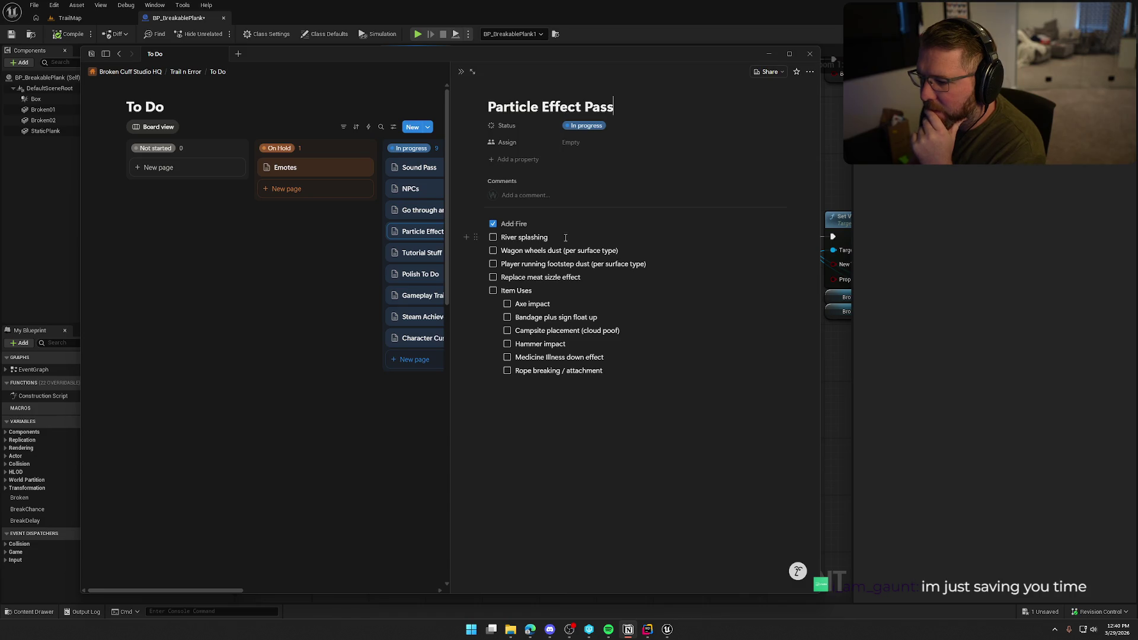
Add a 'Disease effects' to-do with nested sub-item 'Clouds with different colors based on type', then close the page.
{"action": "left_click", "coordinate": [502, 291]}
{"action": "key", "text": "Return"}
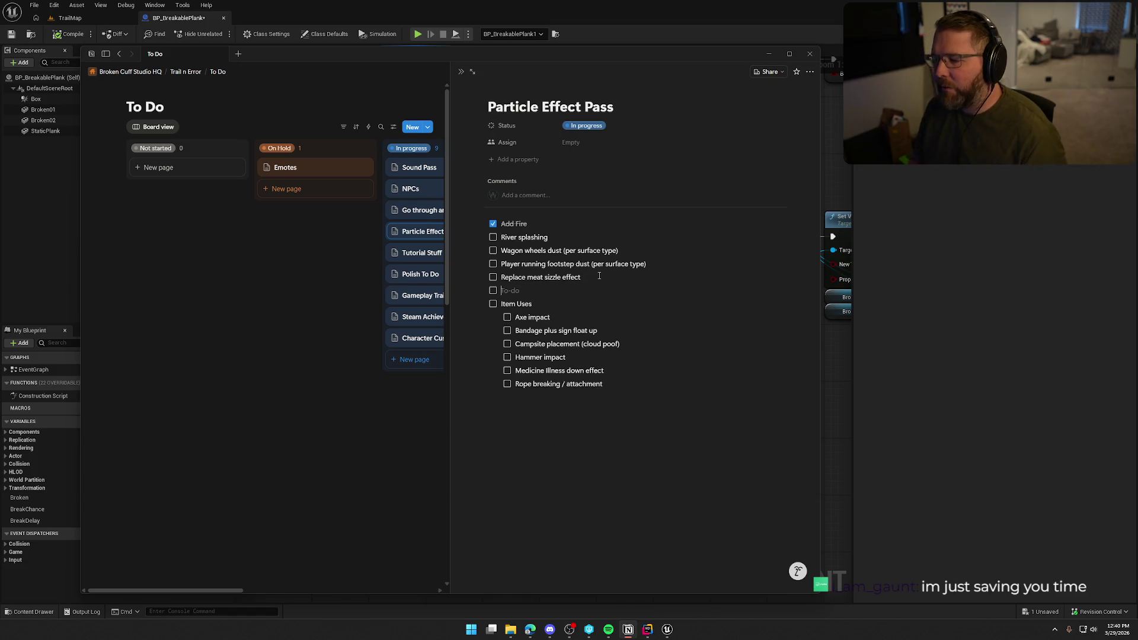
{"action": "type", "text": "Disea"}
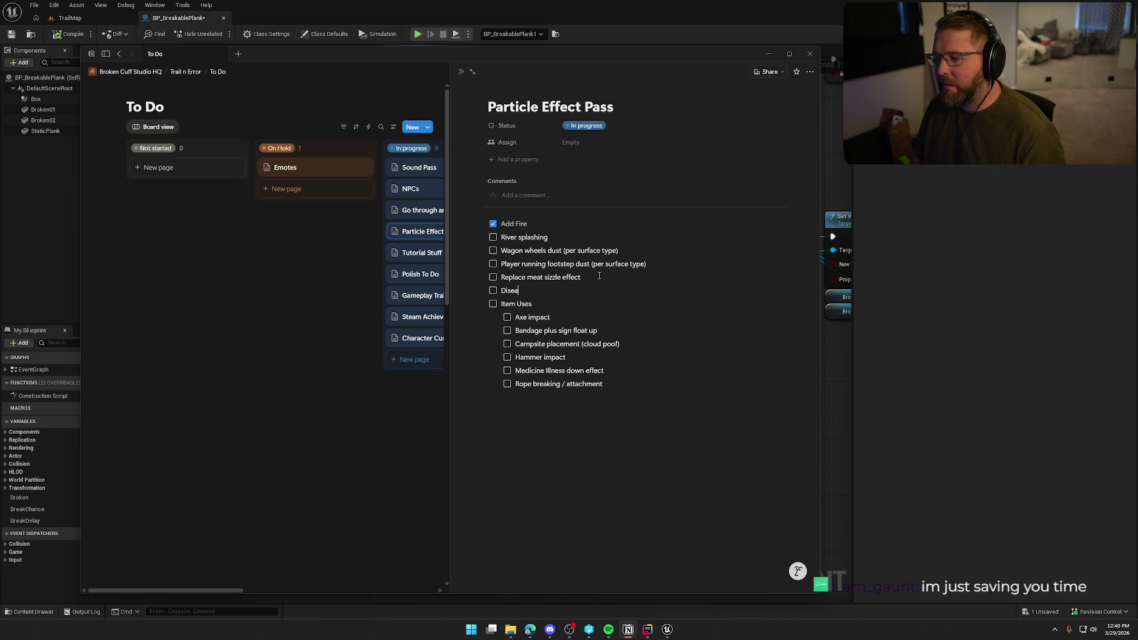
{"action": "type", "text": "se effects"}
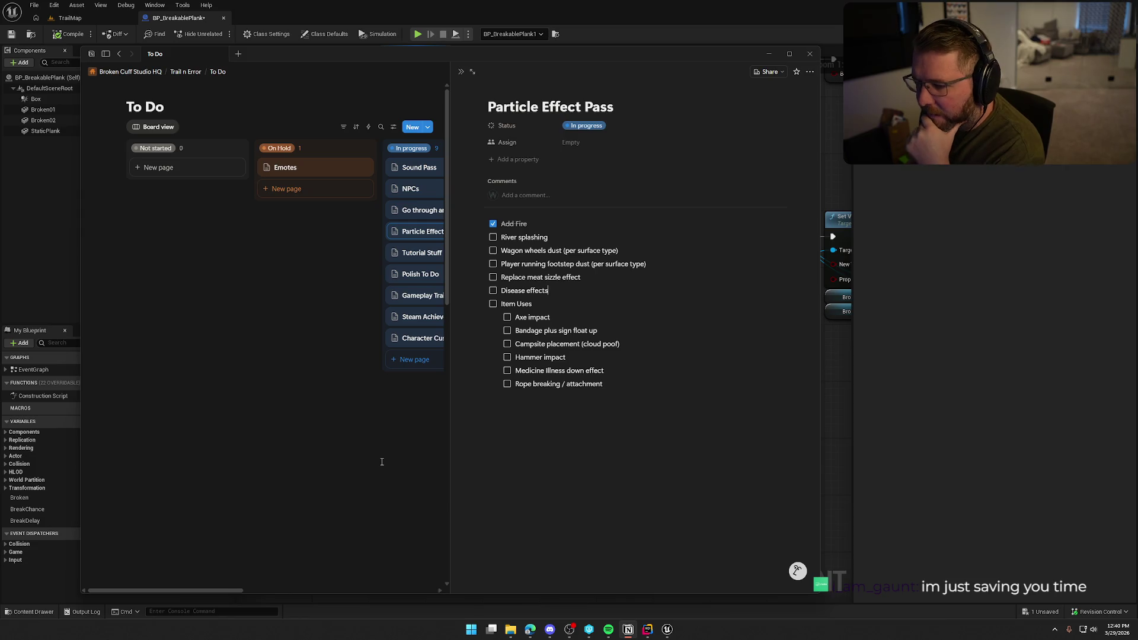
{"action": "key", "text": "Return"}
{"action": "type", "text": "loud"}
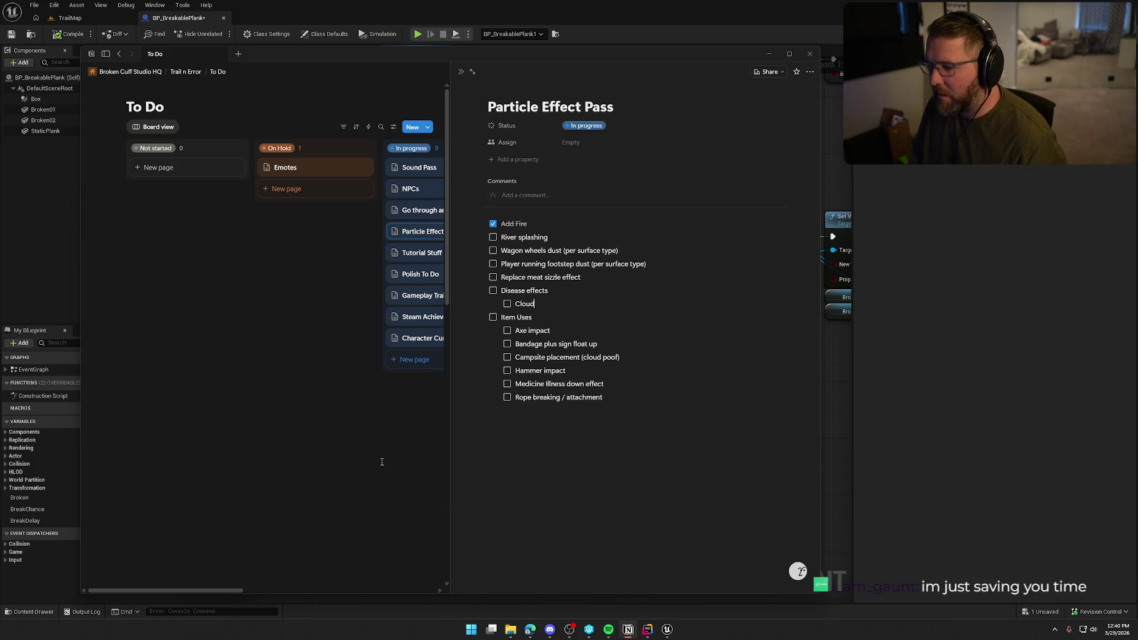
{"action": "type", "text": "s with di"}
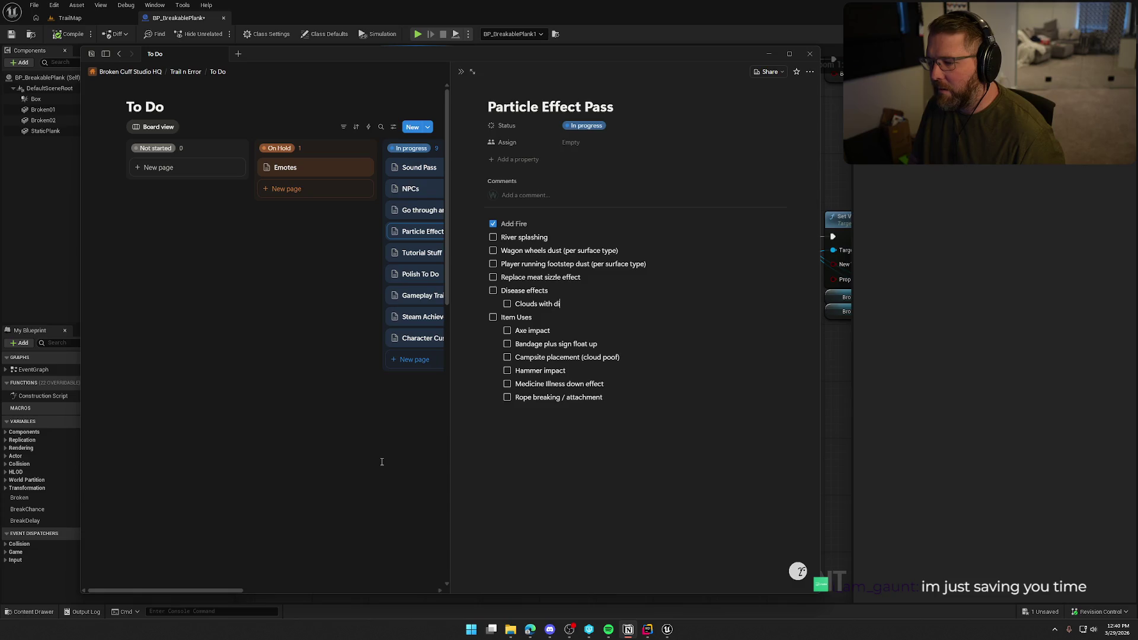
{"action": "type", "text": "fferent colors based on "}
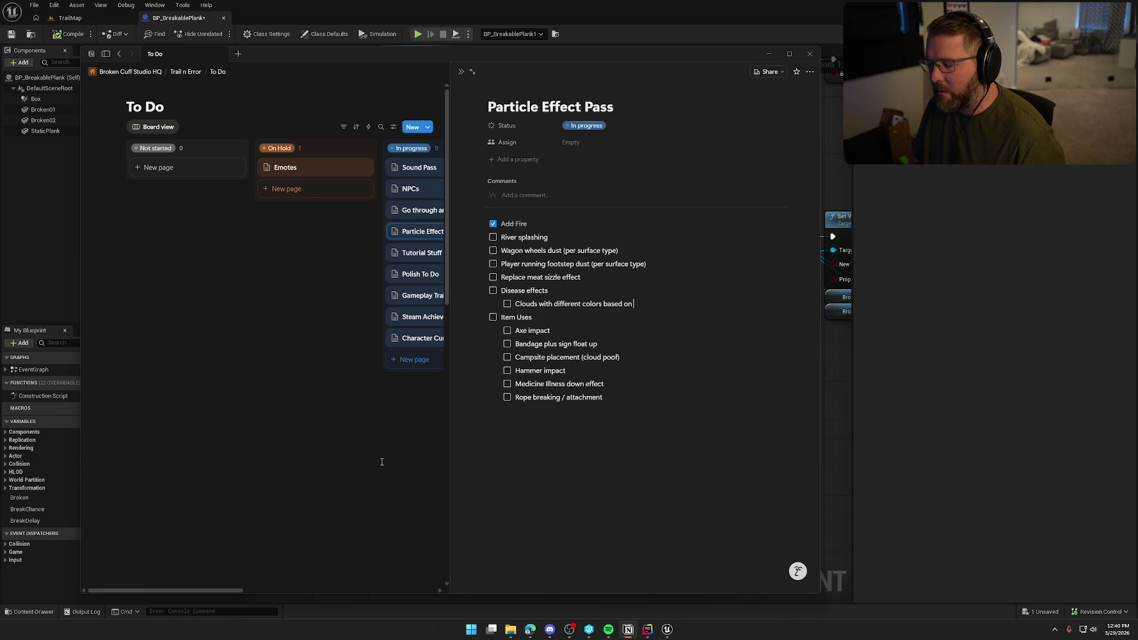
{"action": "type", "text": "type"}
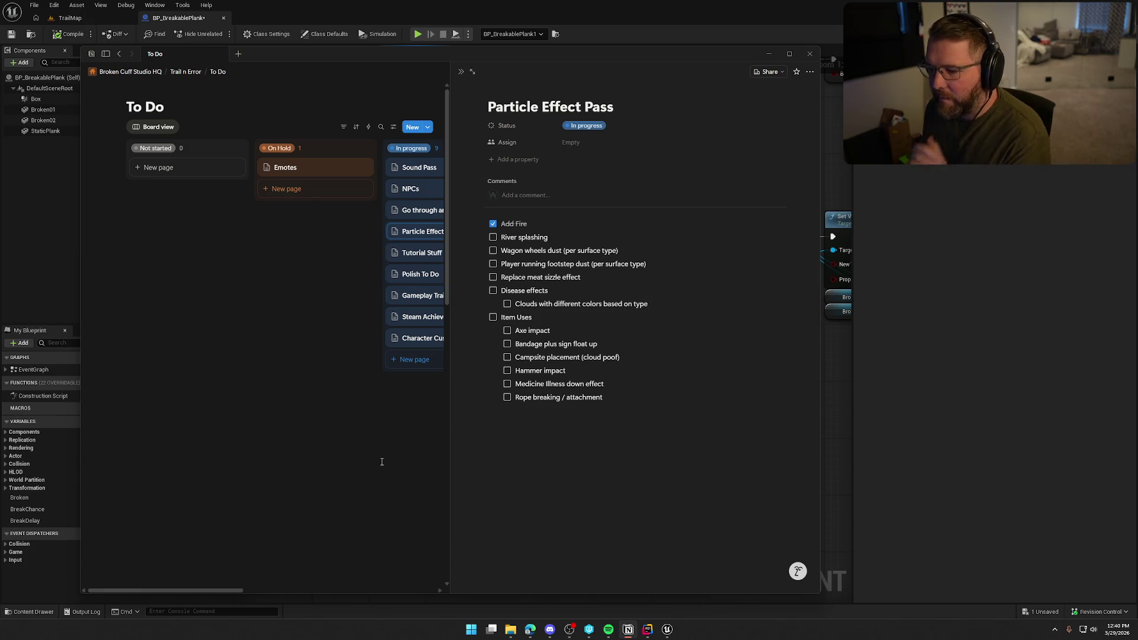
{"action": "left_click", "coordinate": [336, 371]}
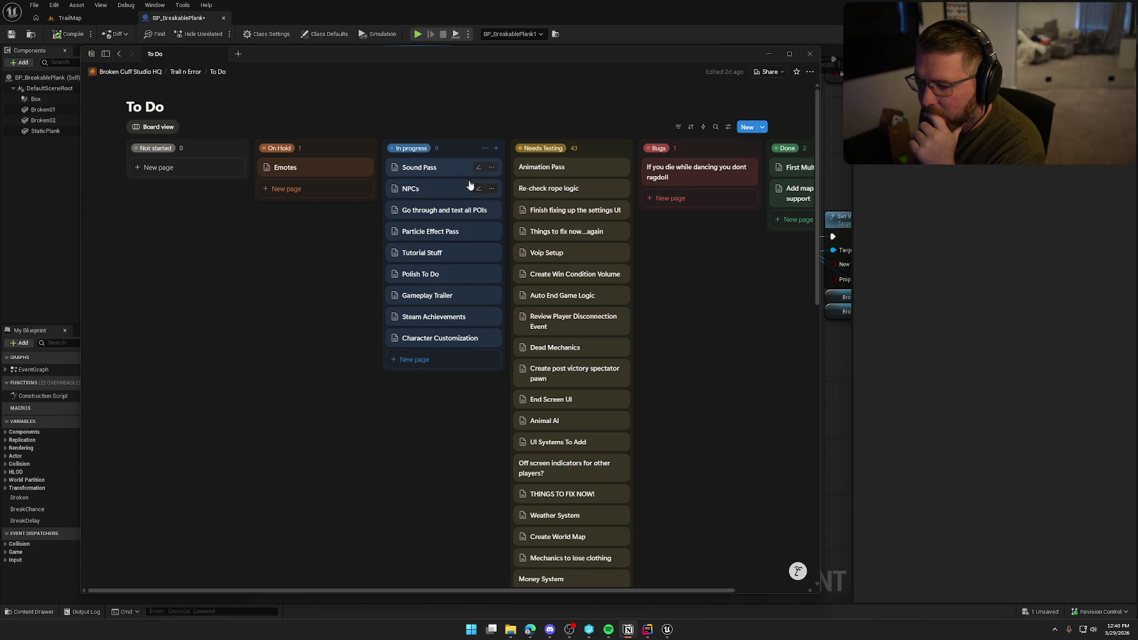
Glance at the NPCs page, then open the Sound Pass checklist and scroll through it.
{"action": "left_click", "coordinate": [411, 190]}
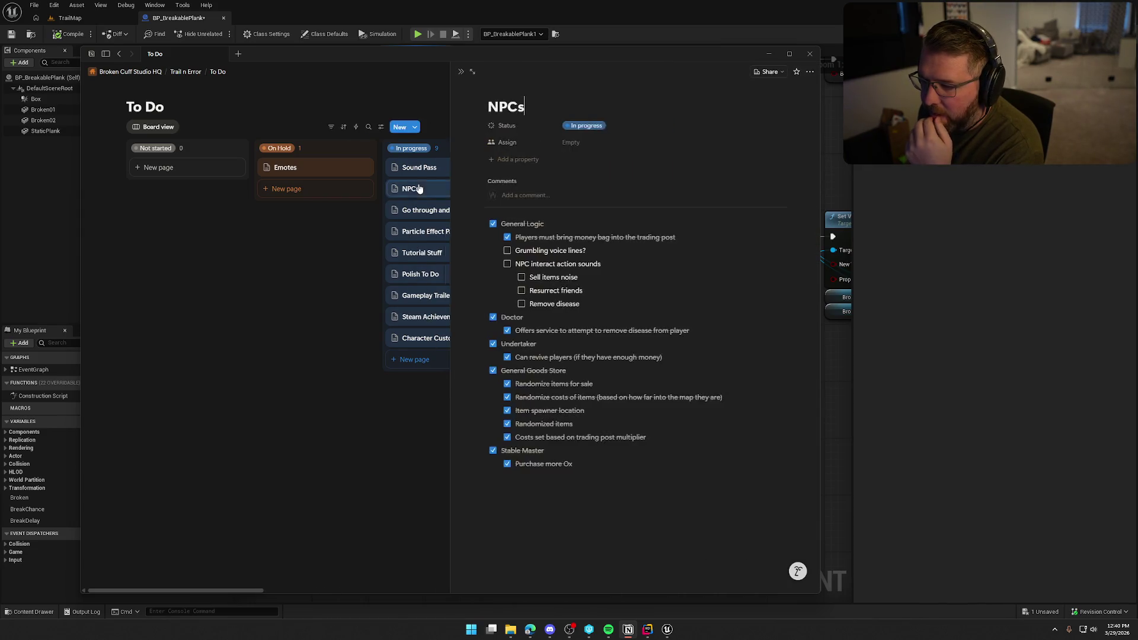
{"action": "left_click", "coordinate": [299, 333]}
{"action": "left_click", "coordinate": [427, 168]}
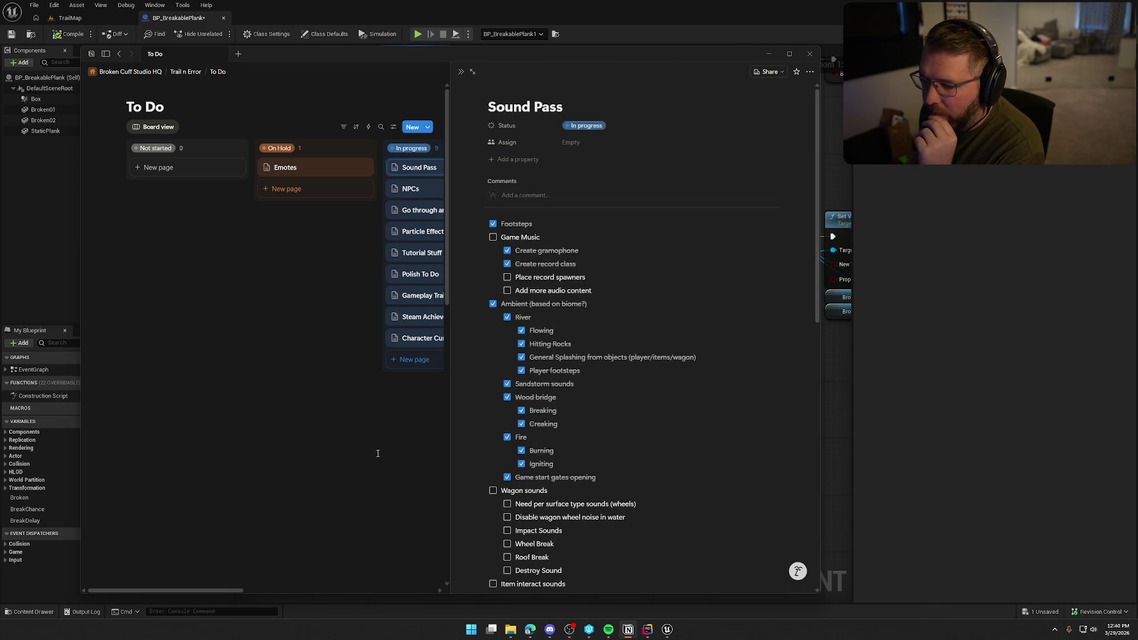
{"action": "scroll", "coordinate": [678, 487], "scroll_direction": "down", "scroll_amount": 5}
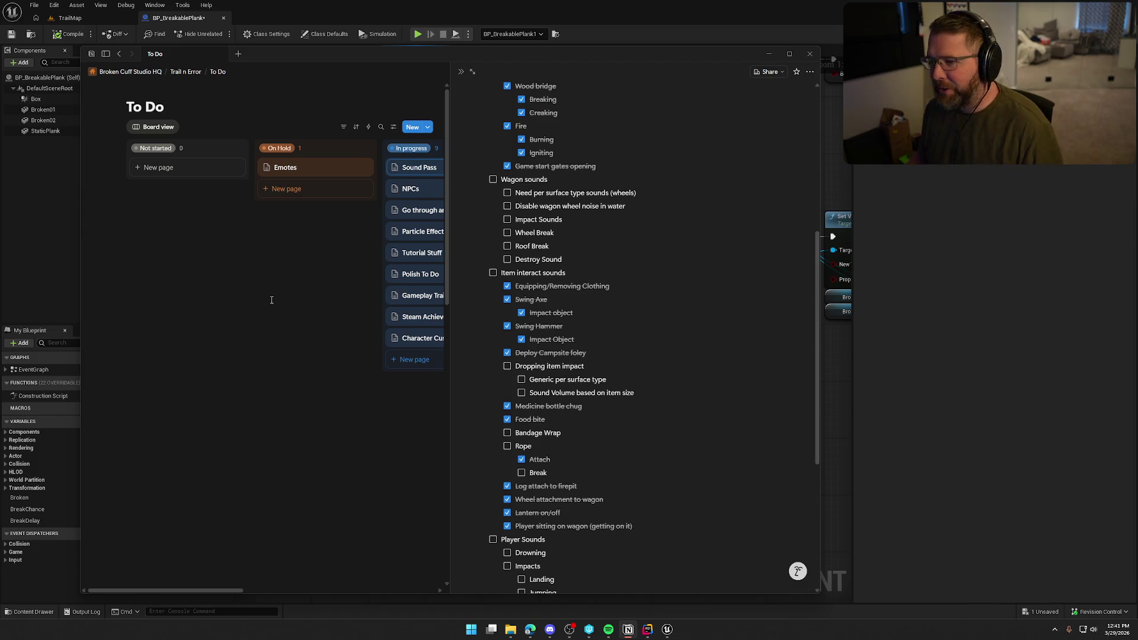
{"action": "scroll", "coordinate": [683, 382], "scroll_direction": "down", "scroll_amount": 5}
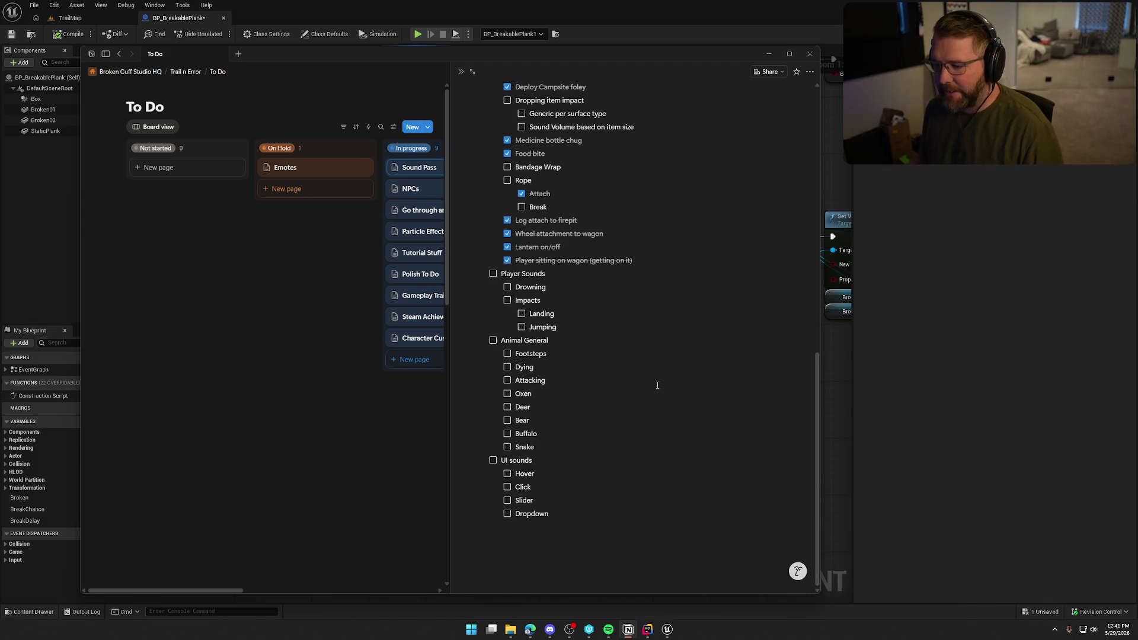
{"action": "scroll", "coordinate": [658, 385], "scroll_direction": "up", "scroll_amount": 5}
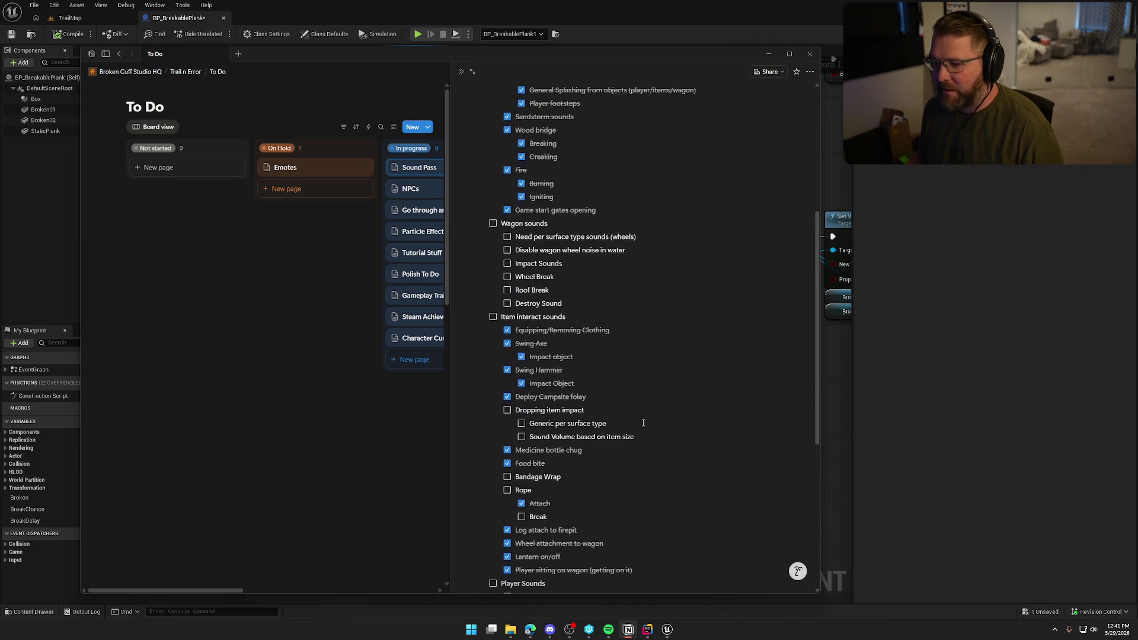
{"action": "scroll", "coordinate": [643, 422], "scroll_direction": "up", "scroll_amount": 5}
{"action": "scroll", "coordinate": [534, 314], "scroll_direction": "down", "scroll_amount": 5}
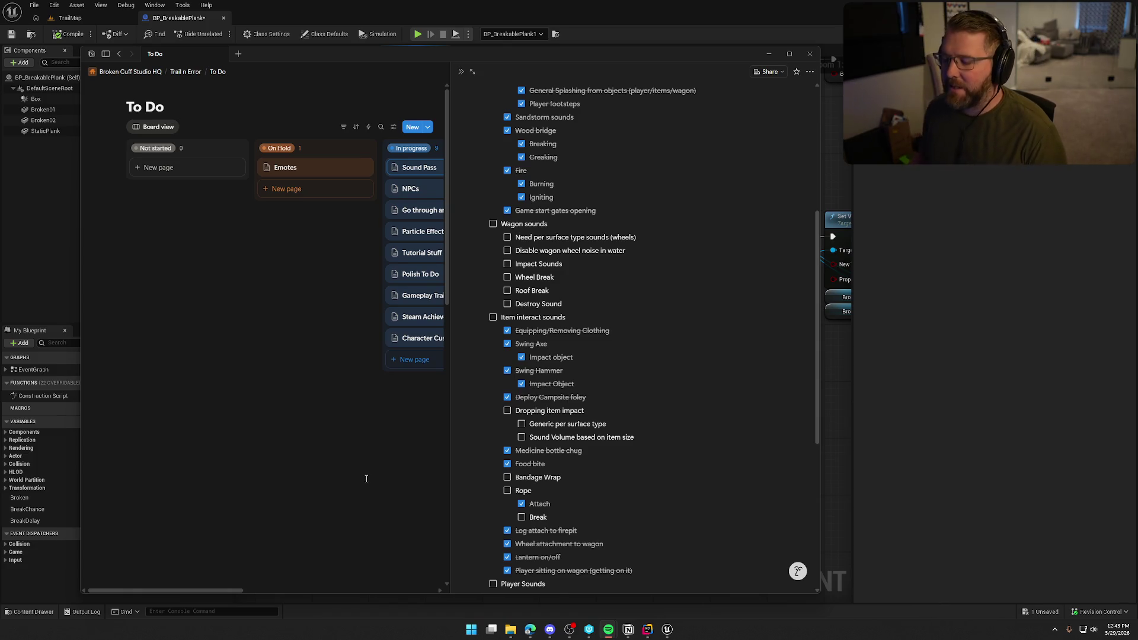
Review the remaining unchecked sounds, then return to Unreal's BP_BreakablePlank event graph.
{"action": "scroll", "coordinate": [596, 506], "scroll_direction": "down", "scroll_amount": 3}
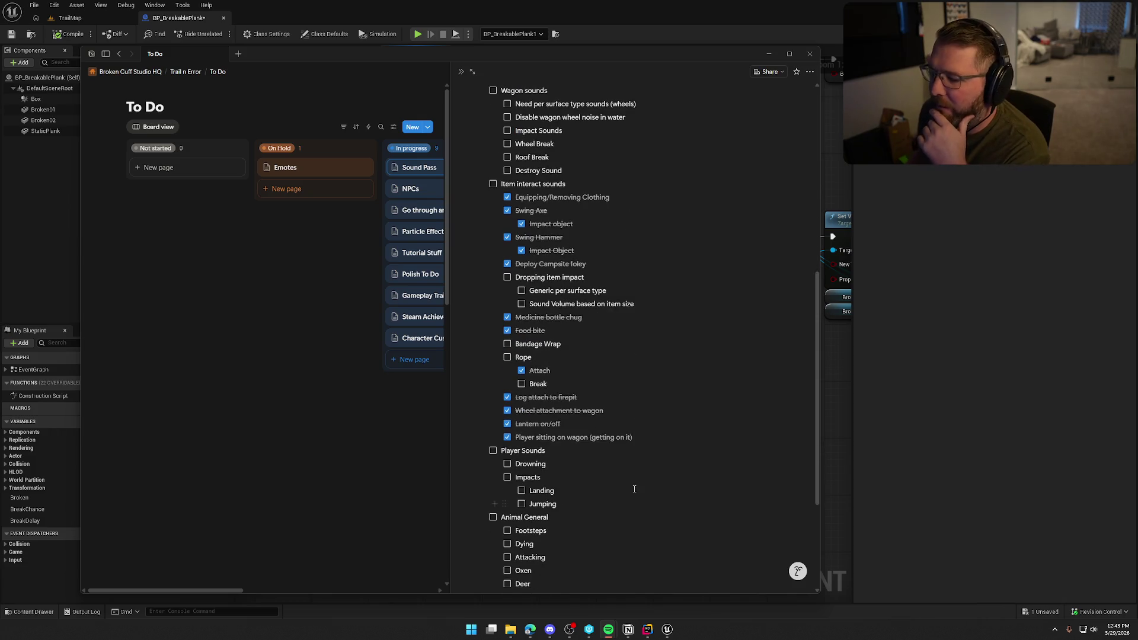
{"action": "scroll", "coordinate": [635, 489], "scroll_direction": "down", "scroll_amount": 3}
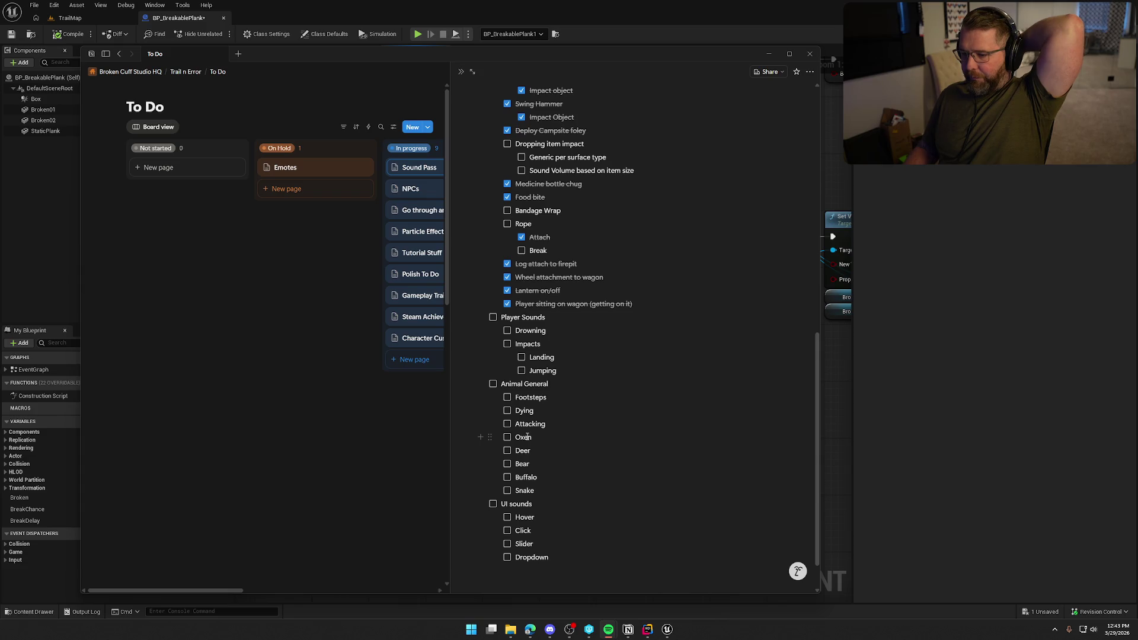
{"action": "scroll", "coordinate": [511, 264], "scroll_direction": "up", "scroll_amount": 1}
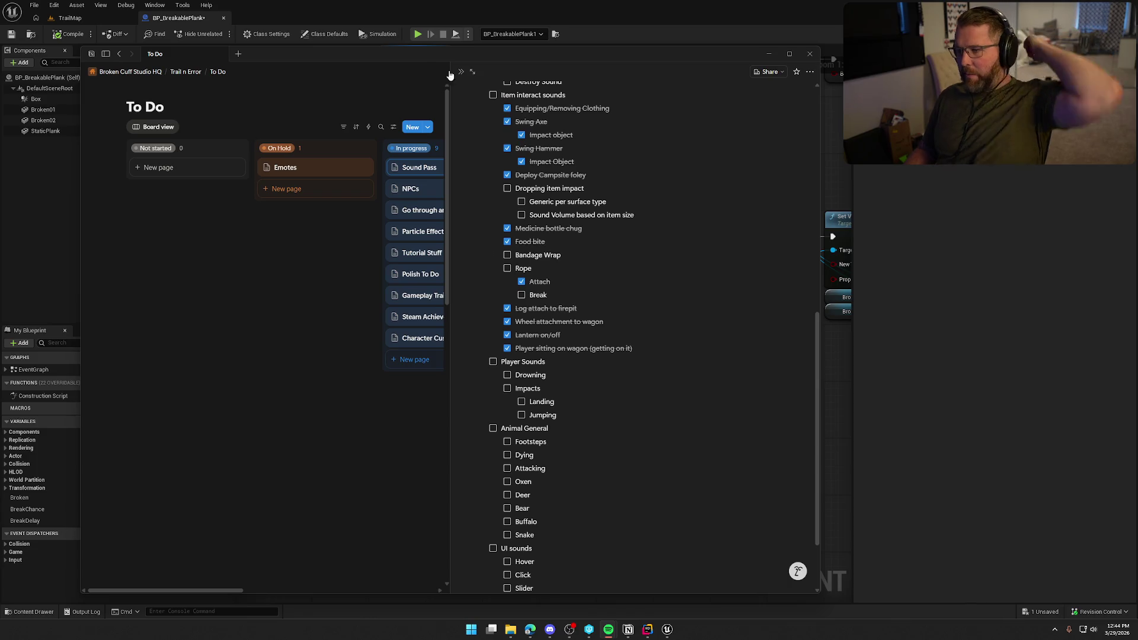
{"action": "left_click", "coordinate": [409, 40]}
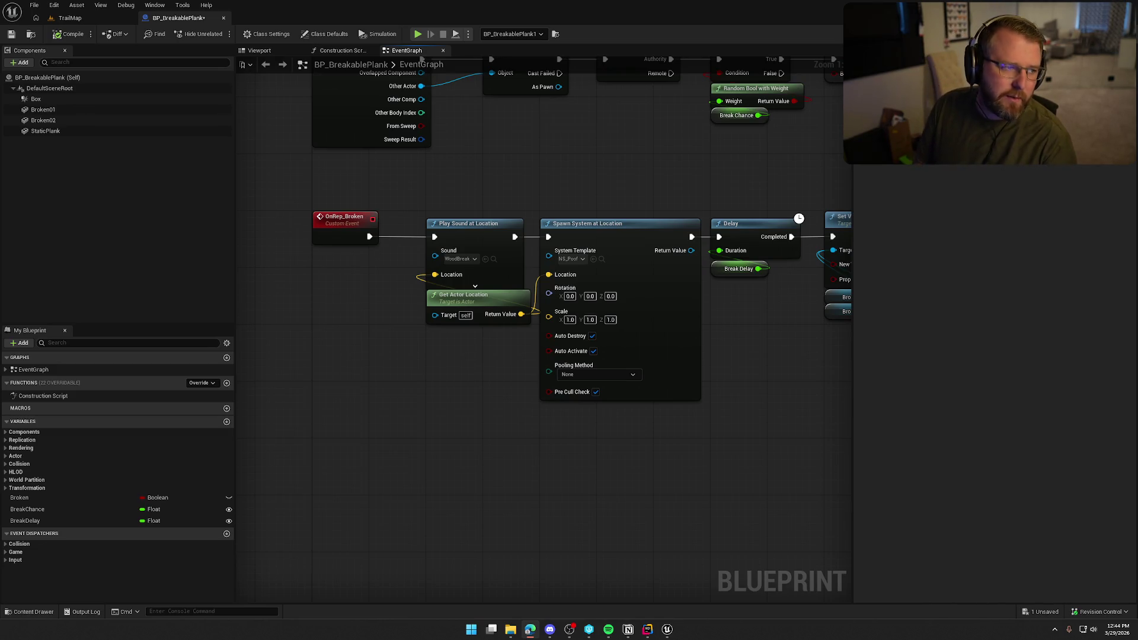
Launch the Edge browser from the taskbar and drag its window to the screen centre.
{"action": "left_click", "coordinate": [530, 629]}
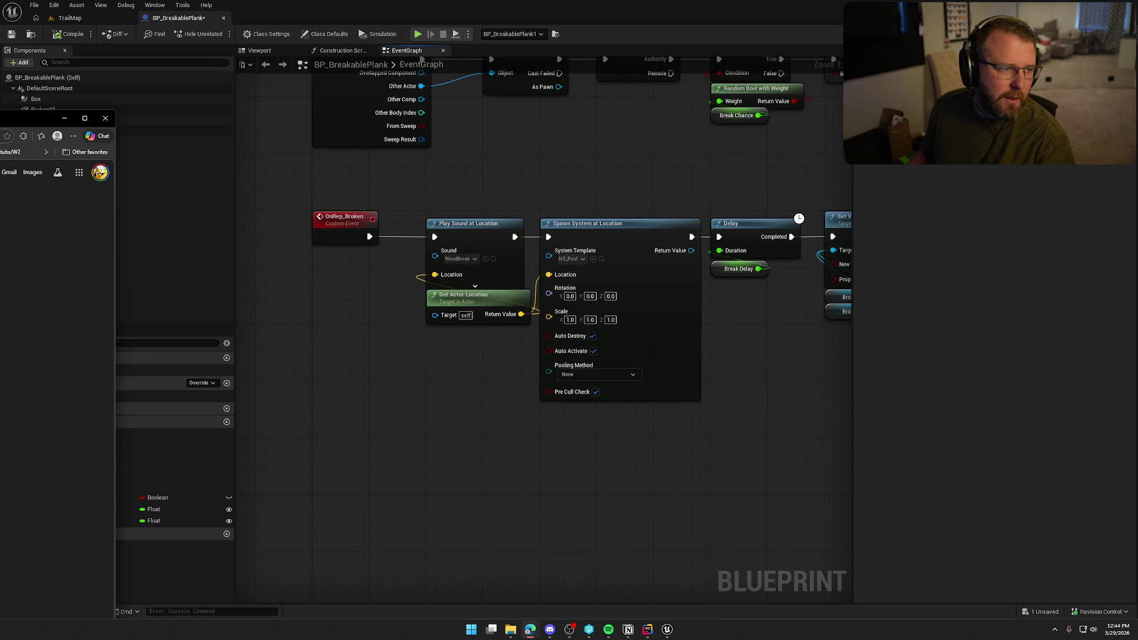
{"action": "left_click_drag", "start_coordinate": [36, 118], "coordinate": [521, 112]}
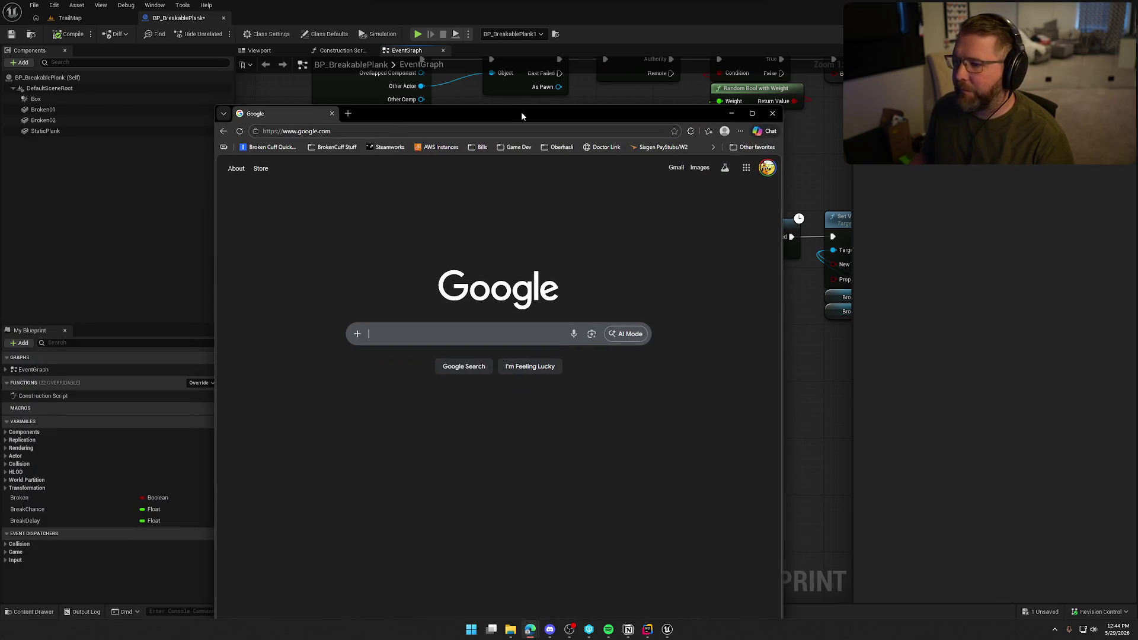
Maximize the browser, search Google for 'rope breaking sound effect', and open the Rope Snap Swish video.
{"action": "double_click", "coordinate": [521, 111]}
{"action": "type", "text": "rop"}
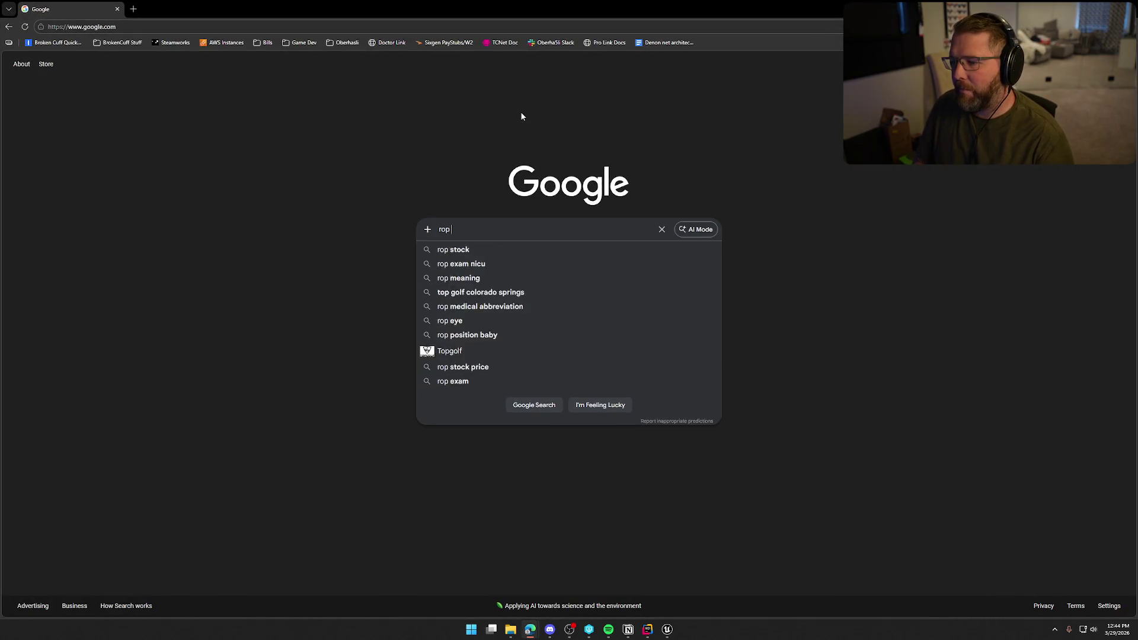
{"action": "type", "text": "e br"}
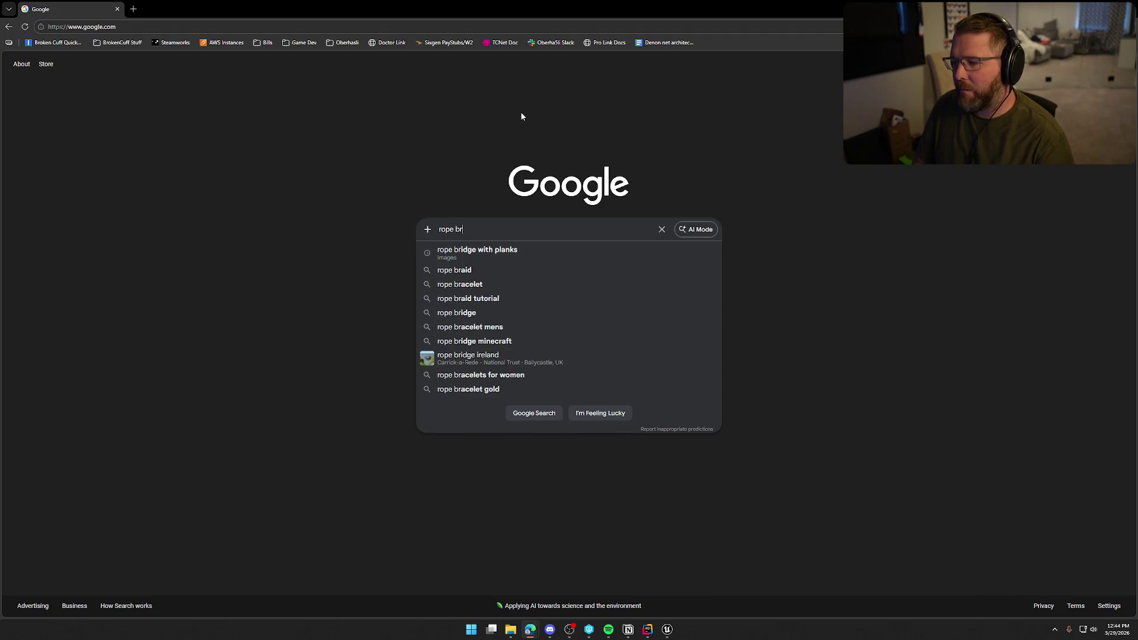
{"action": "type", "text": "eaking sound"}
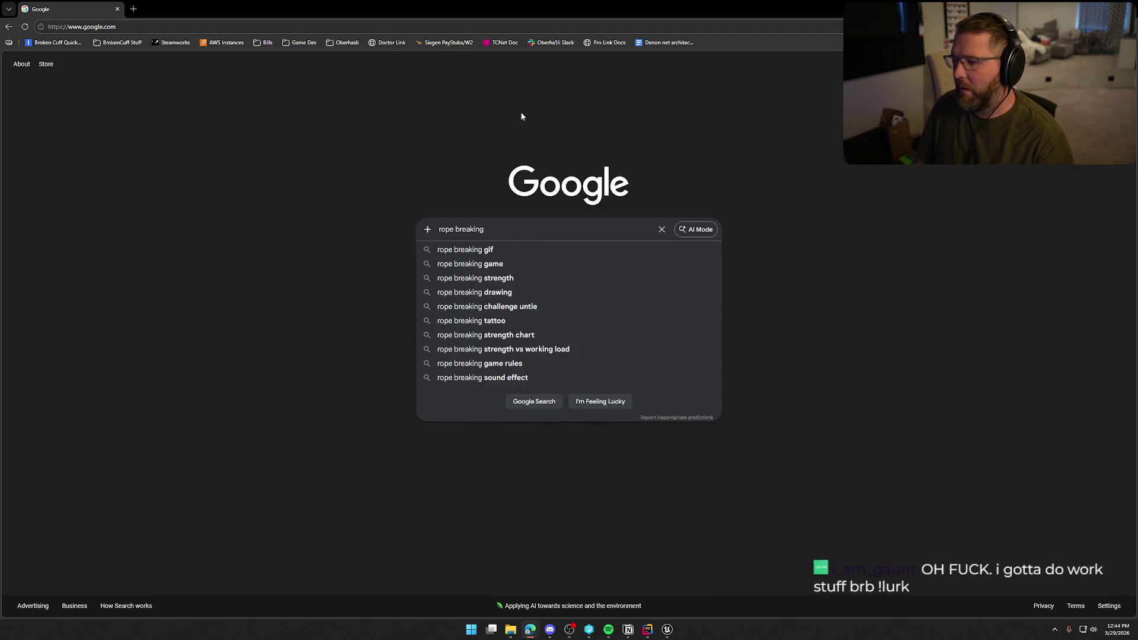
{"action": "key", "text": "Down"}
{"action": "key", "text": "Return"}
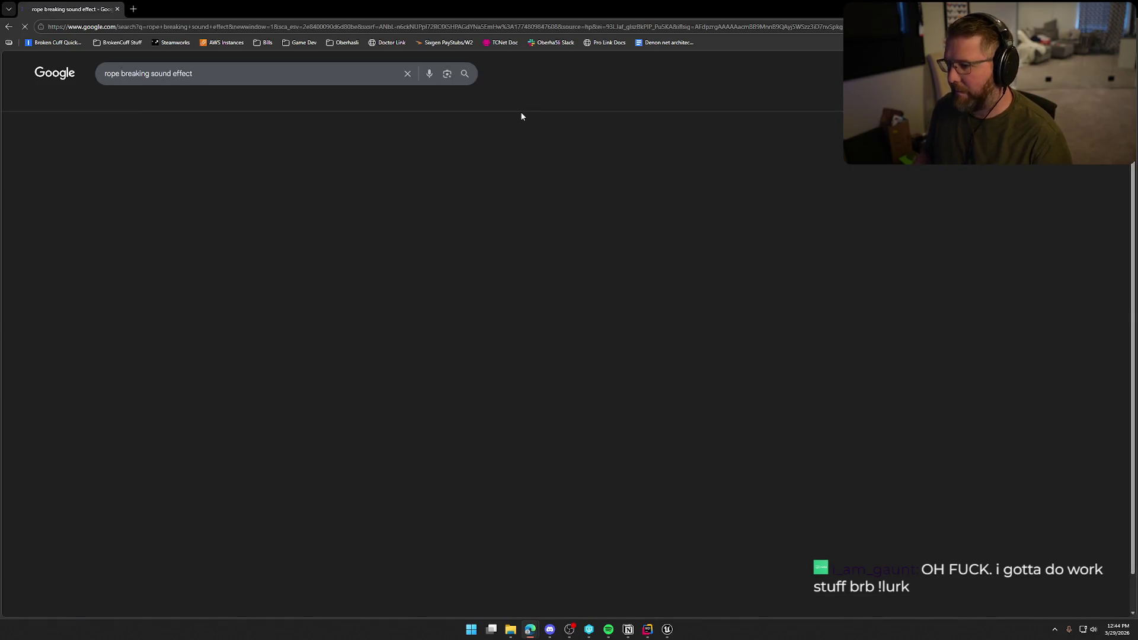
{"action": "left_click", "coordinate": [965, 419]}
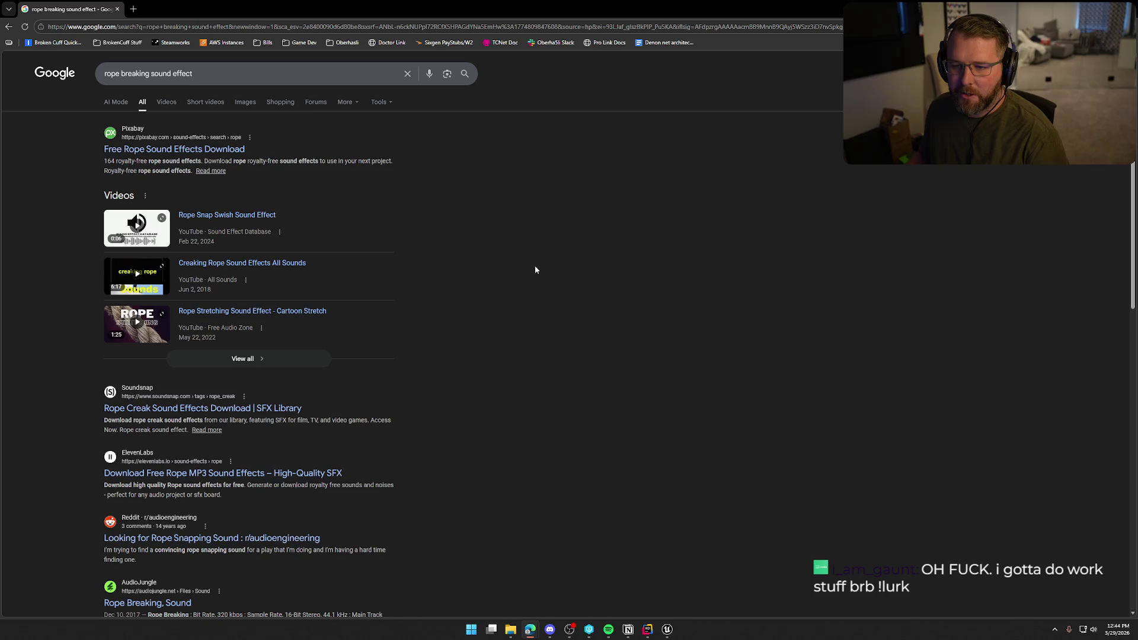
{"action": "left_click", "coordinate": [223, 216]}
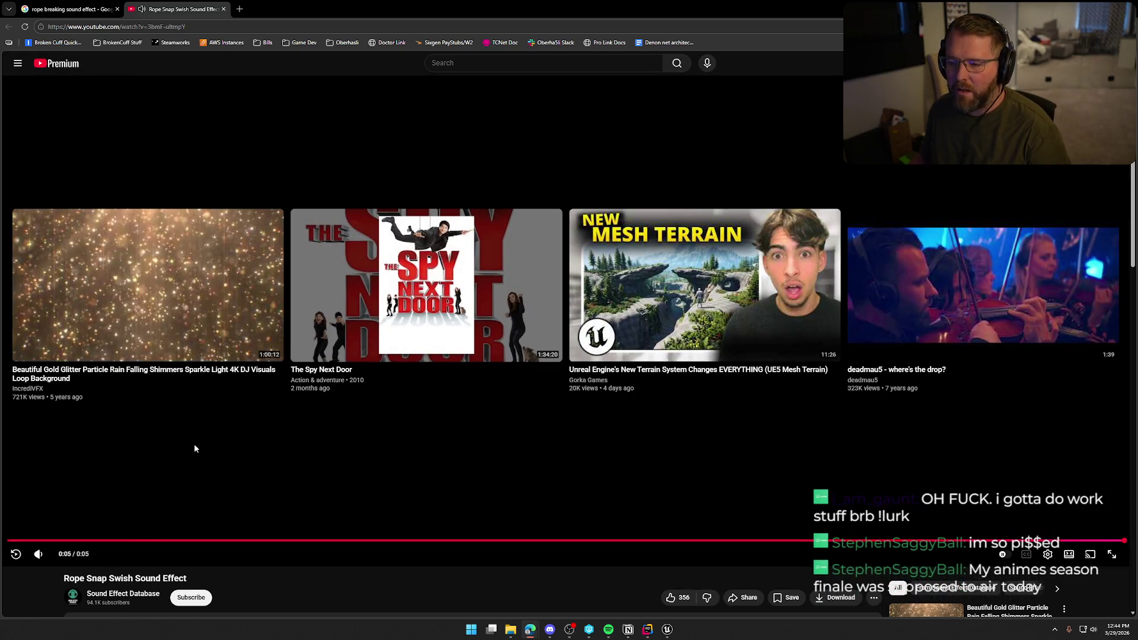
{"action": "left_click", "coordinate": [17, 558]}
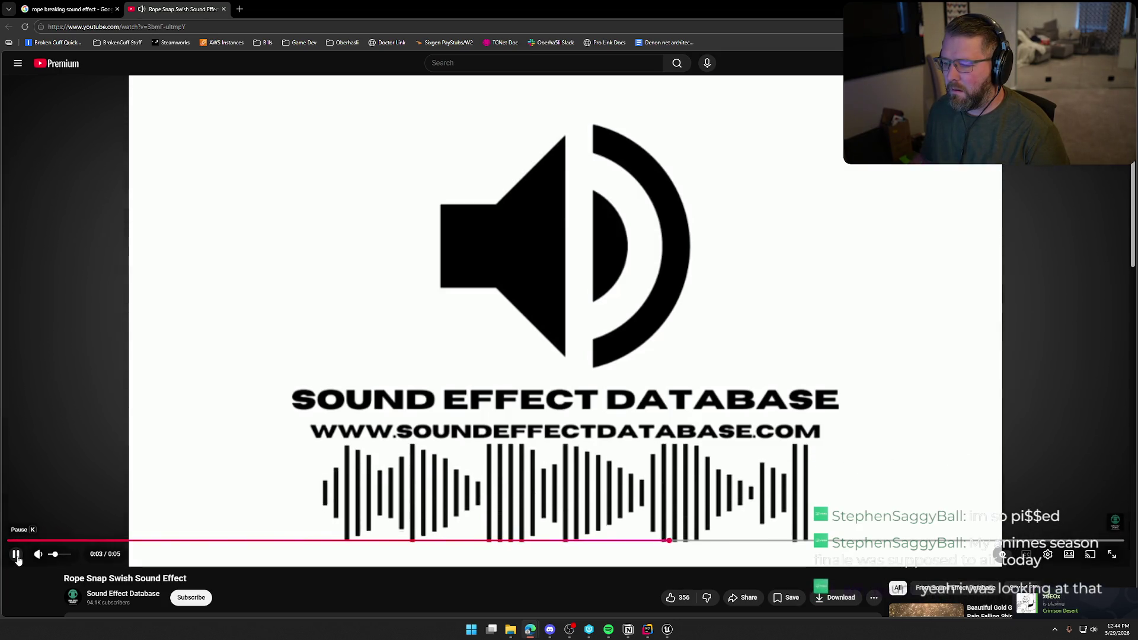
{"action": "middle_click", "coordinate": [157, 12]}
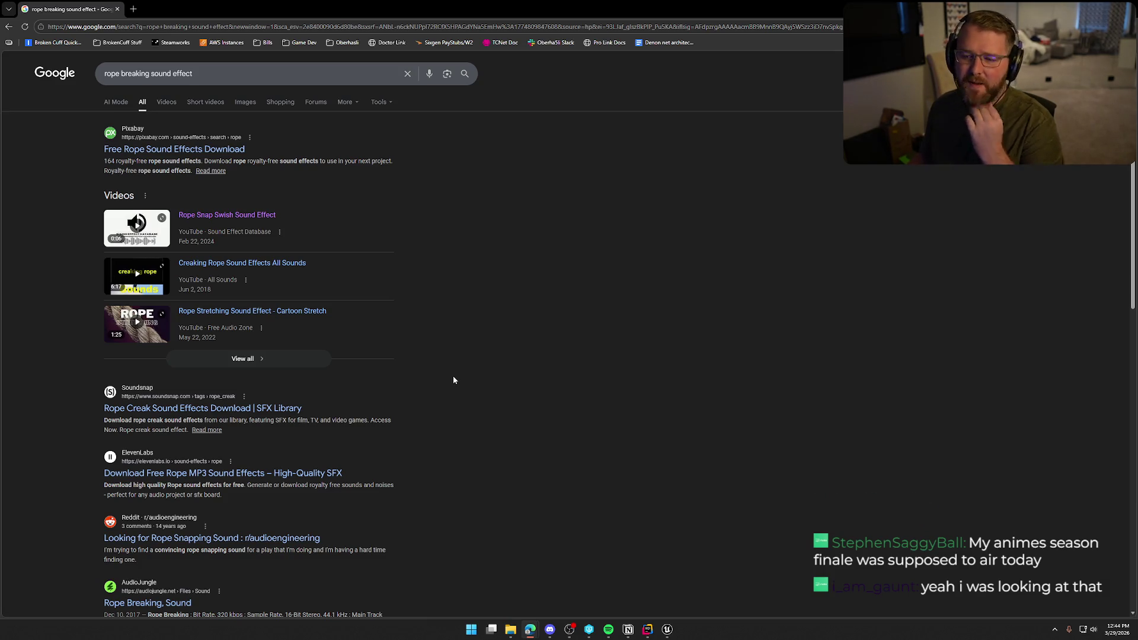
{"action": "left_click", "coordinate": [232, 313]}
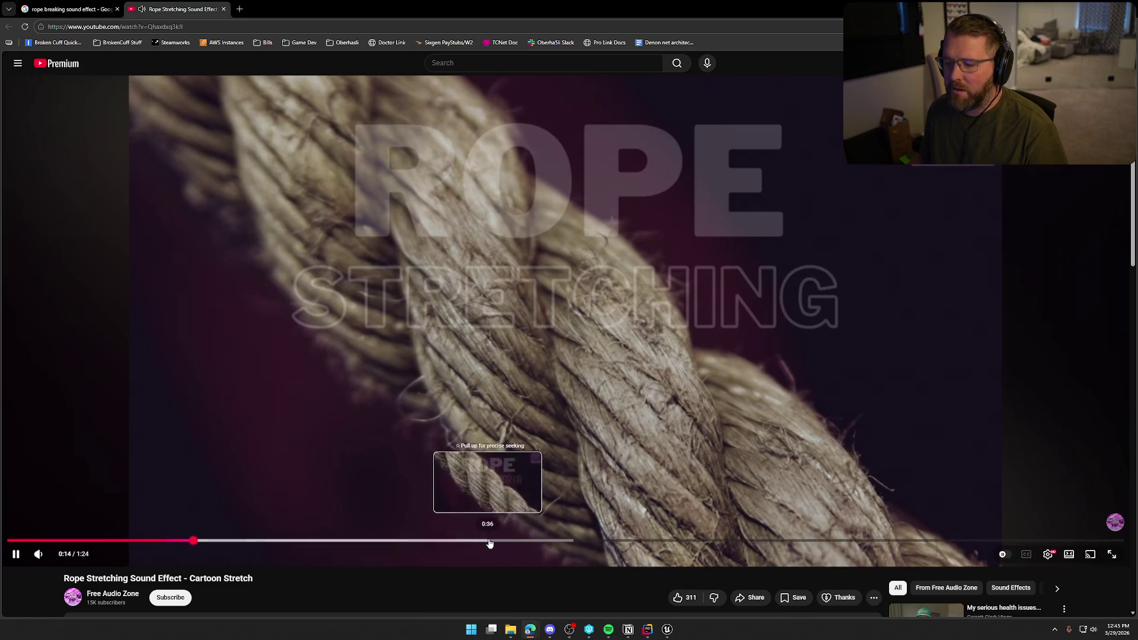
{"action": "key", "text": "ctrl+w"}
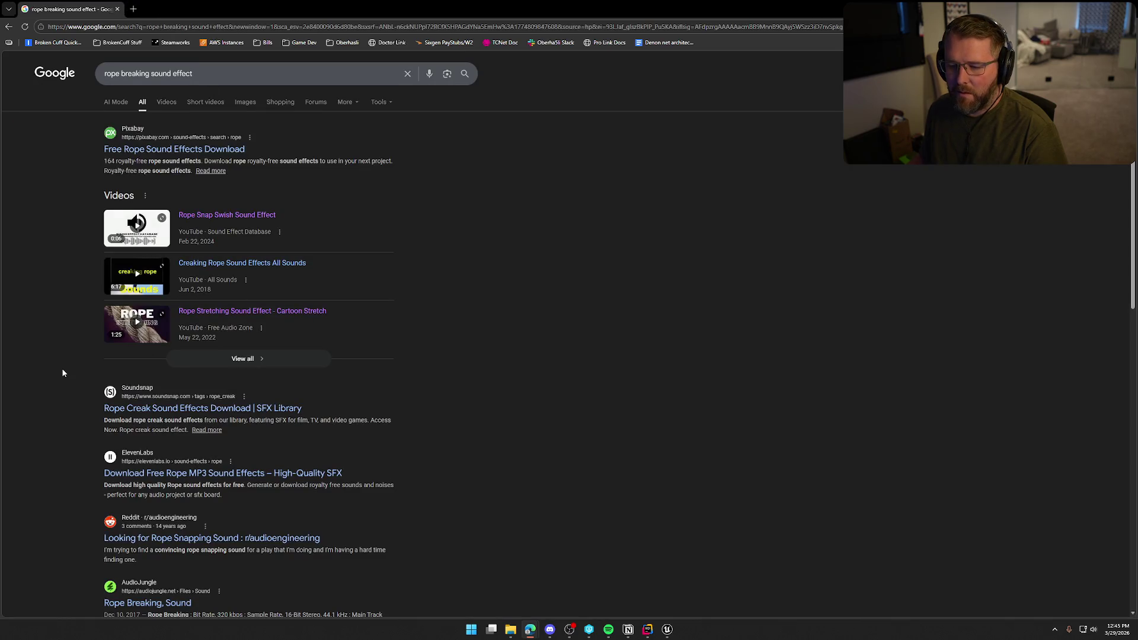
{"action": "scroll", "coordinate": [63, 372], "scroll_direction": "down", "scroll_amount": 2}
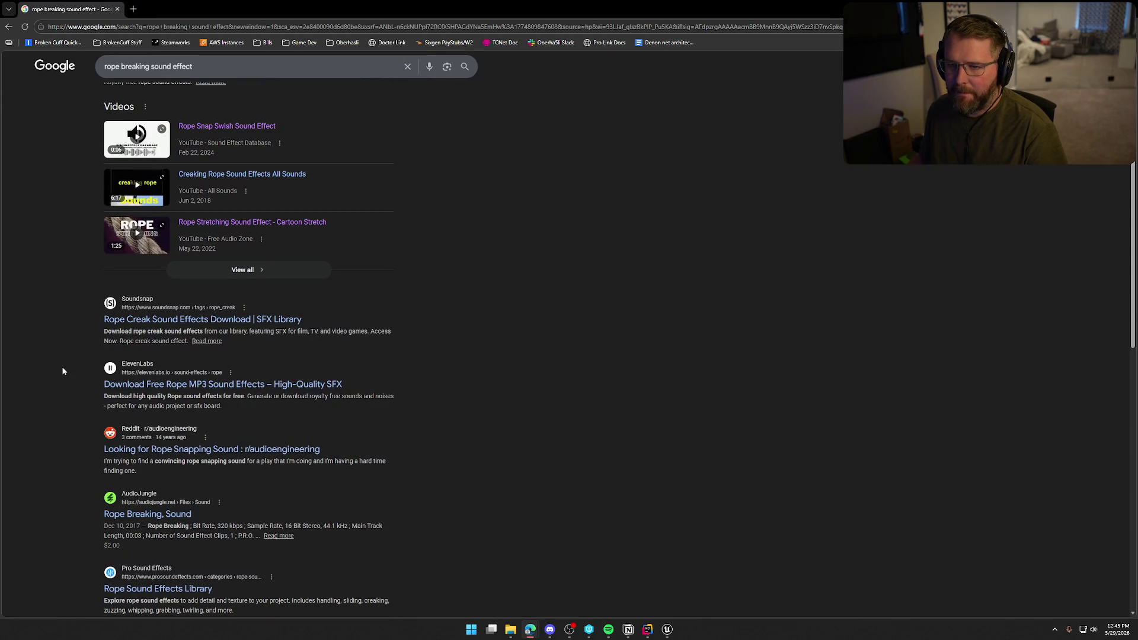
{"action": "scroll", "coordinate": [63, 372], "scroll_direction": "down", "scroll_amount": 2}
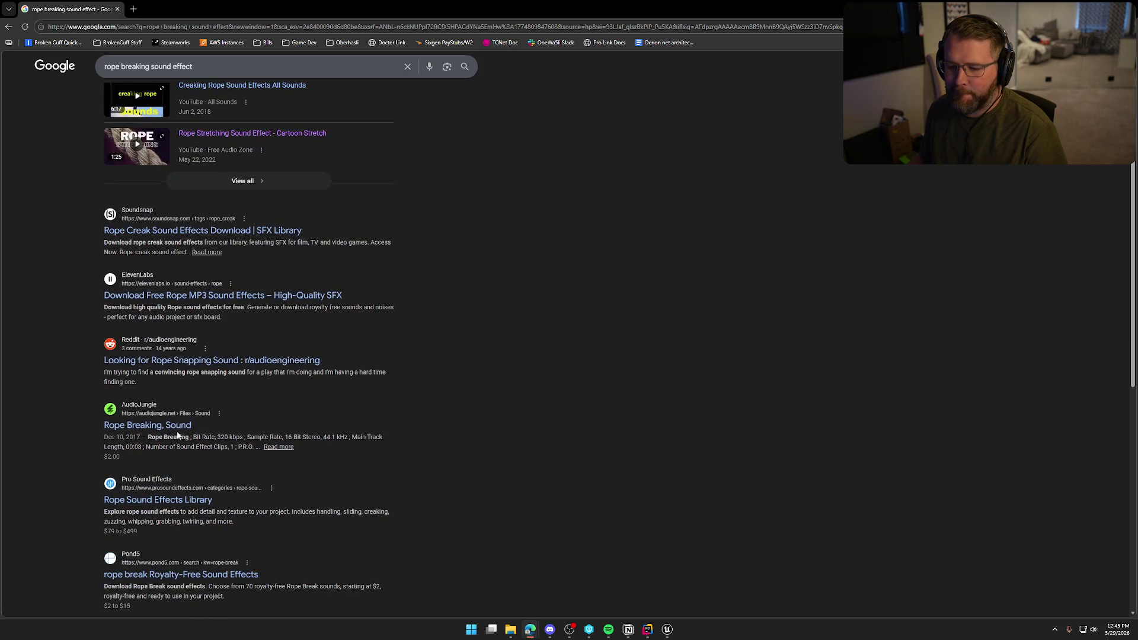
Open the AudioJungle Rope Breaking result, play its preview, then close the tab.
{"action": "middle_click", "coordinate": [182, 353]}
{"action": "key", "text": "ctrl+Tab"}
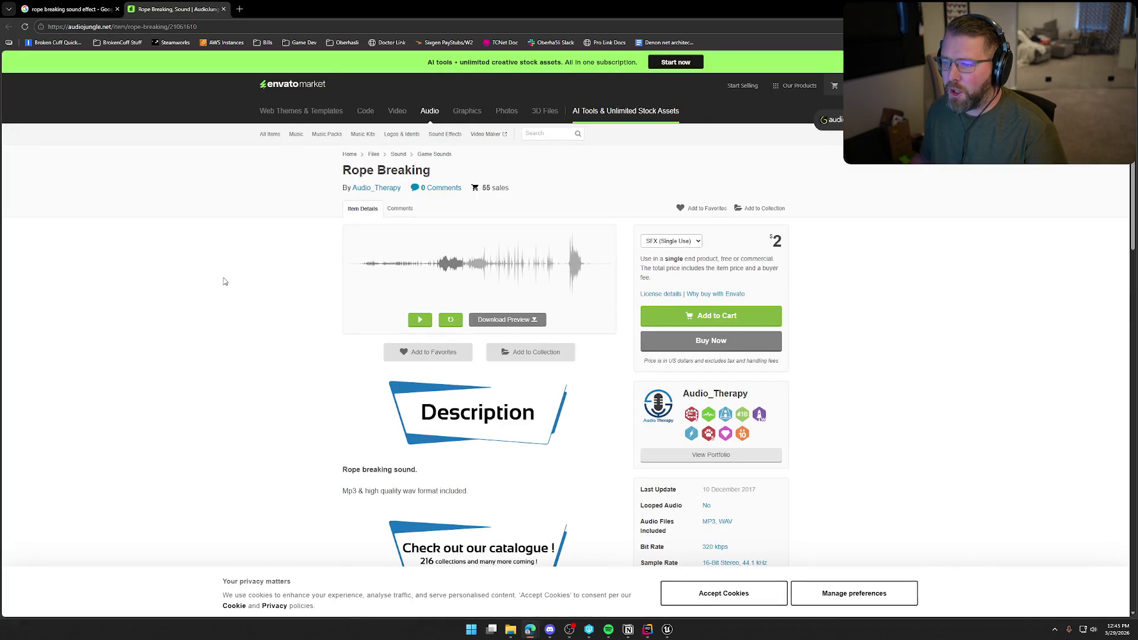
{"action": "left_click", "coordinate": [419, 320]}
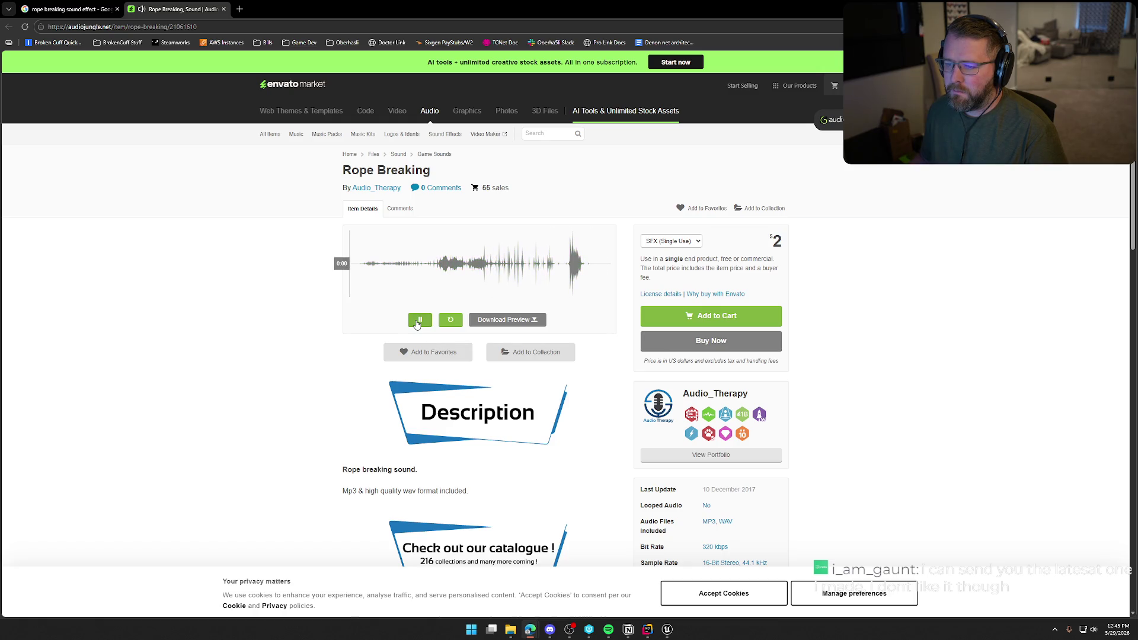
{"action": "left_click", "coordinate": [417, 324]}
{"action": "key", "text": "ctrl+w"}
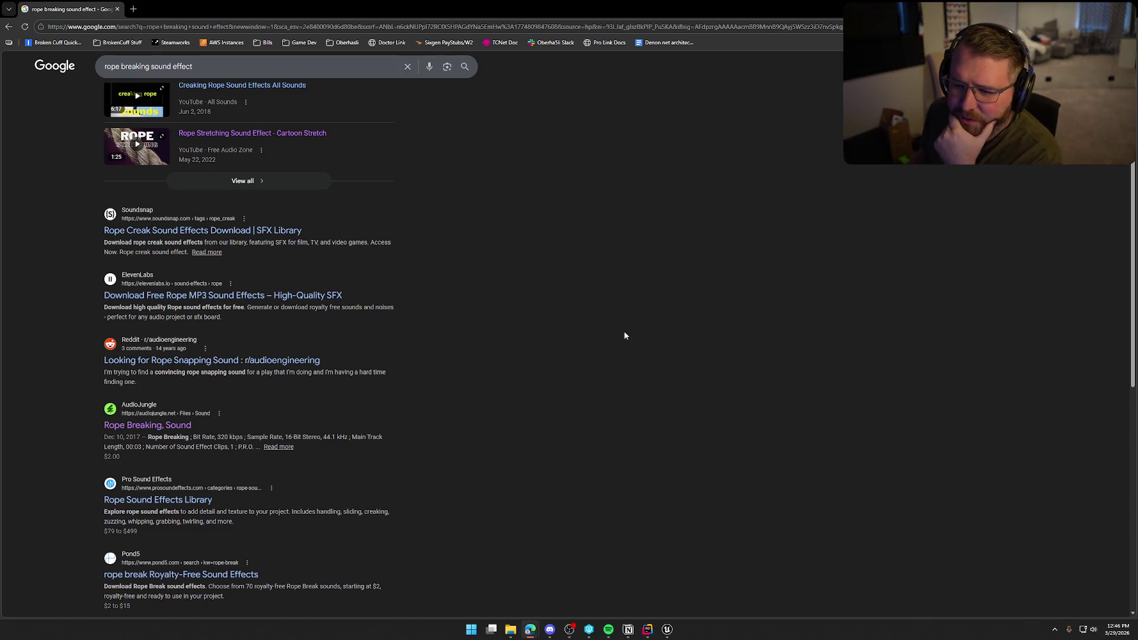
Open the Pond5 rope break results in a new tab and switch to it.
{"action": "scroll", "coordinate": [538, 389], "scroll_direction": "down", "scroll_amount": 3}
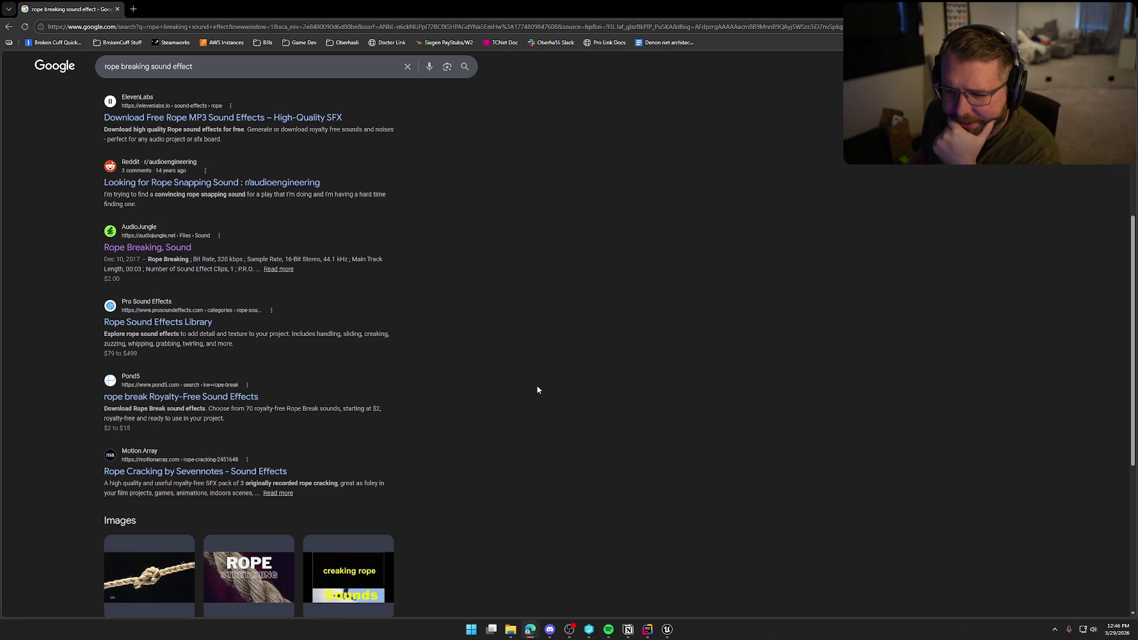
{"action": "middle_click", "coordinate": [190, 396]}
{"action": "left_click", "coordinate": [169, 10]}
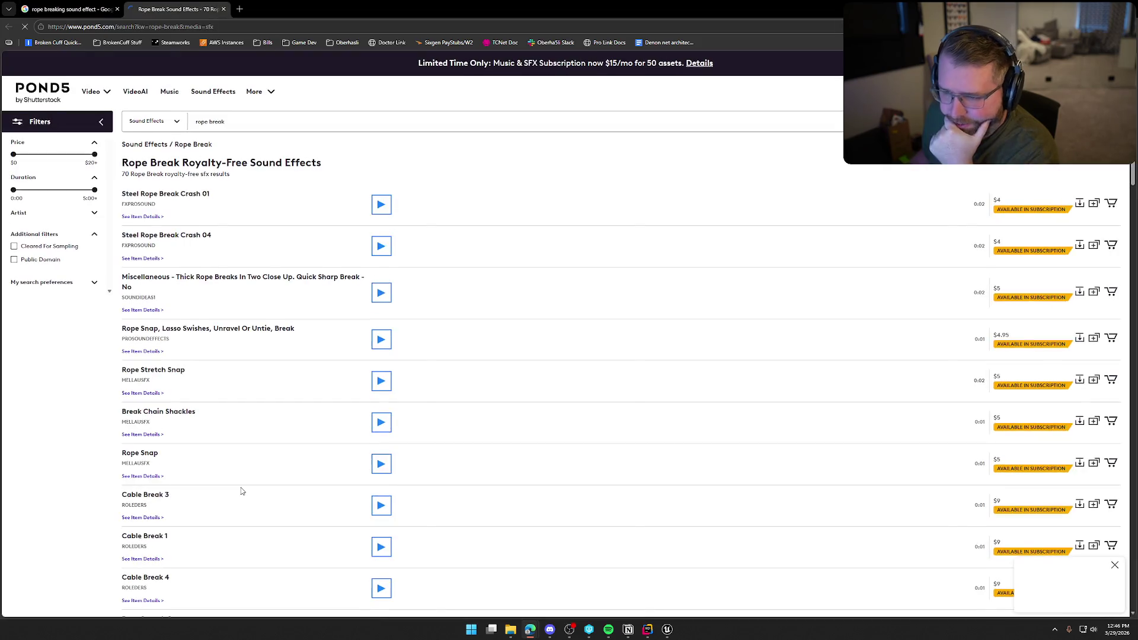
Audition Steel Rope Break Crash 01, the thick rope break, and the rope snap-and-lasso sounds.
{"action": "left_click", "coordinate": [379, 209]}
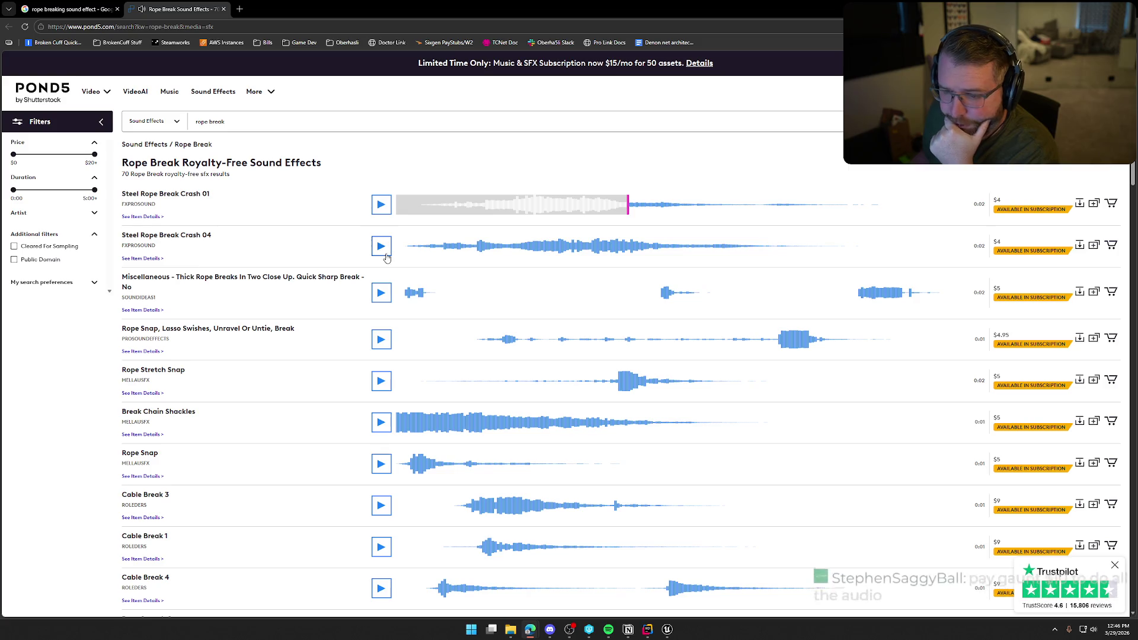
{"action": "scroll", "coordinate": [388, 249], "scroll_direction": "down", "scroll_amount": 1}
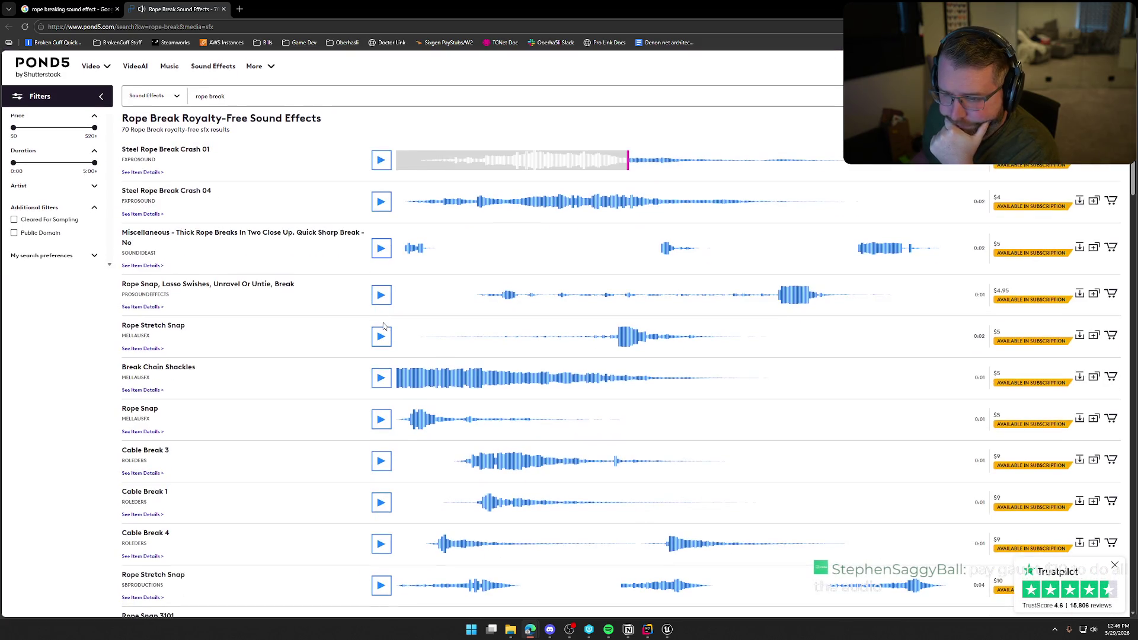
{"action": "left_click", "coordinate": [382, 253]}
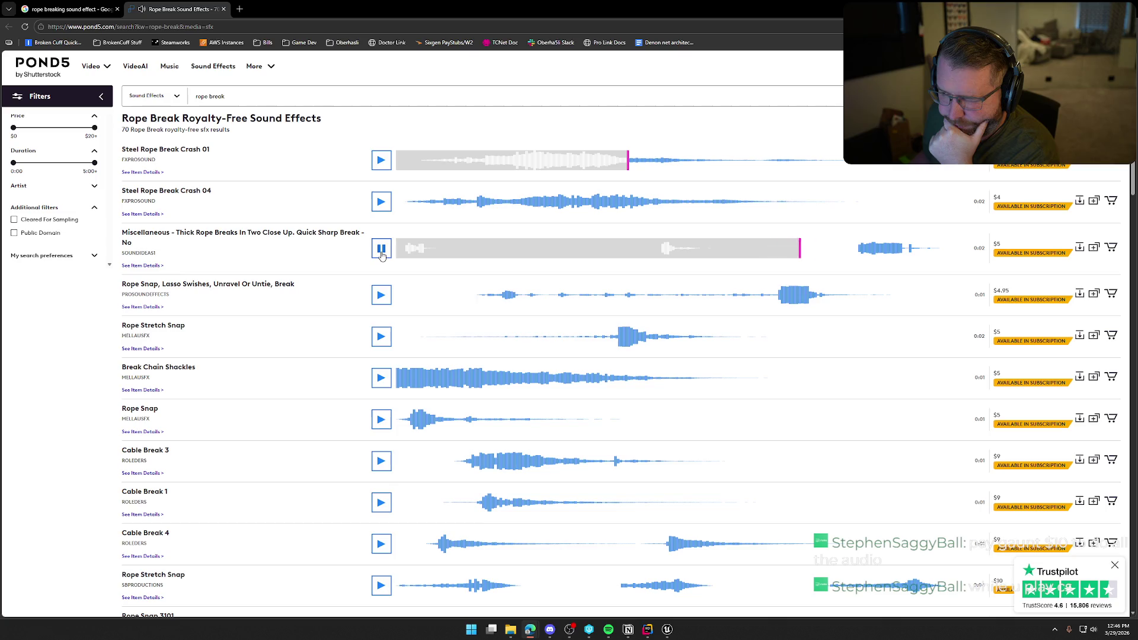
{"action": "left_click", "coordinate": [381, 301]}
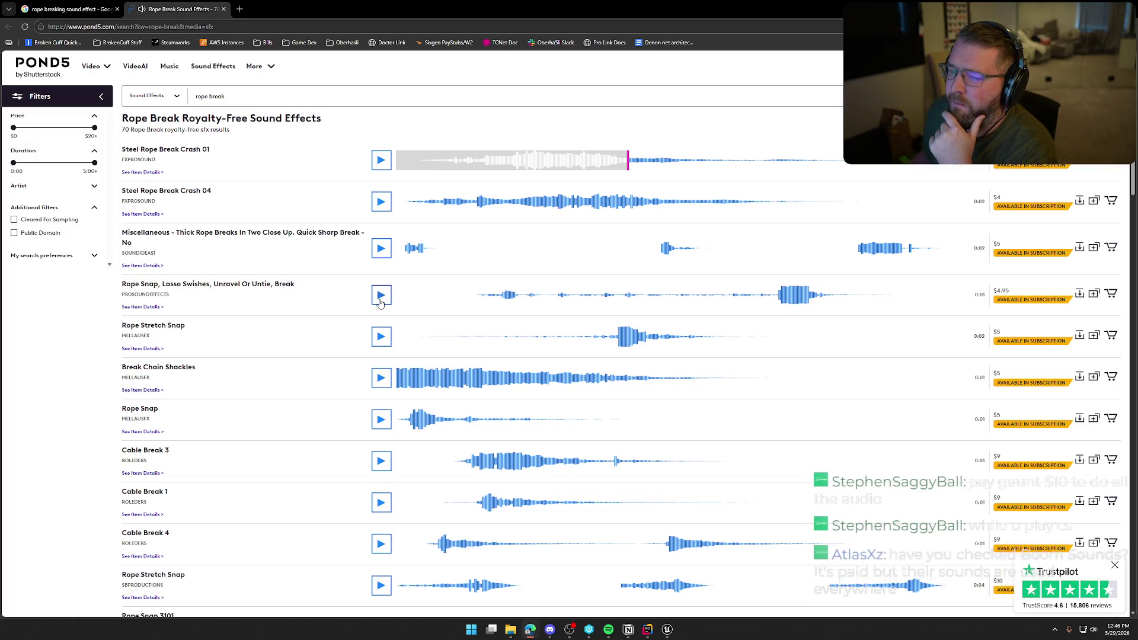
{"action": "left_click", "coordinate": [779, 298]}
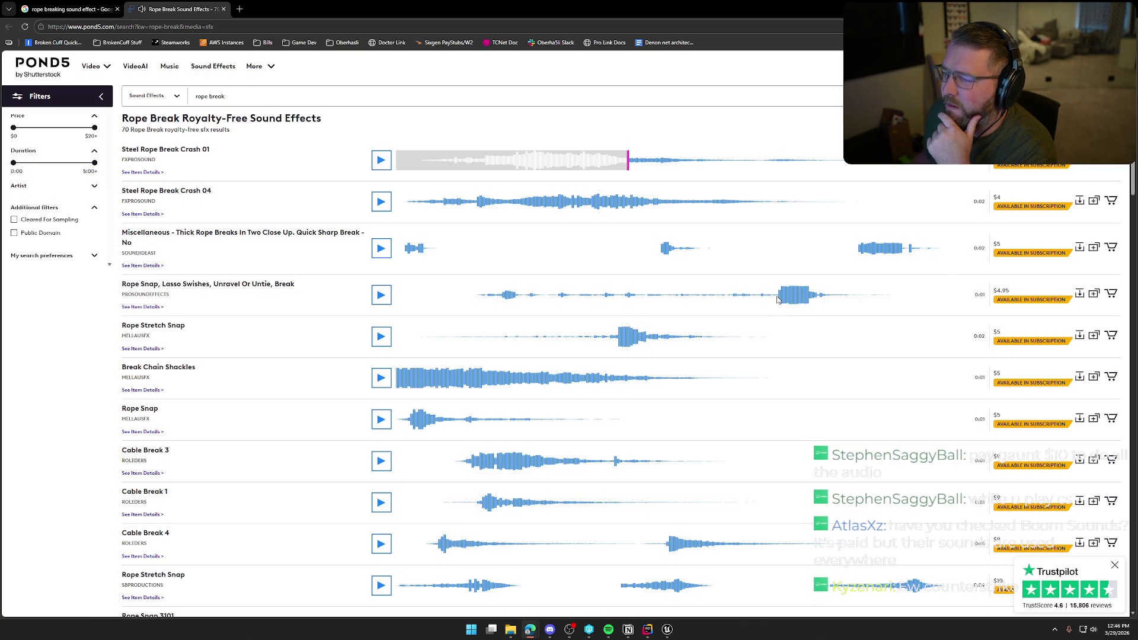
{"action": "left_click", "coordinate": [778, 300]}
{"action": "left_click", "coordinate": [779, 303]}
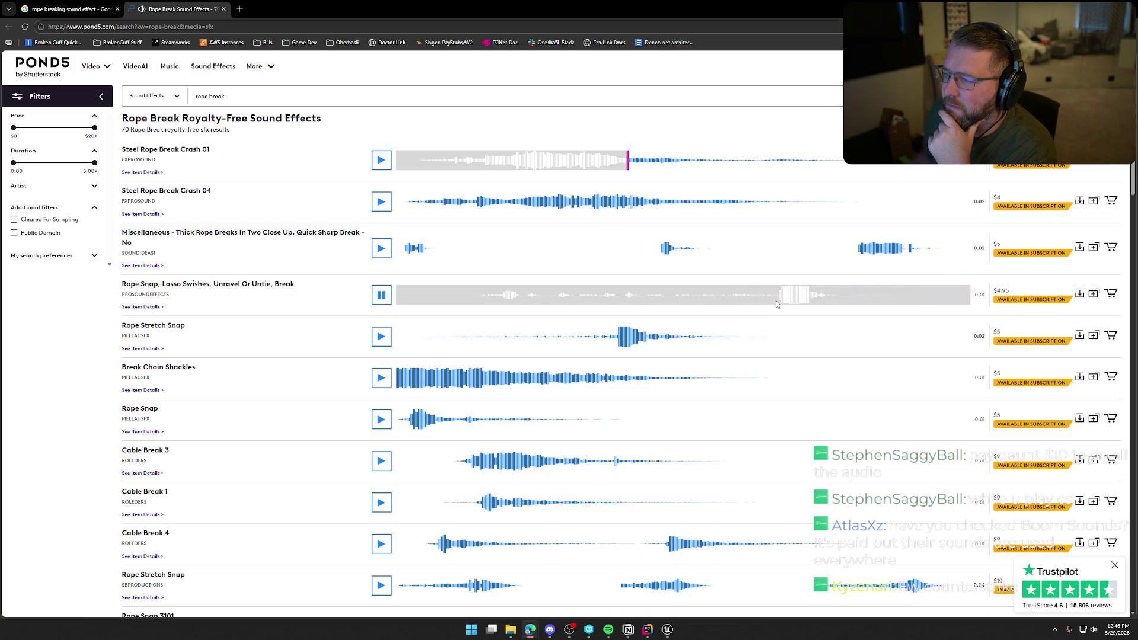
{"action": "left_click", "coordinate": [778, 302]}
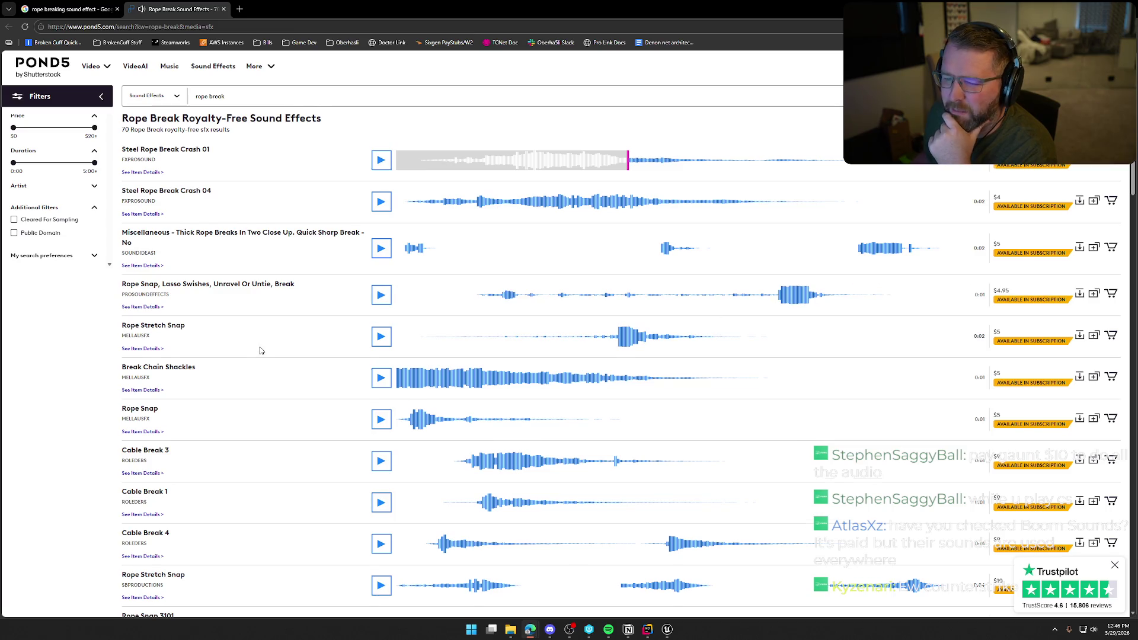
Play Rope Stretch Snap from its peak and dismiss the discount promo popup.
{"action": "scroll", "coordinate": [260, 351], "scroll_direction": "down", "scroll_amount": 2}
{"action": "left_click", "coordinate": [382, 247]}
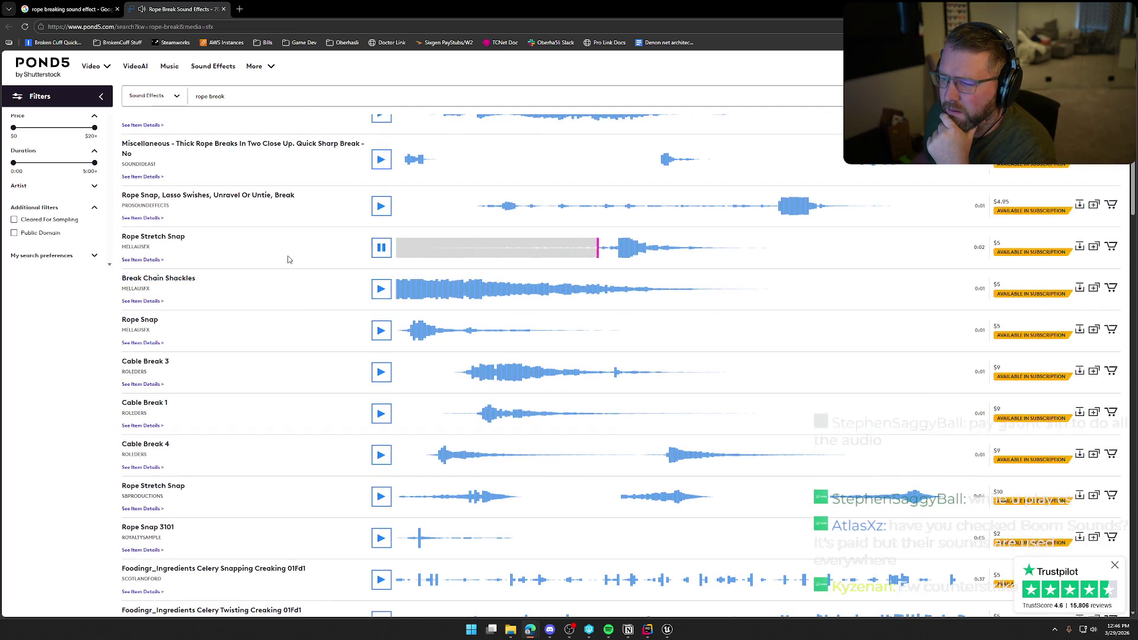
{"action": "left_click", "coordinate": [613, 250]}
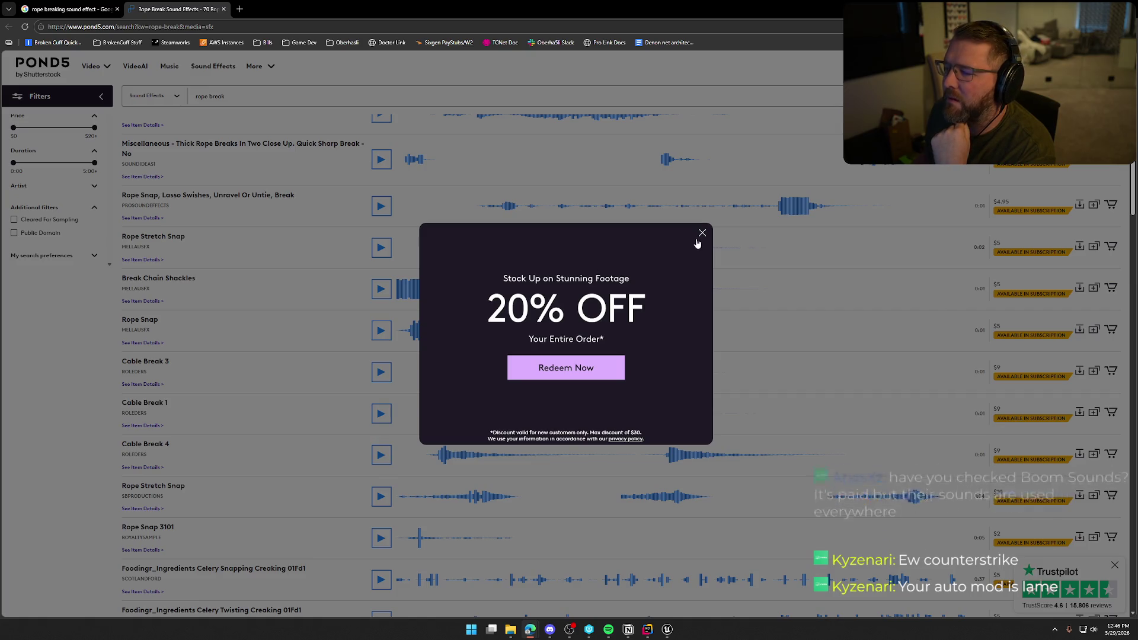
{"action": "left_click", "coordinate": [701, 193]}
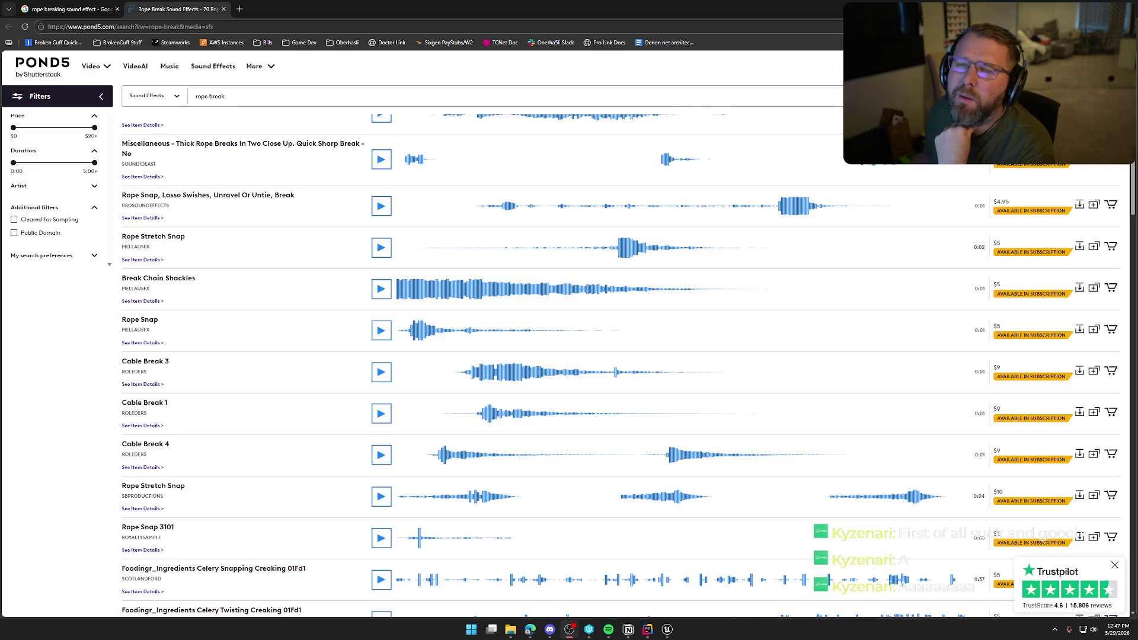
Back on the Google results, search 'boom sounds' and open the BOOM Library site.
{"action": "left_click", "coordinate": [68, 9]}
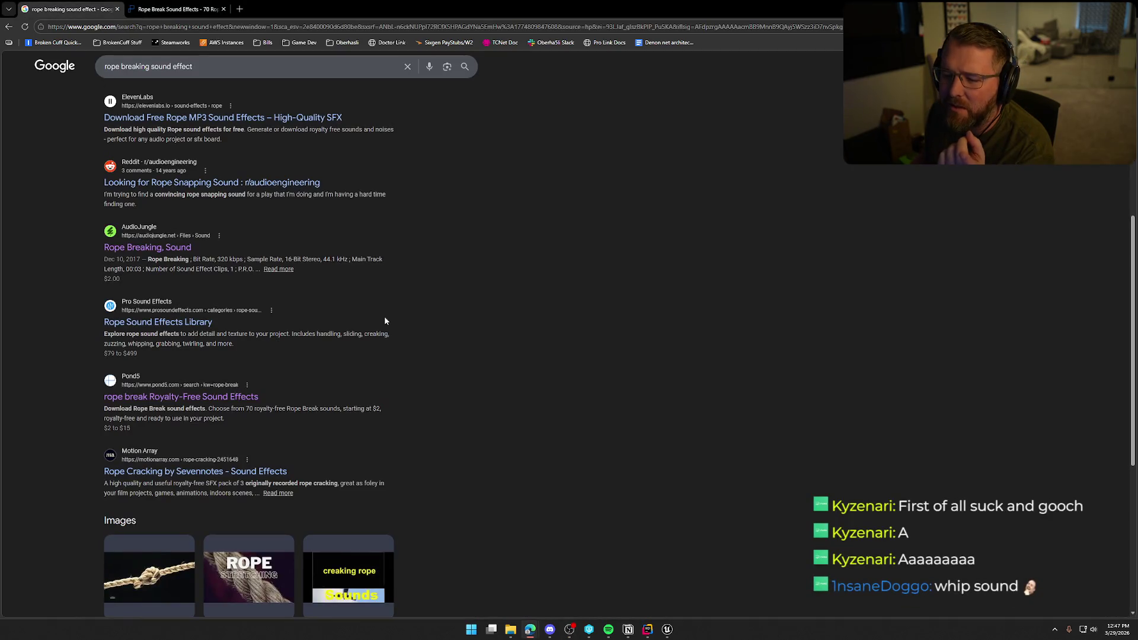
{"action": "key", "text": "slash"}
{"action": "type", "text": "boom "}
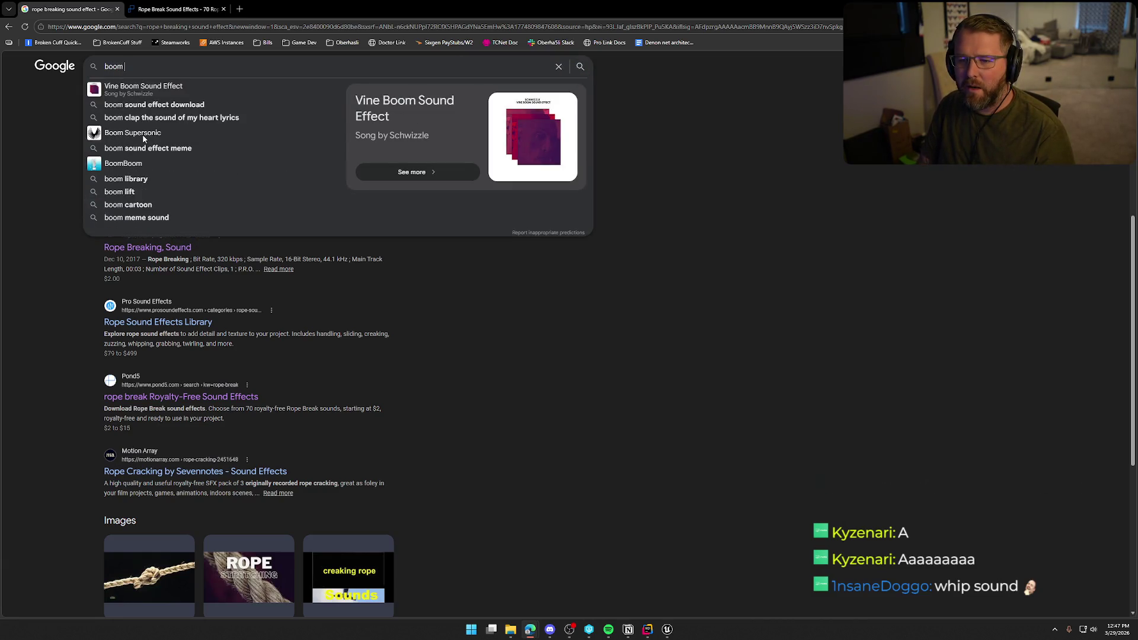
{"action": "type", "text": "sound"}
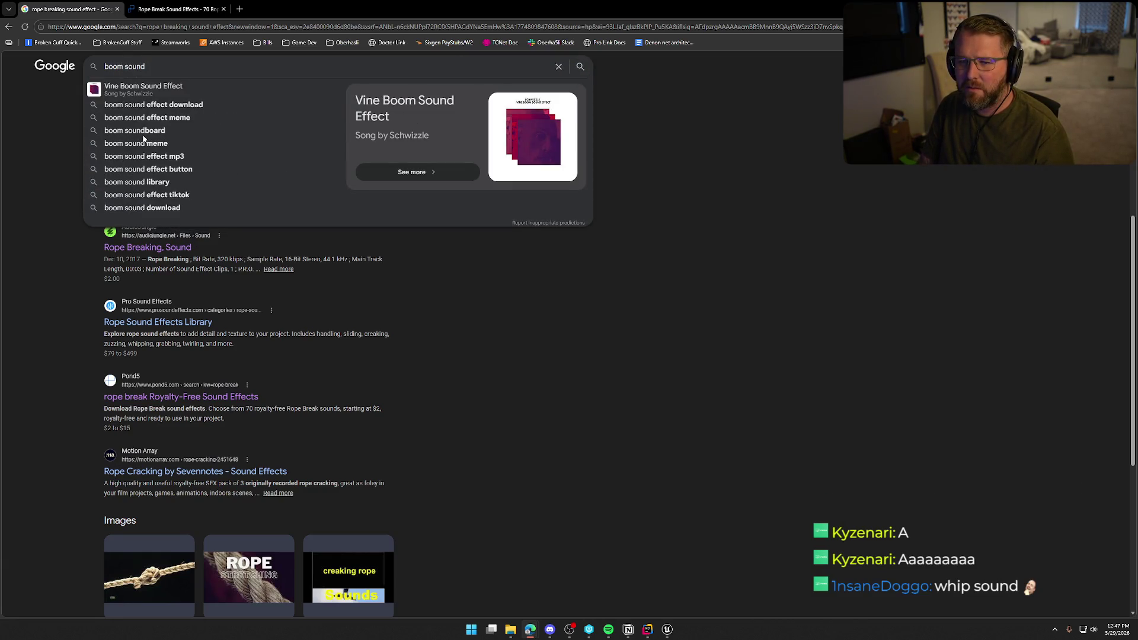
{"action": "type", "text": "s"}
{"action": "key", "text": "Return"}
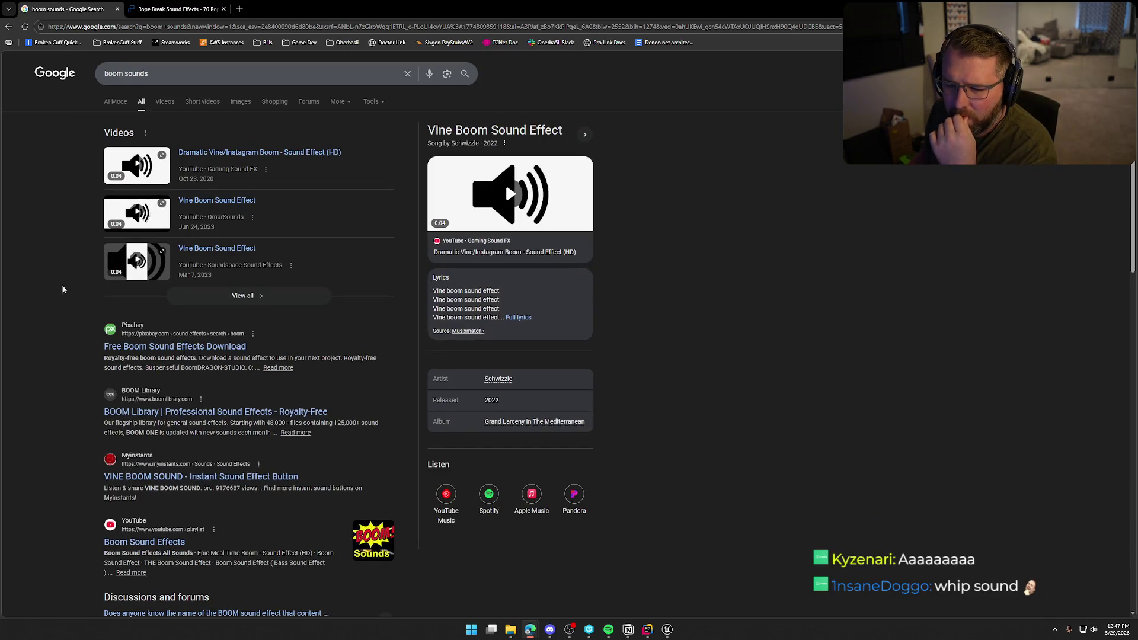
{"action": "left_click", "coordinate": [195, 412]}
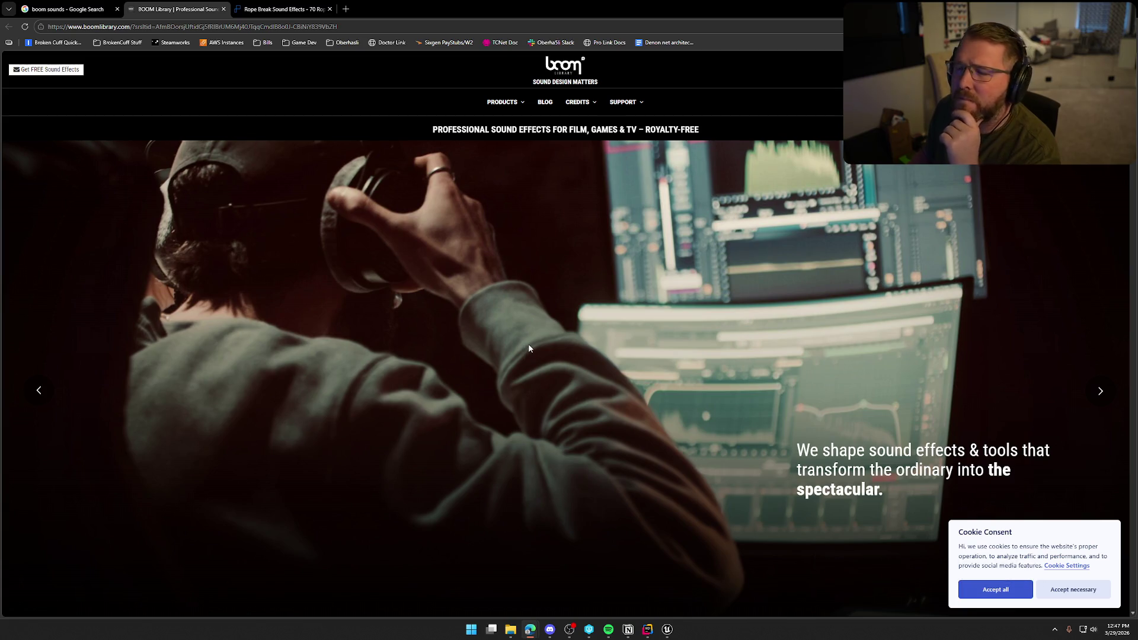
Open All Products from BOOM Library's PRODUCTS menu and accept the cookie notice.
{"action": "mouse_move", "coordinate": [511, 102]}
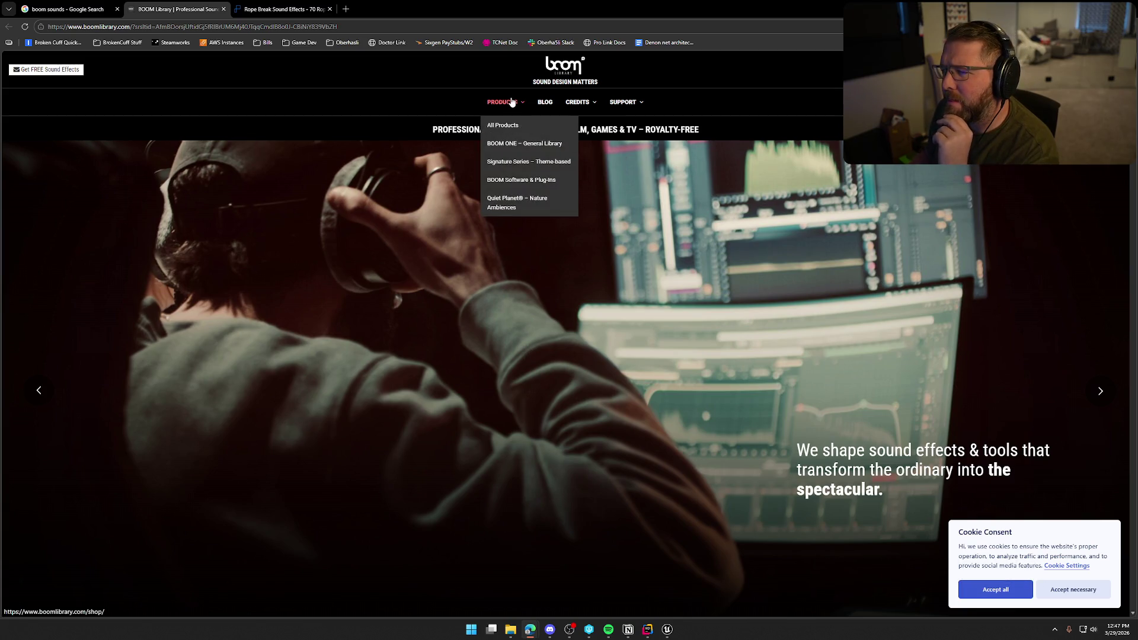
{"action": "left_click", "coordinate": [517, 148]}
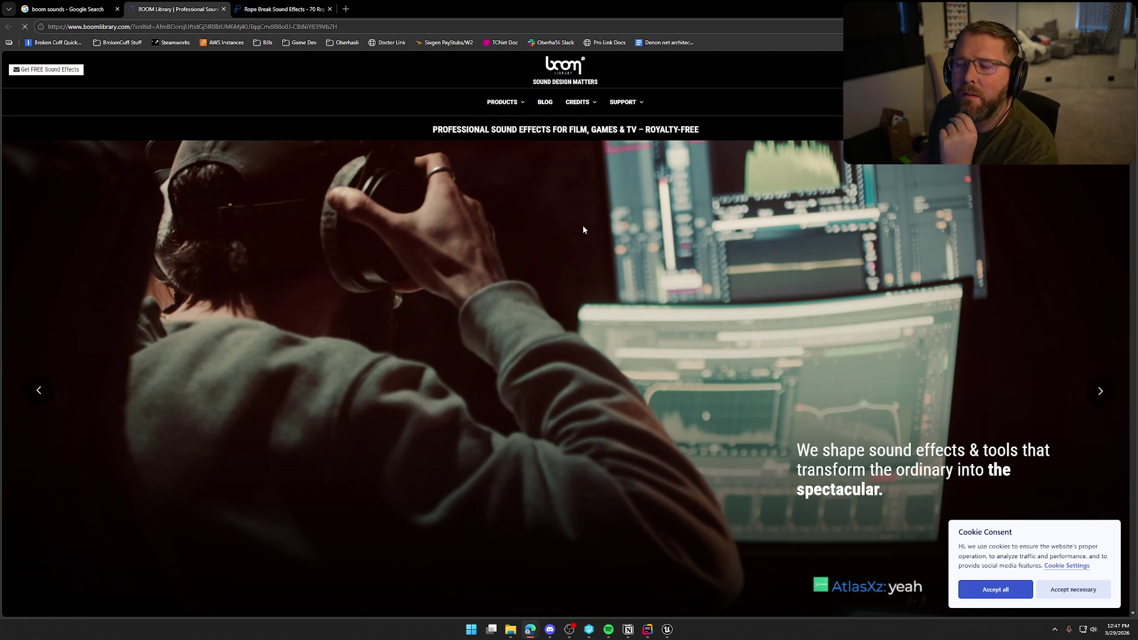
{"action": "left_click", "coordinate": [1073, 589]}
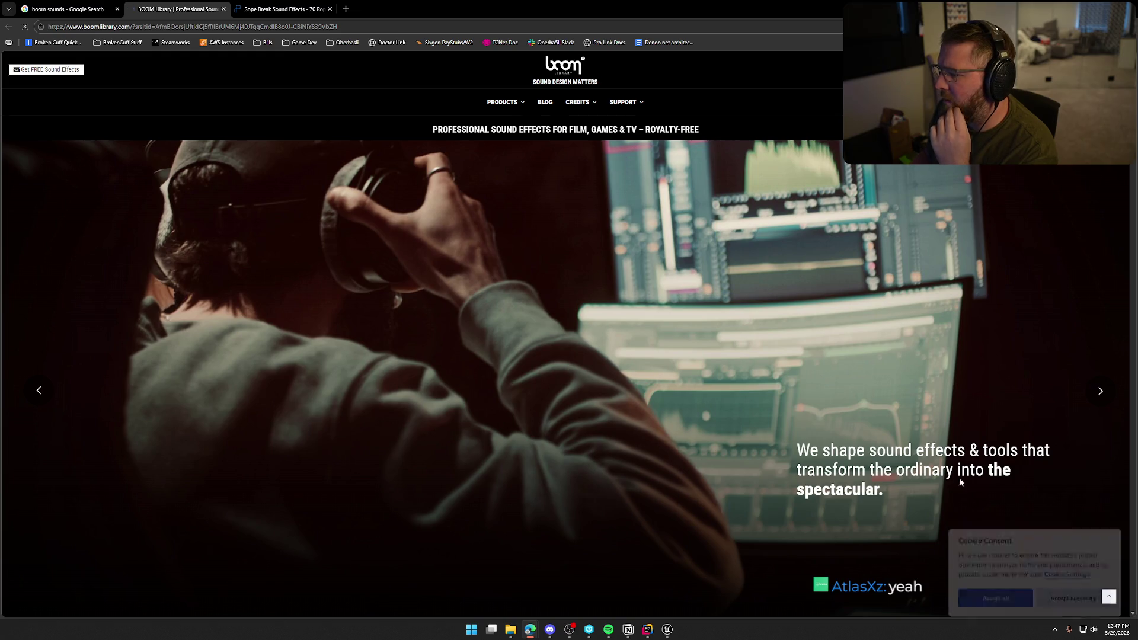
{"action": "left_click", "coordinate": [502, 127]}
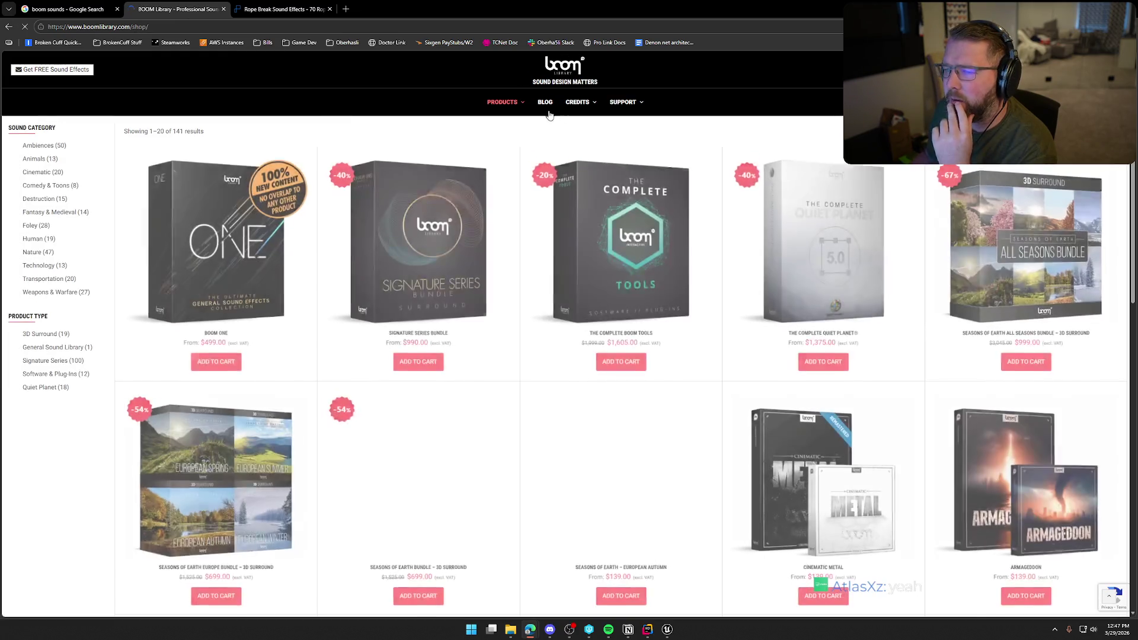
{"action": "scroll", "coordinate": [418, 225], "scroll_direction": "down", "scroll_amount": 1}
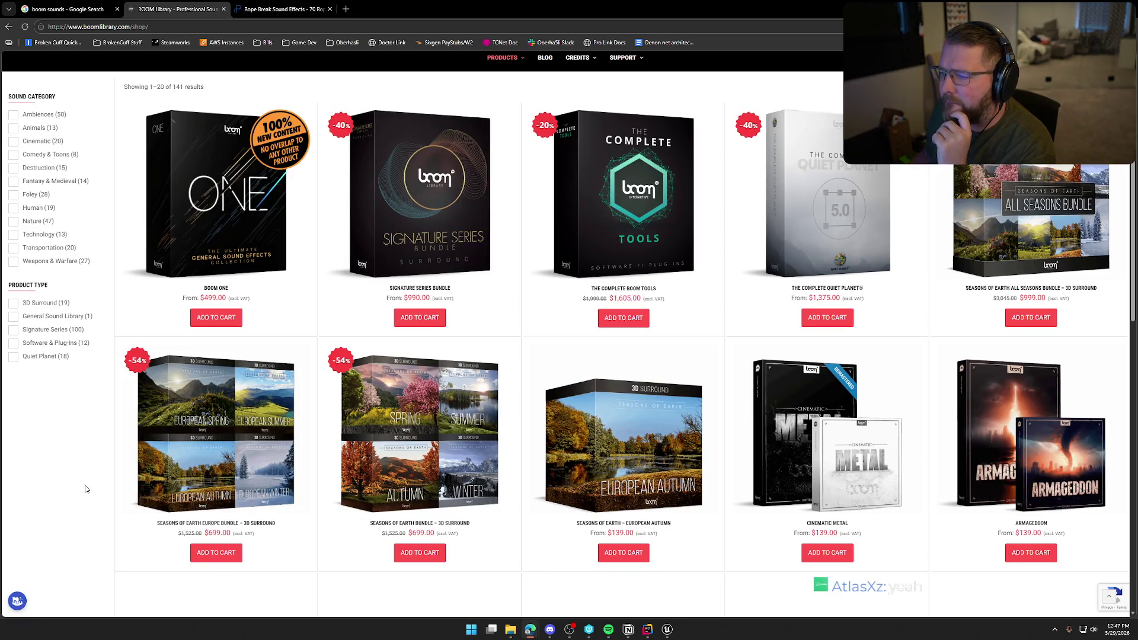
{"action": "scroll", "coordinate": [85, 489], "scroll_direction": "down", "scroll_amount": 2}
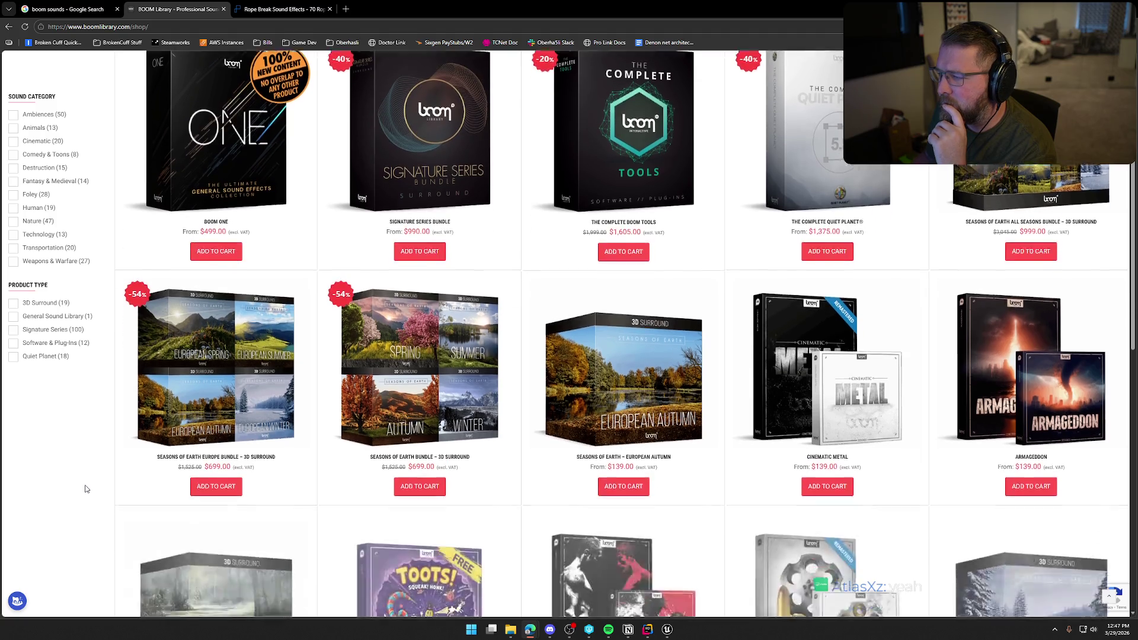
{"action": "scroll", "coordinate": [85, 489], "scroll_direction": "down", "scroll_amount": 2}
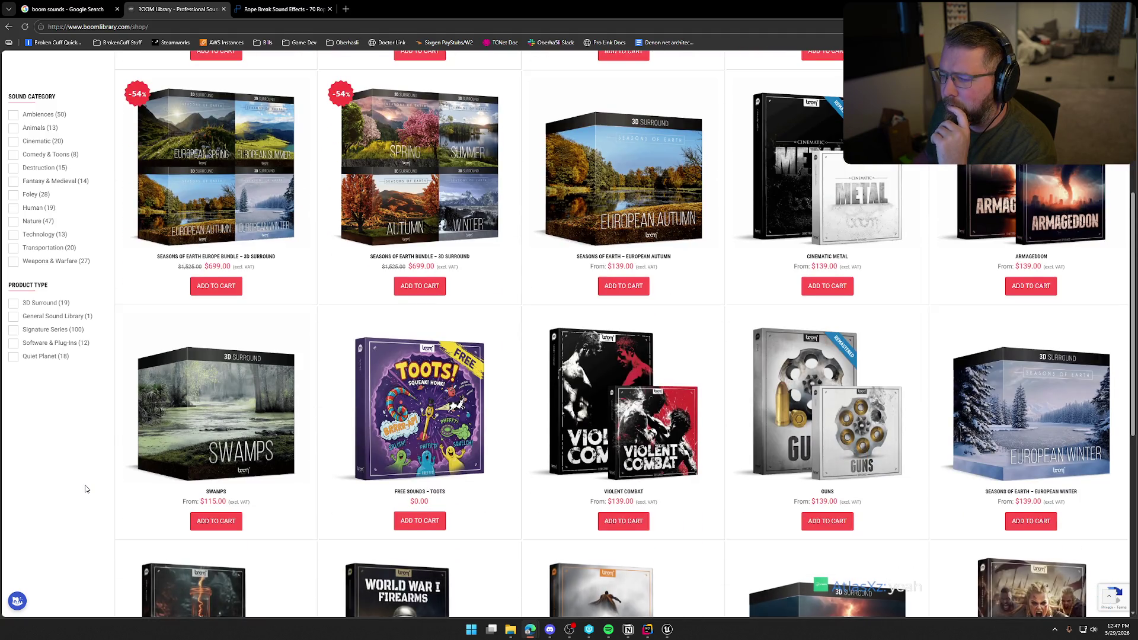
{"action": "scroll", "coordinate": [483, 433], "scroll_direction": "down", "scroll_amount": 2}
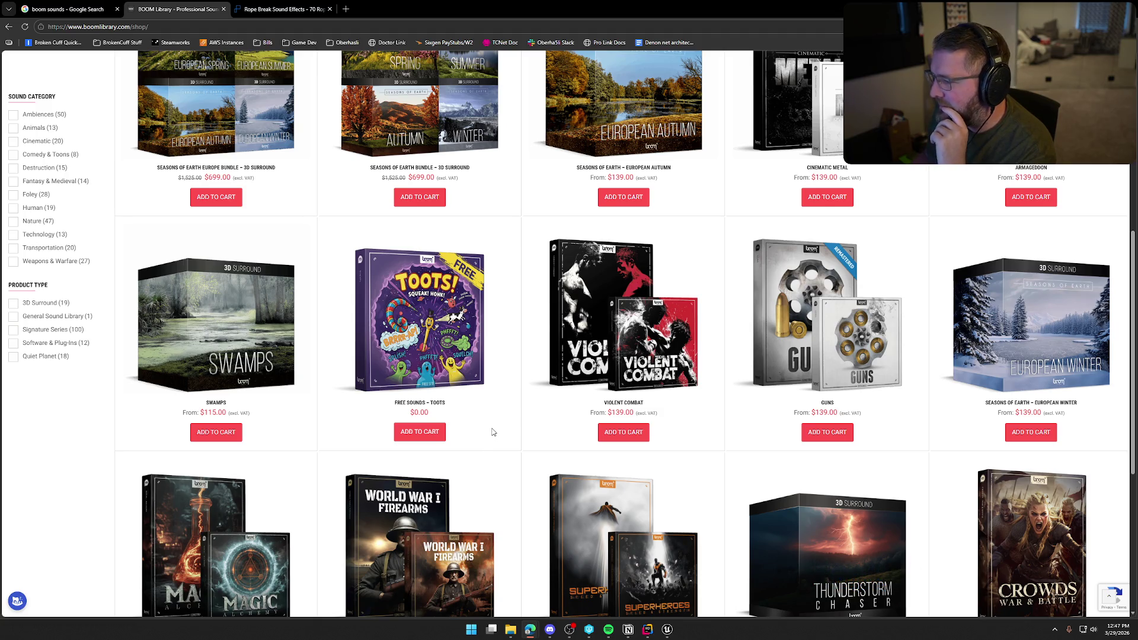
{"action": "scroll", "coordinate": [492, 433], "scroll_direction": "down", "scroll_amount": 4}
{"action": "scroll", "coordinate": [528, 522], "scroll_direction": "down", "scroll_amount": 1}
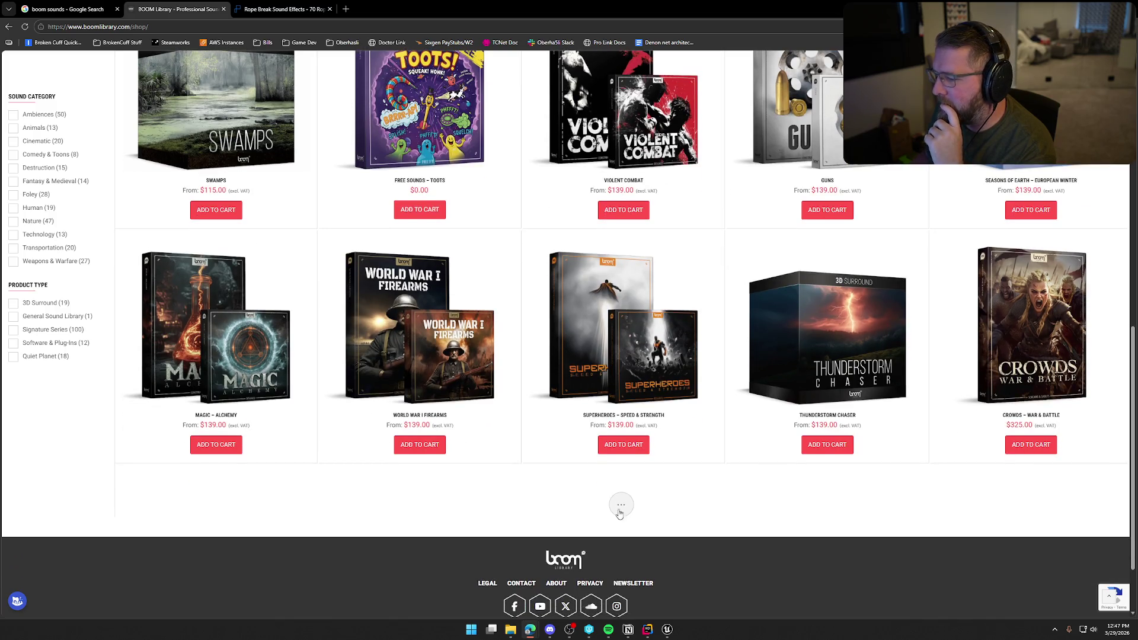
{"action": "scroll", "coordinate": [702, 472], "scroll_direction": "down", "scroll_amount": 2}
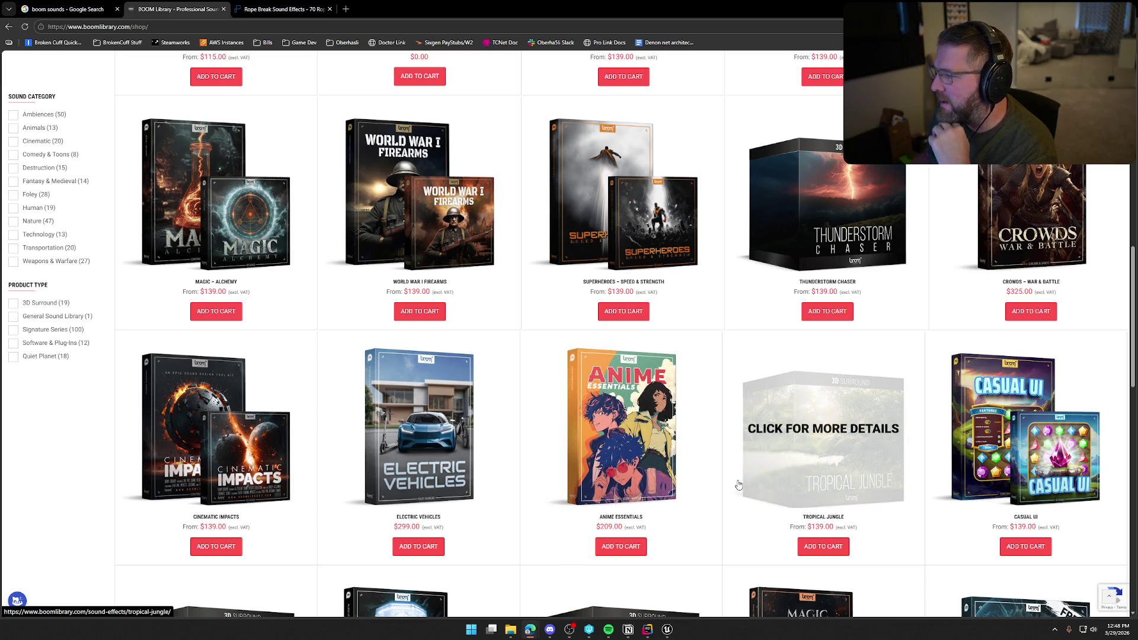
{"action": "scroll", "coordinate": [738, 485], "scroll_direction": "down", "scroll_amount": 3}
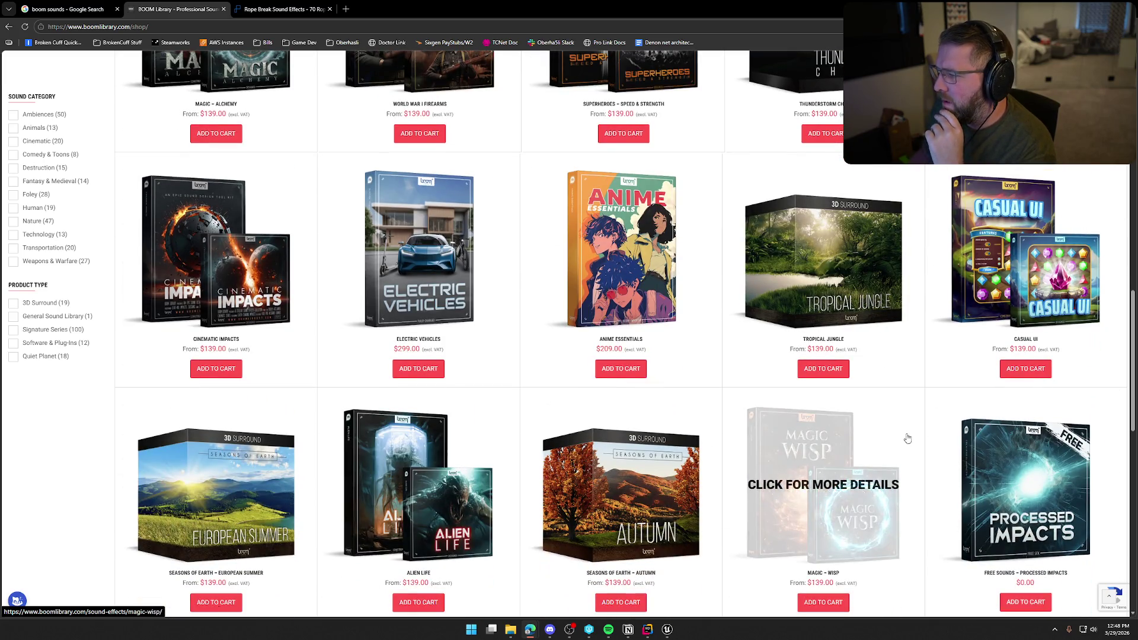
{"action": "scroll", "coordinate": [107, 415], "scroll_direction": "down", "scroll_amount": 5}
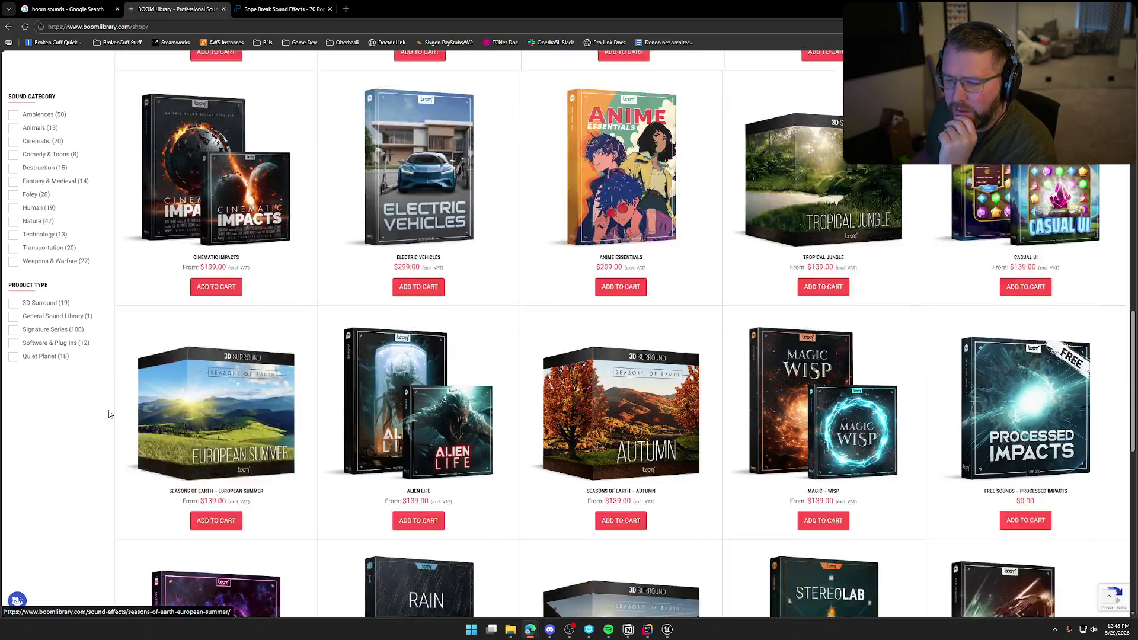
{"action": "scroll", "coordinate": [91, 428], "scroll_direction": "down", "scroll_amount": 3}
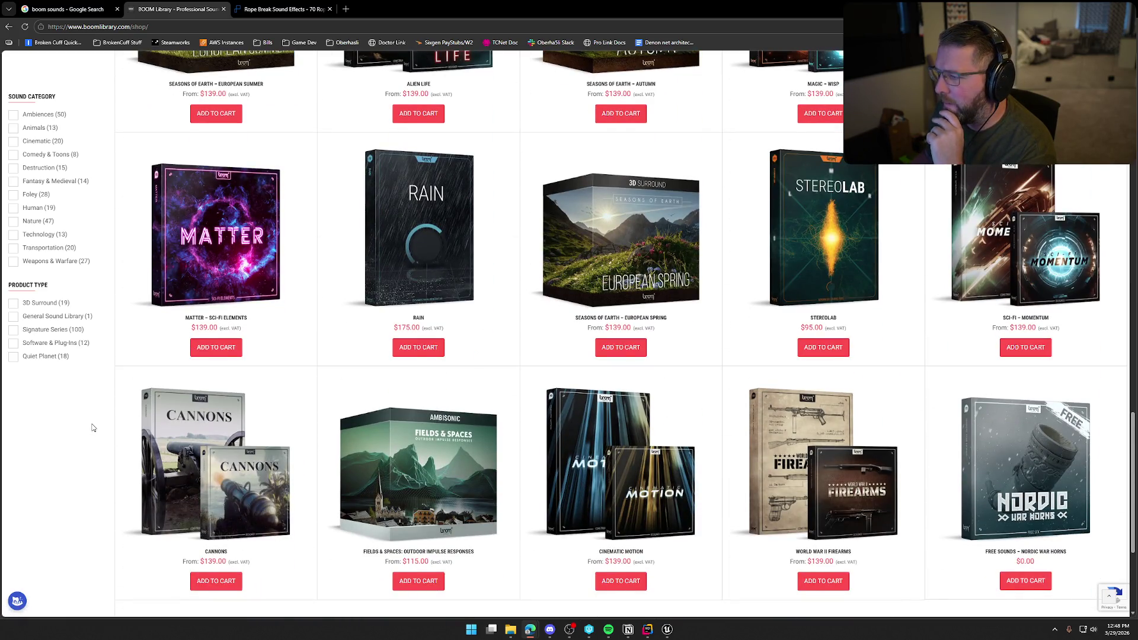
{"action": "scroll", "coordinate": [92, 427], "scroll_direction": "down", "scroll_amount": 2}
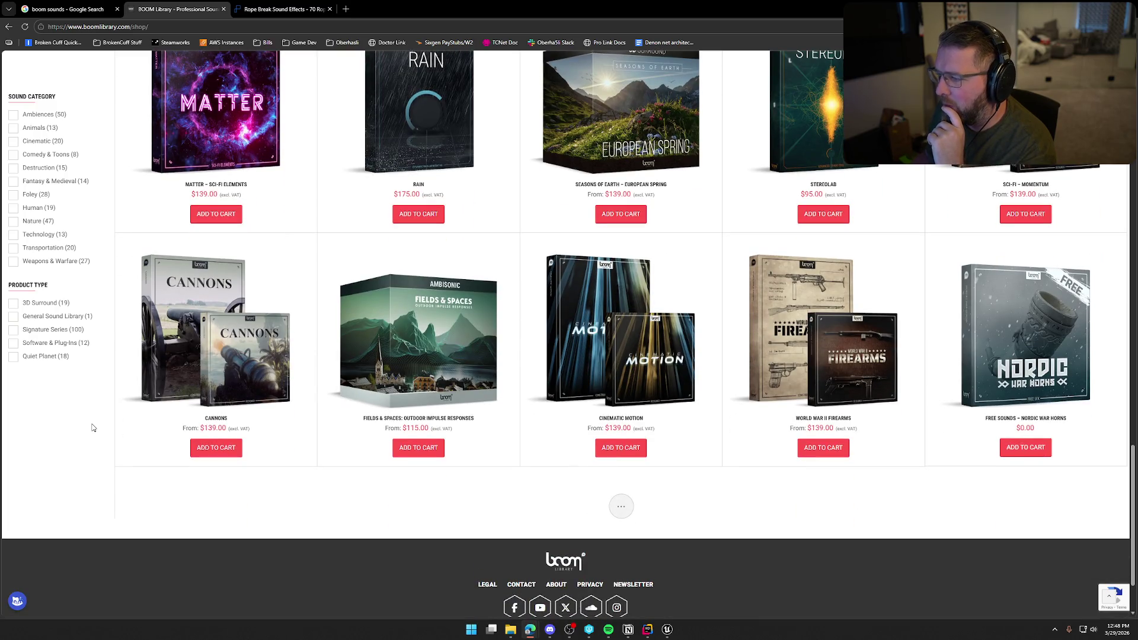
{"action": "scroll", "coordinate": [92, 427], "scroll_direction": "down", "scroll_amount": 4}
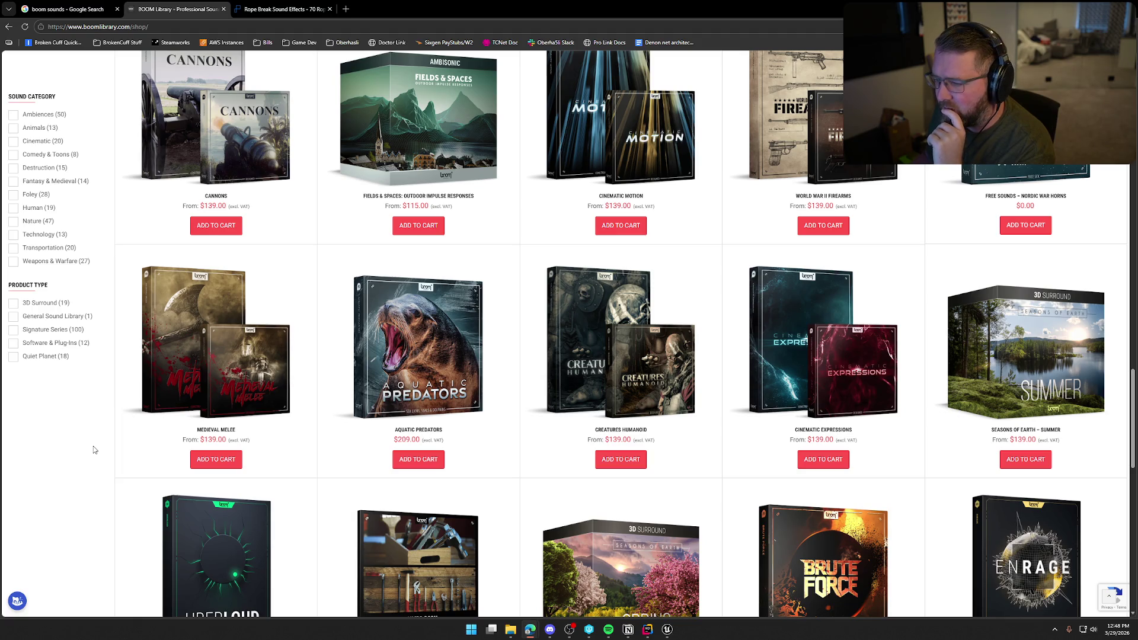
{"action": "scroll", "coordinate": [93, 450], "scroll_direction": "down", "scroll_amount": 7}
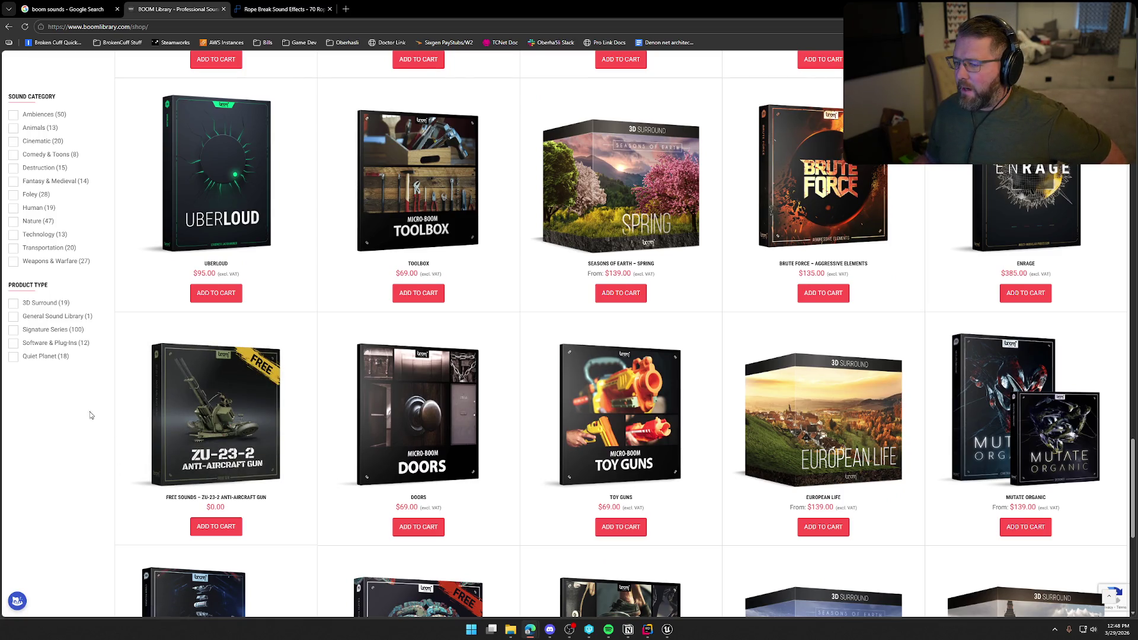
{"action": "scroll", "coordinate": [79, 423], "scroll_direction": "down", "scroll_amount": 1}
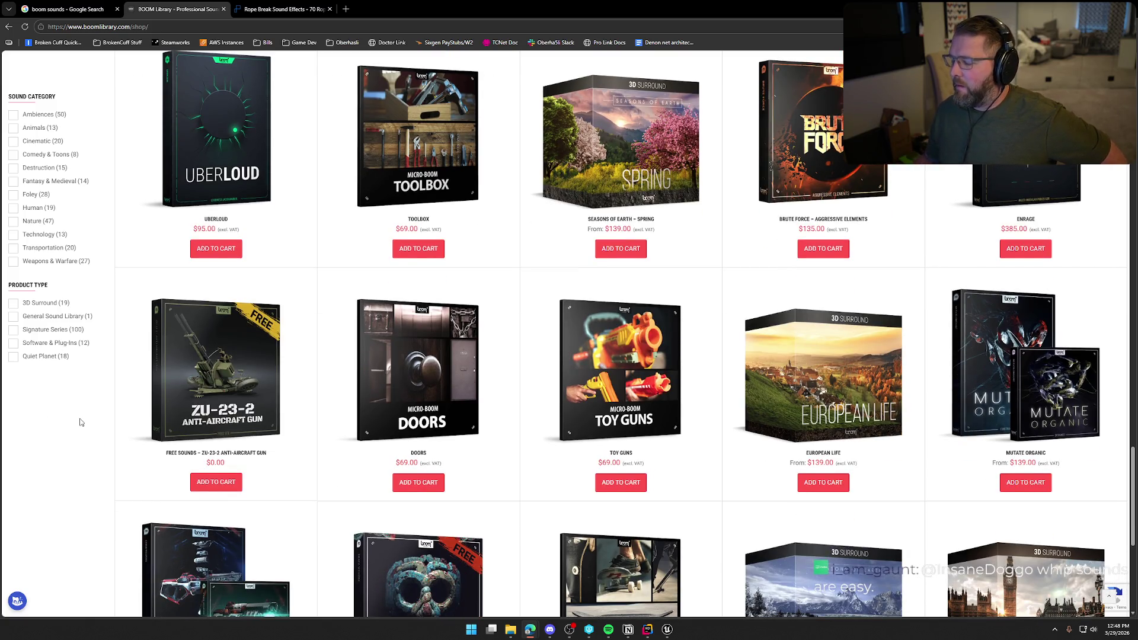
{"action": "scroll", "coordinate": [81, 422], "scroll_direction": "down", "scroll_amount": 3}
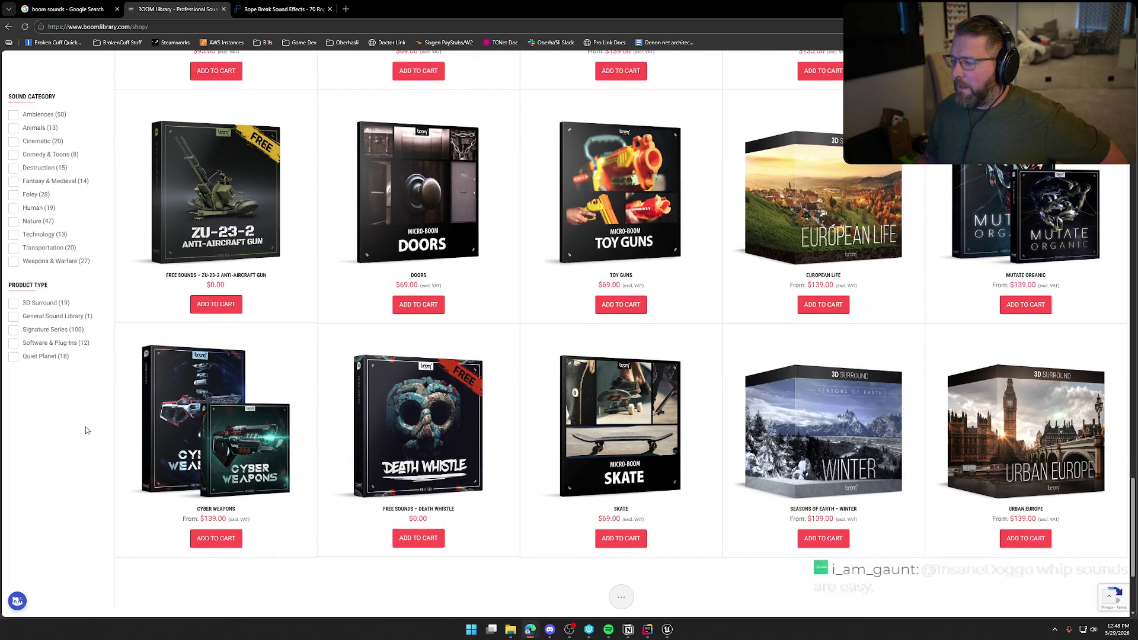
{"action": "scroll", "coordinate": [86, 430], "scroll_direction": "down", "scroll_amount": 5}
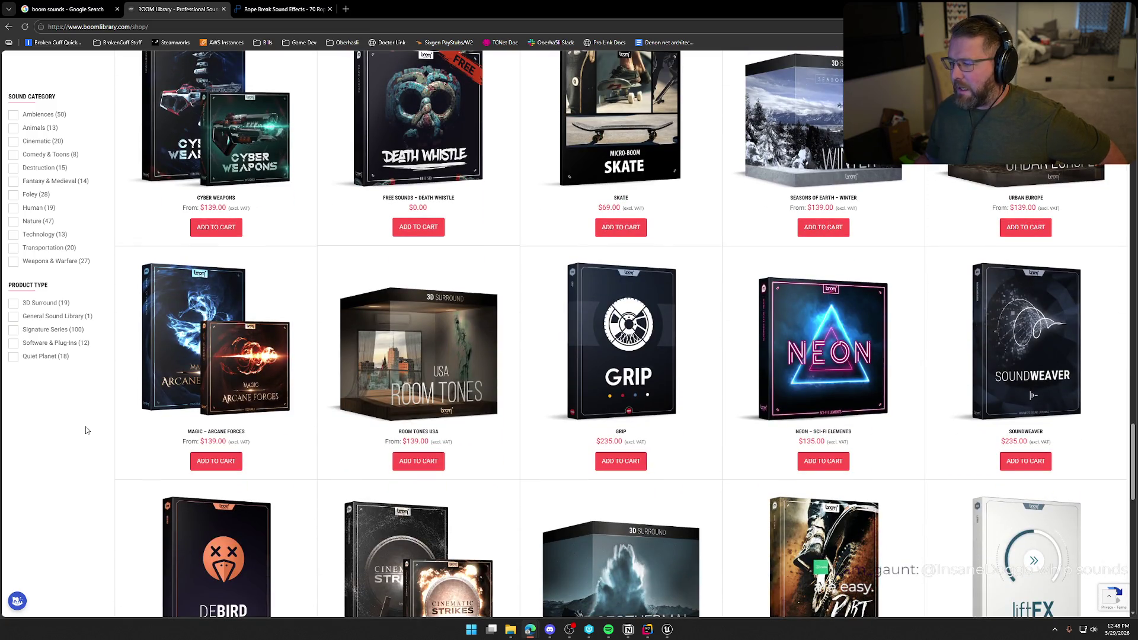
{"action": "scroll", "coordinate": [86, 430], "scroll_direction": "down", "scroll_amount": 3}
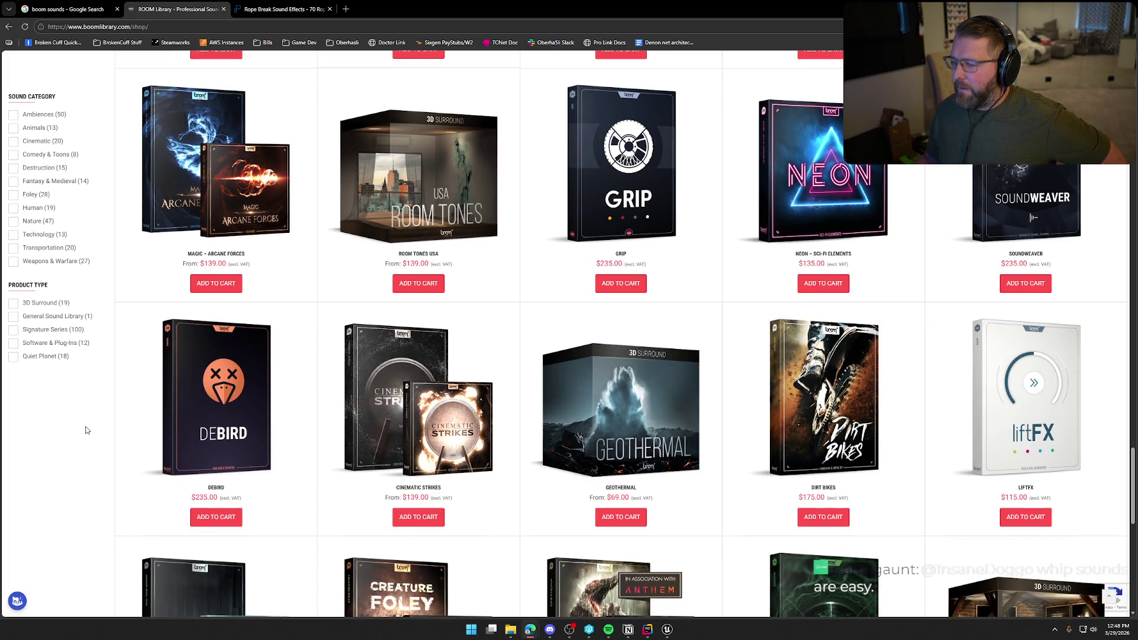
{"action": "scroll", "coordinate": [86, 430], "scroll_direction": "down", "scroll_amount": 2}
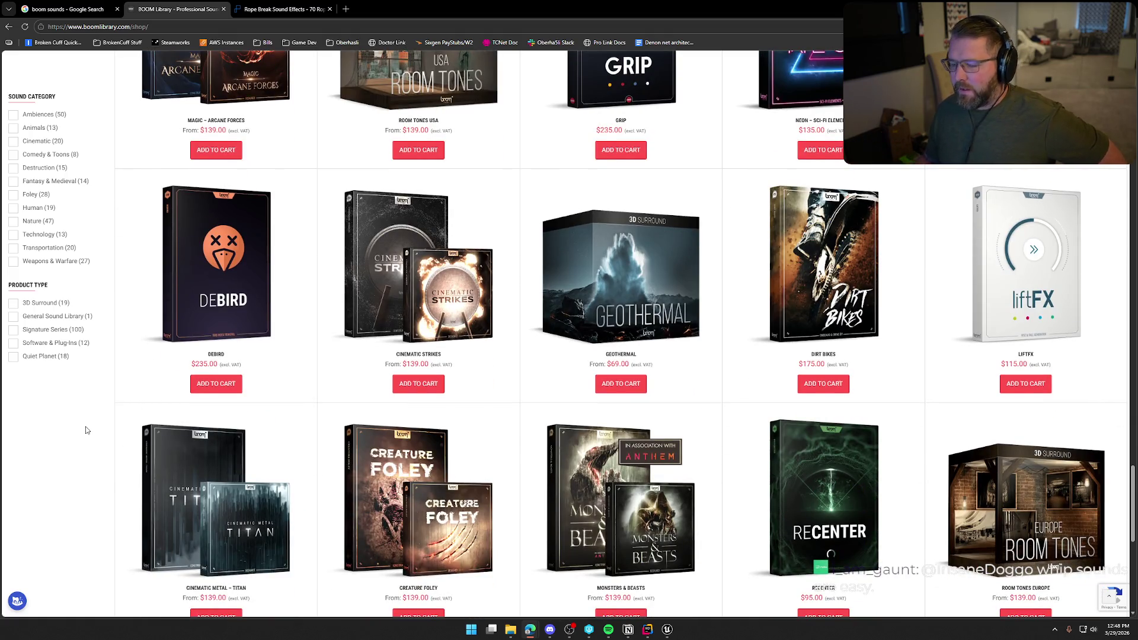
{"action": "scroll", "coordinate": [86, 430], "scroll_direction": "down", "scroll_amount": 8}
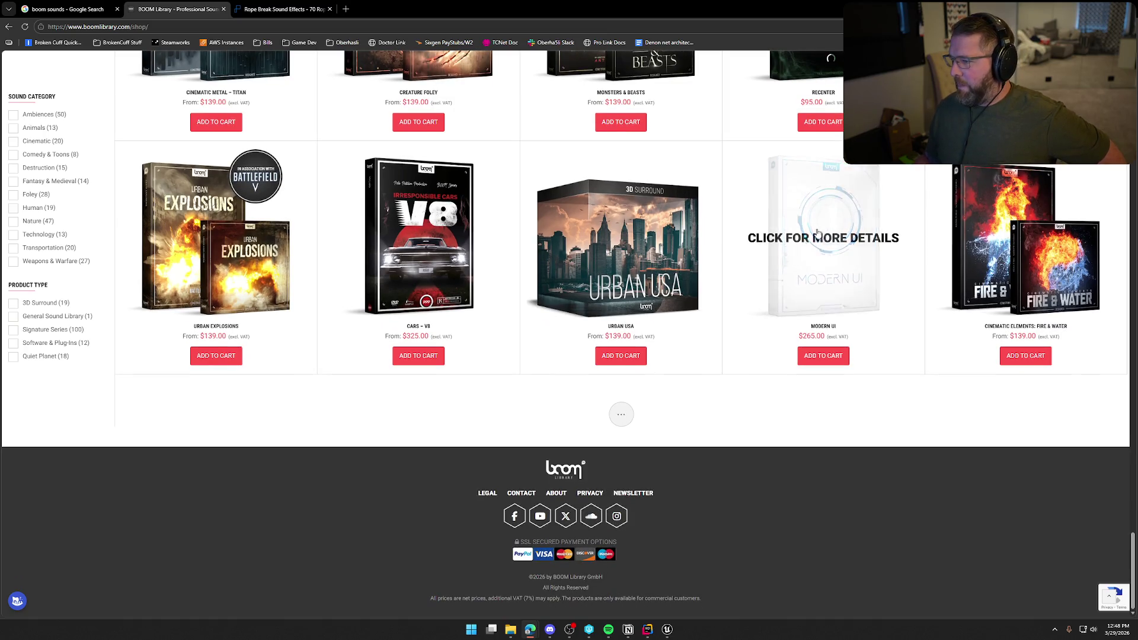
Play the demo of BOOM Library's $265 Modern UI pack, then return to Pond5's rope-break results.
{"action": "left_click", "coordinate": [842, 294]}
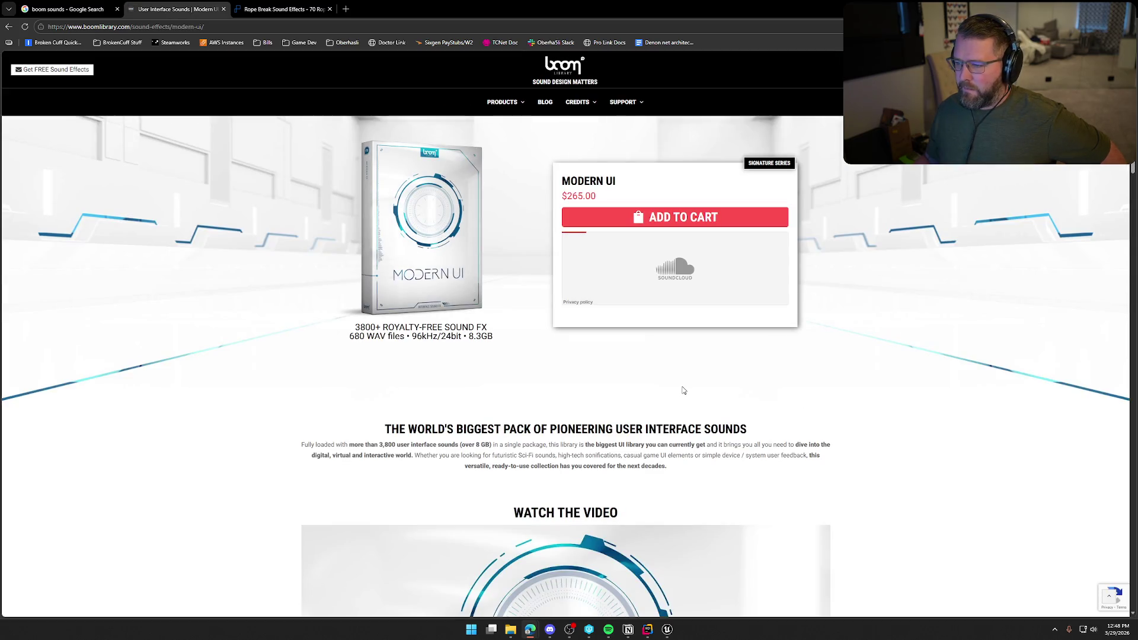
{"action": "left_click", "coordinate": [575, 246]}
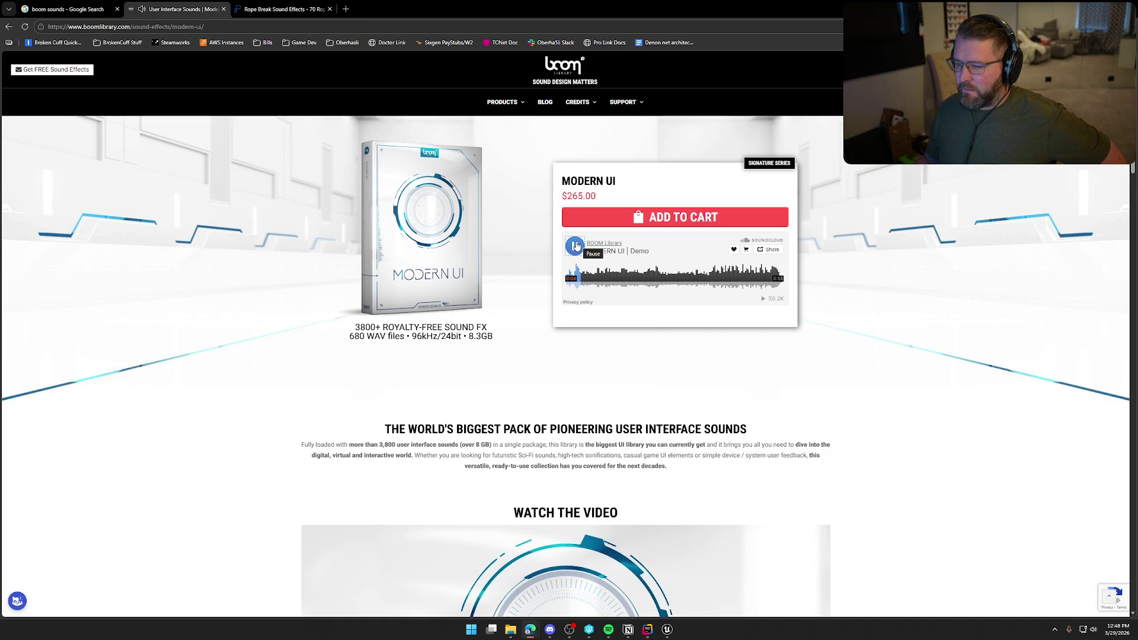
{"action": "scroll", "coordinate": [262, 403], "scroll_direction": "down", "scroll_amount": 9}
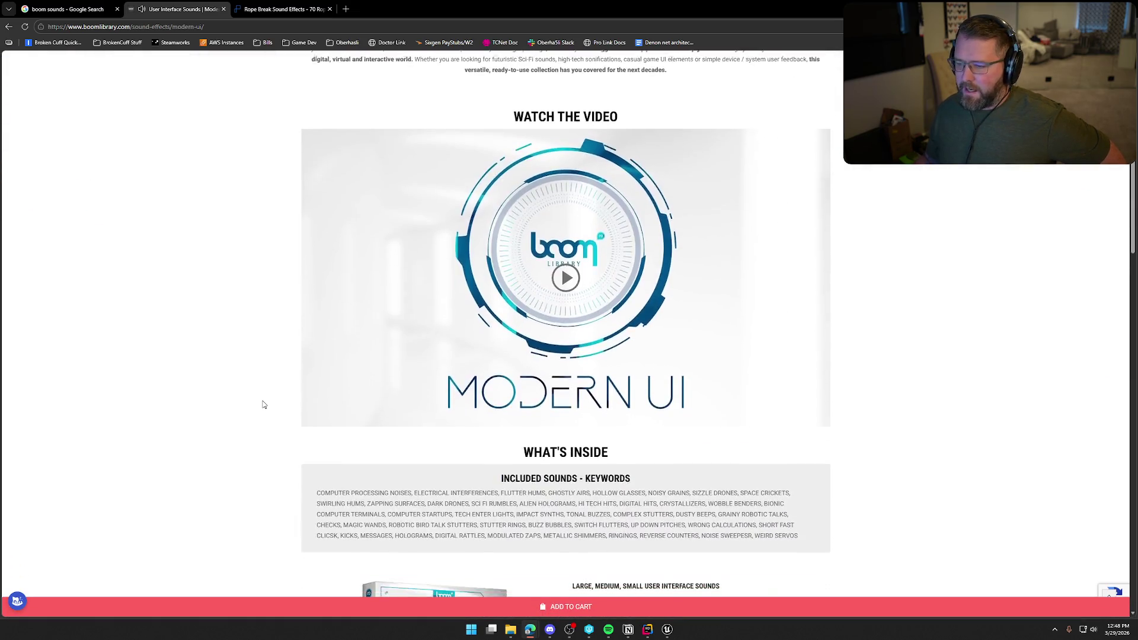
{"action": "scroll", "coordinate": [264, 405], "scroll_direction": "down", "scroll_amount": 19}
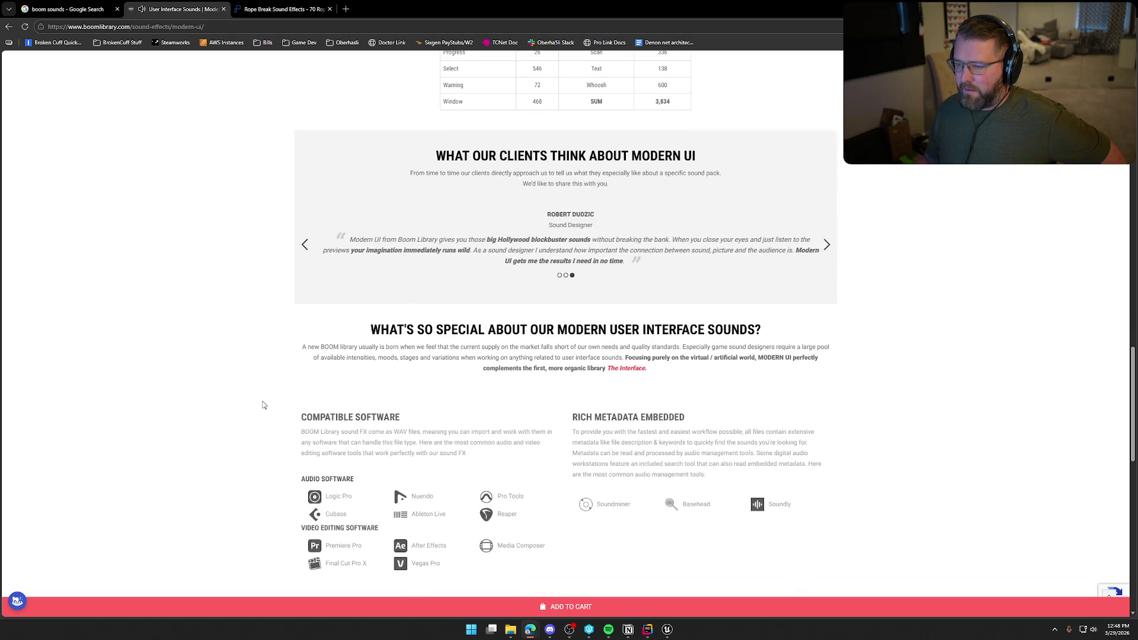
{"action": "key", "text": "alt+Left"}
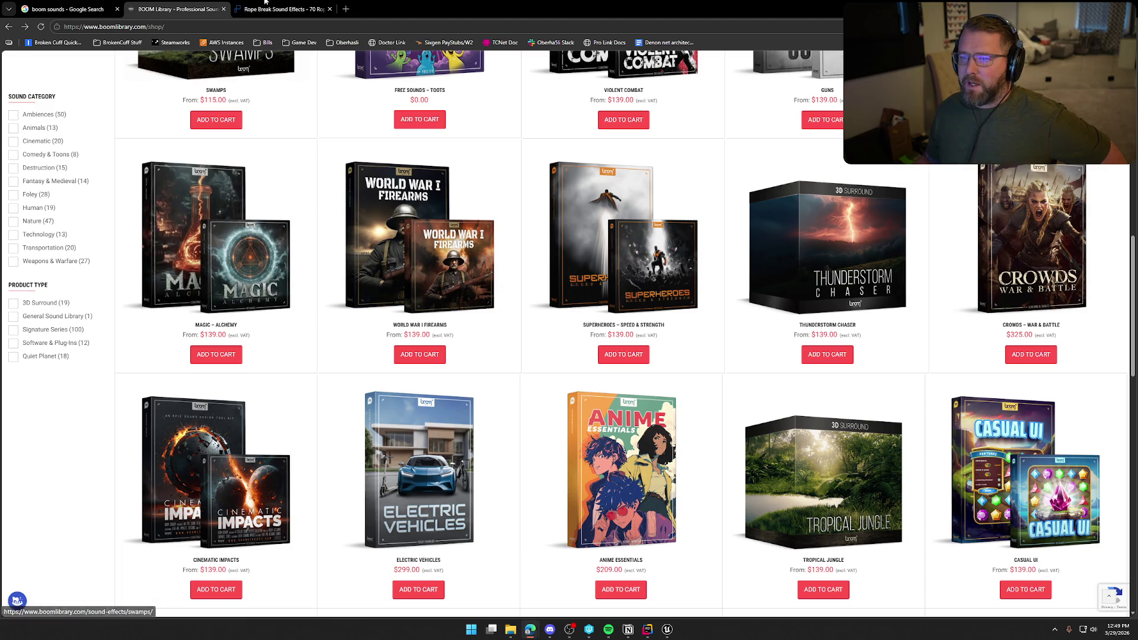
{"action": "left_click", "coordinate": [239, 11]}
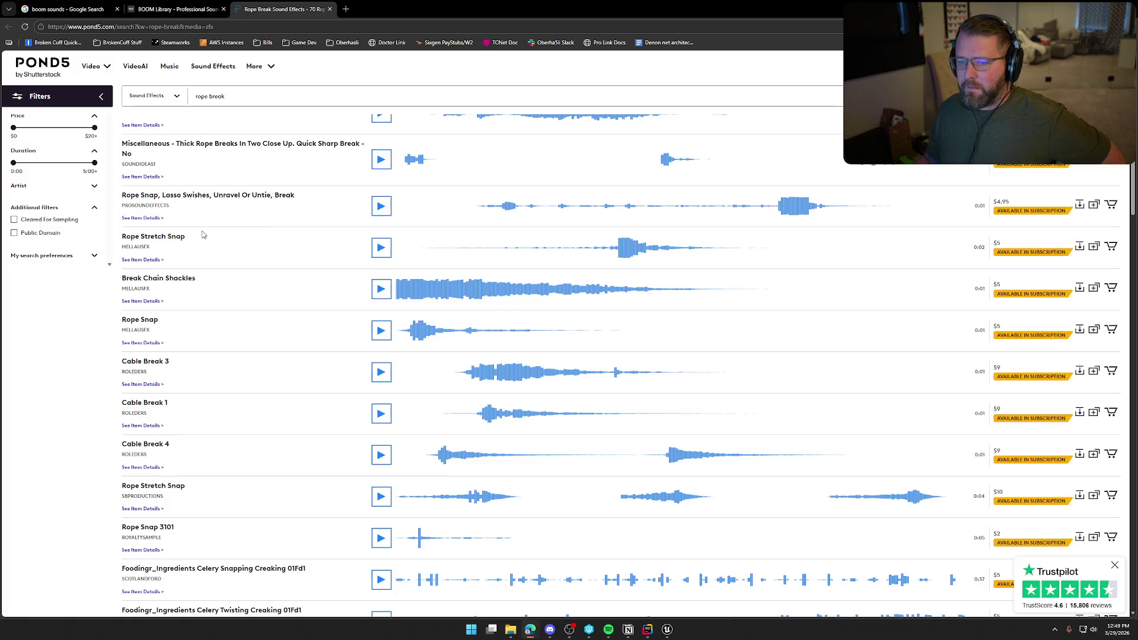
Preview Pond5's Rope Stretch Snap sound several times from its midpoint.
{"action": "left_click", "coordinate": [611, 254]}
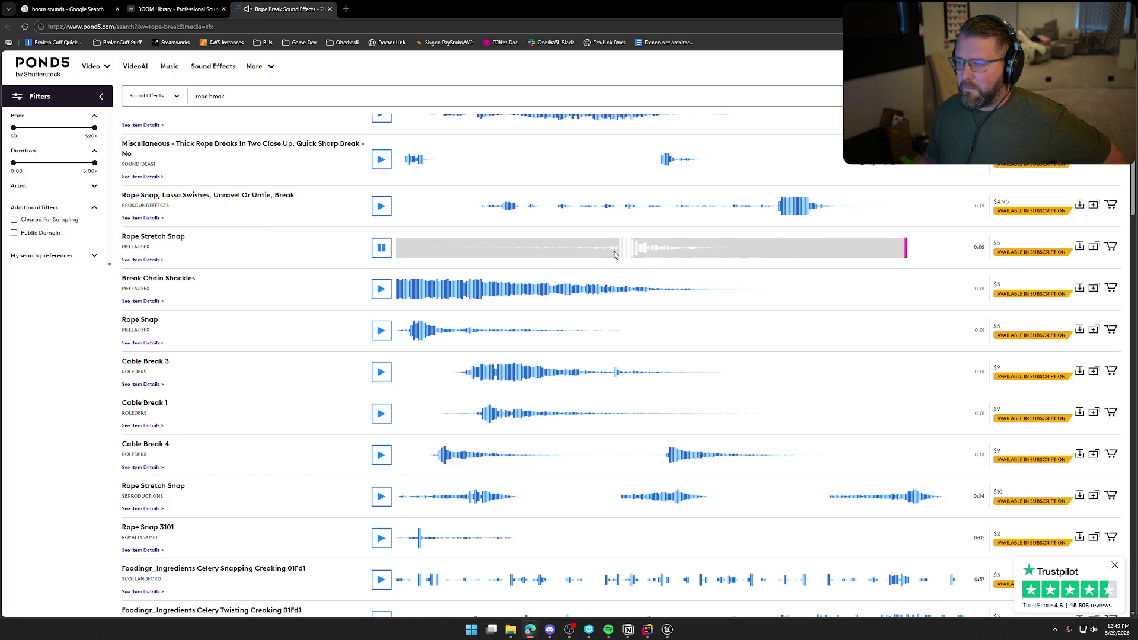
{"action": "left_click", "coordinate": [610, 252]}
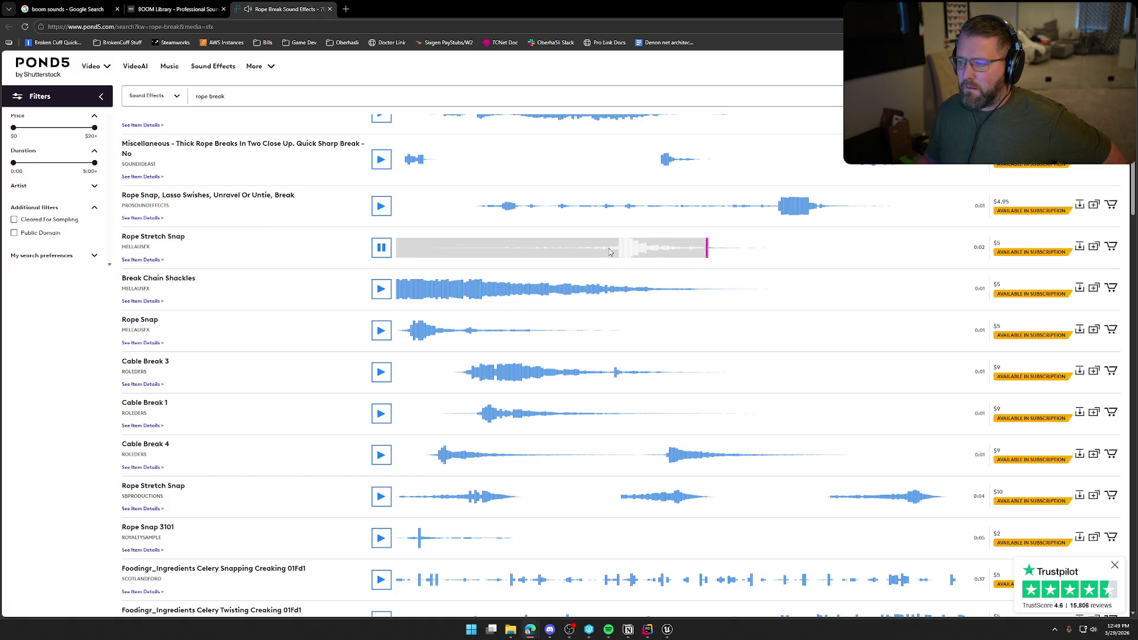
{"action": "left_click", "coordinate": [610, 252]}
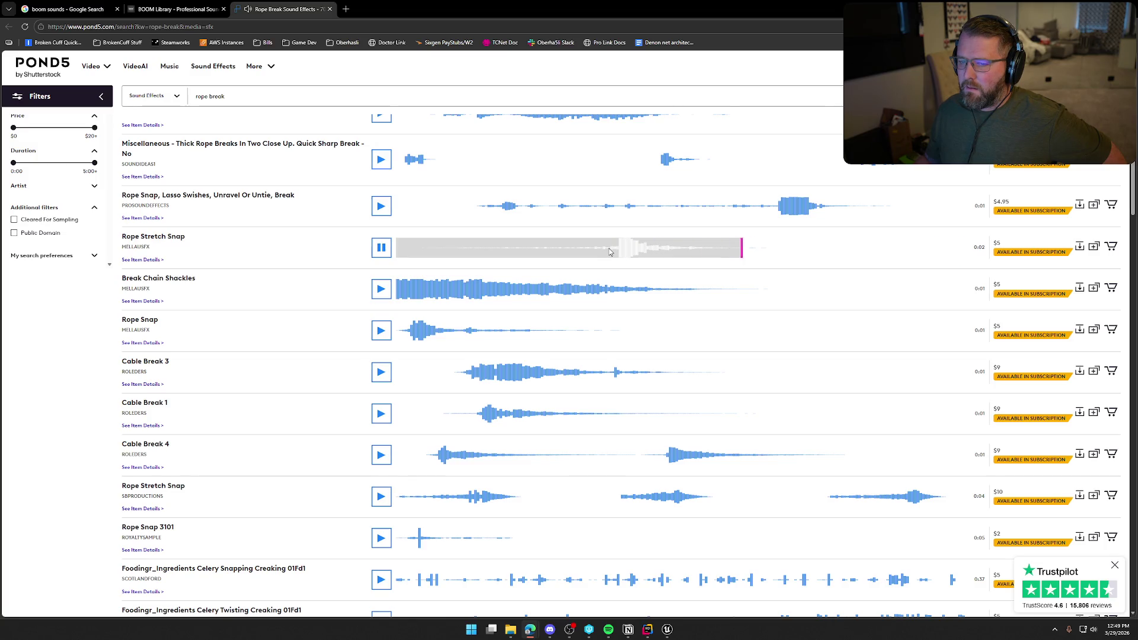
{"action": "left_click", "coordinate": [610, 252]}
{"action": "left_click", "coordinate": [610, 252]}
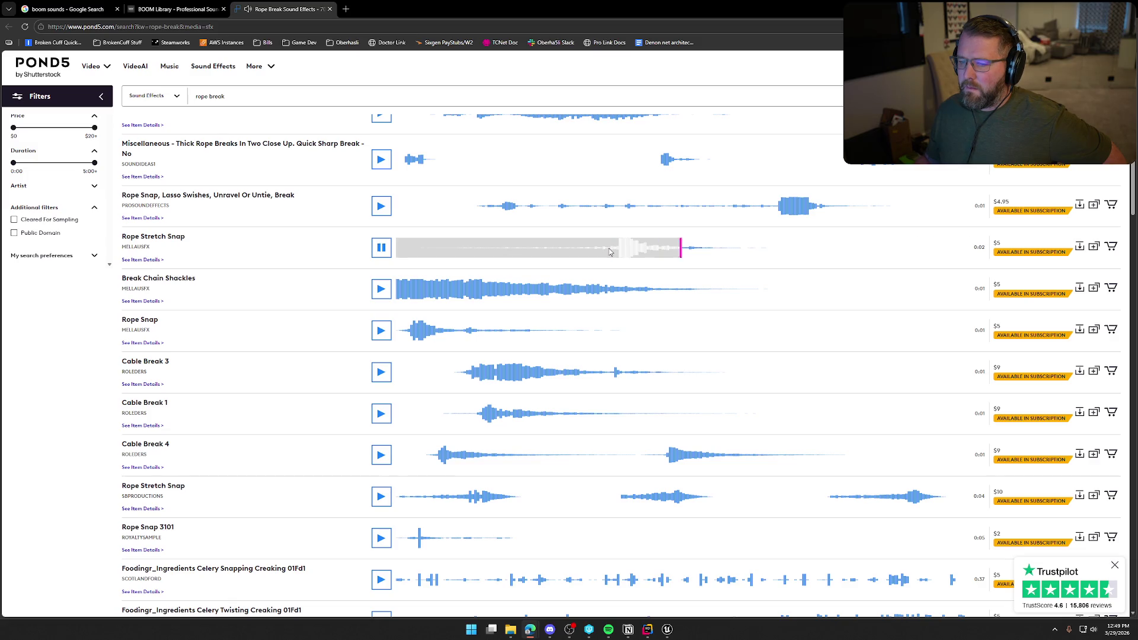
Audition Rope Snap, Cable Break 3 and Cable Break 1, and replay the longer Rope Stretch Snap's ending.
{"action": "left_click", "coordinate": [385, 337]}
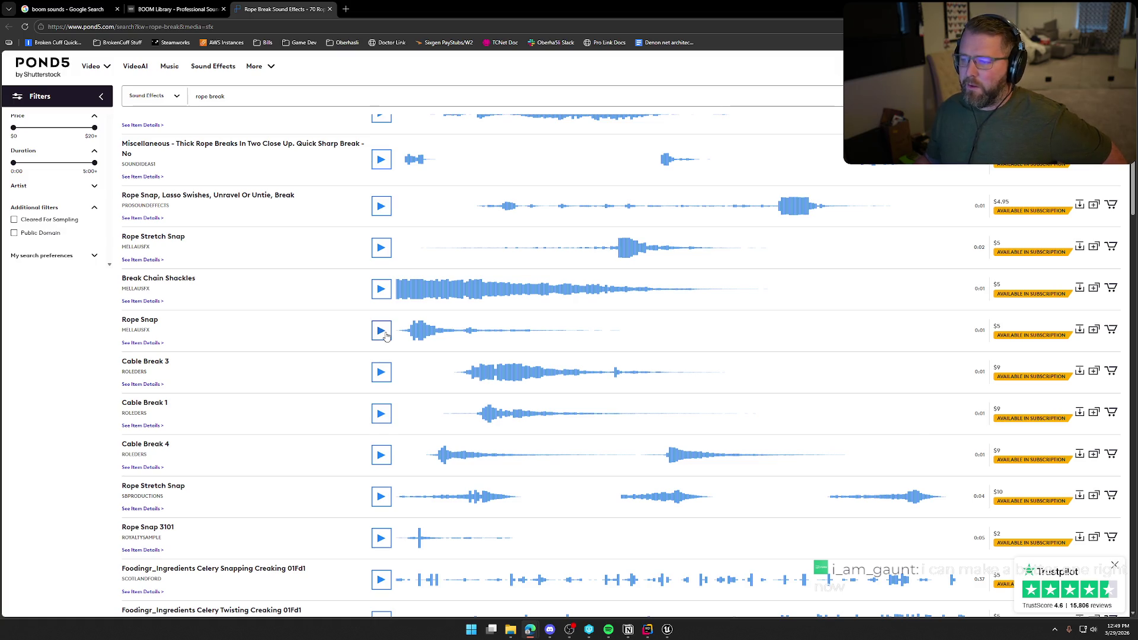
{"action": "left_click", "coordinate": [386, 336]}
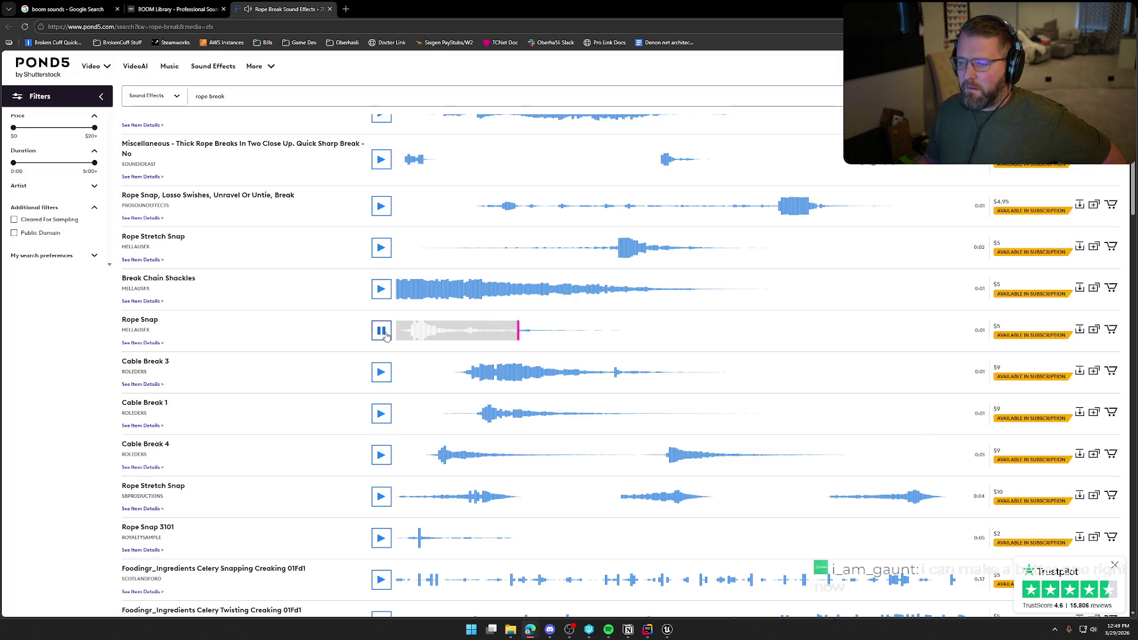
{"action": "left_click", "coordinate": [378, 373]}
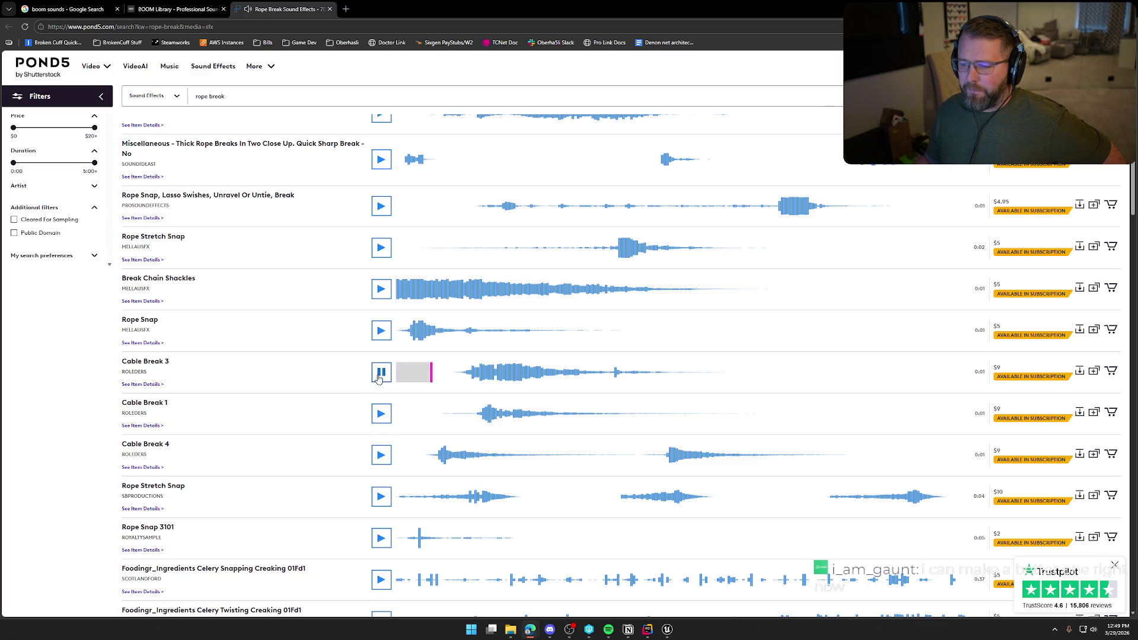
{"action": "left_click", "coordinate": [377, 418]}
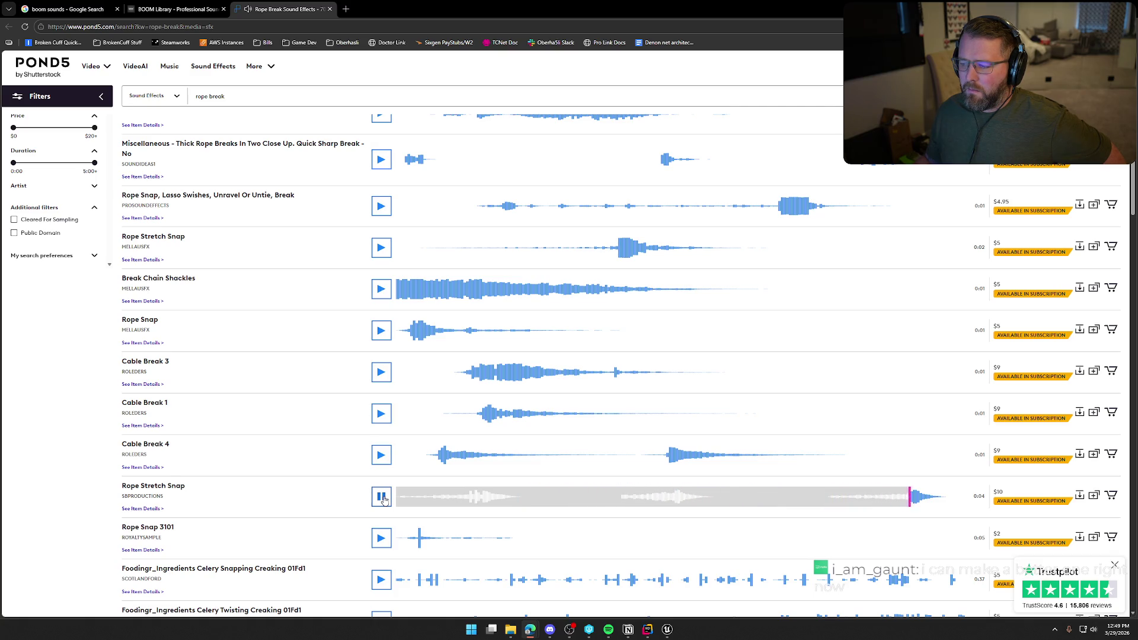
{"action": "left_click", "coordinate": [829, 501]}
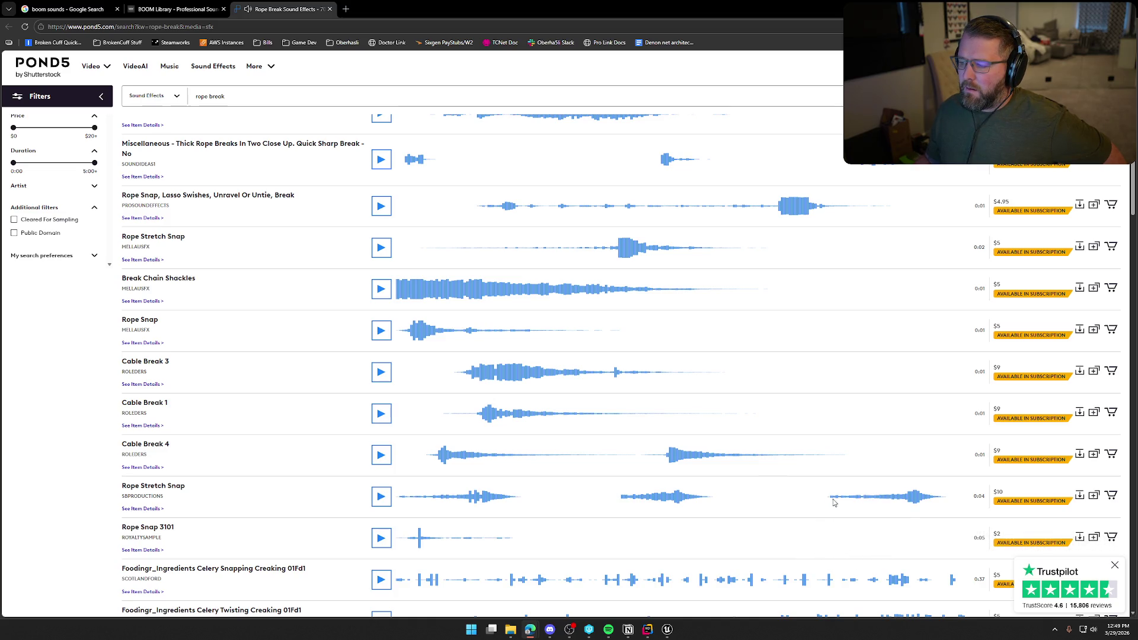
{"action": "left_click", "coordinate": [832, 502]}
{"action": "key", "text": "ctrl+shift+Tab"}
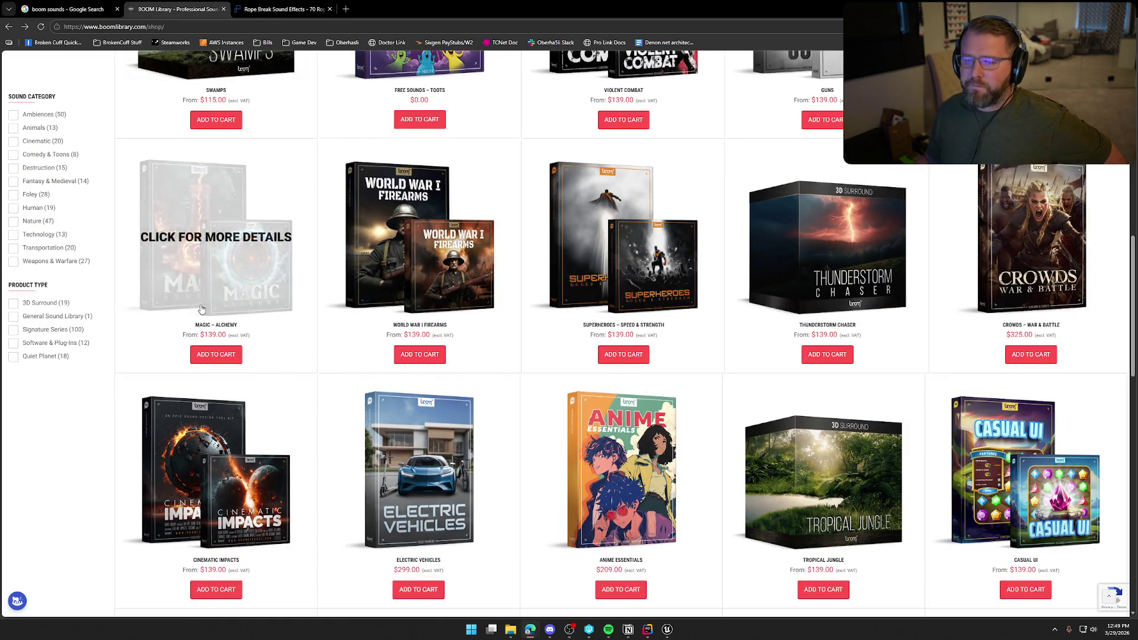
Scroll through BOOM Library's sound-pack grid and back to the top, then close its tab.
{"action": "scroll", "coordinate": [75, 457], "scroll_direction": "down", "scroll_amount": 10}
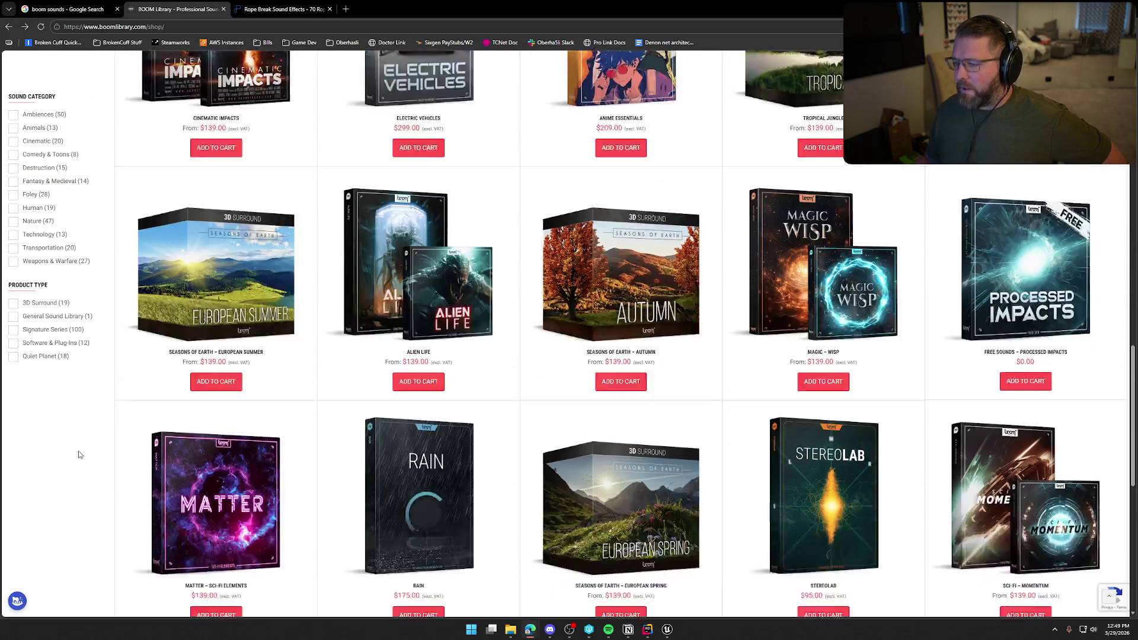
{"action": "scroll", "coordinate": [80, 455], "scroll_direction": "down", "scroll_amount": 2}
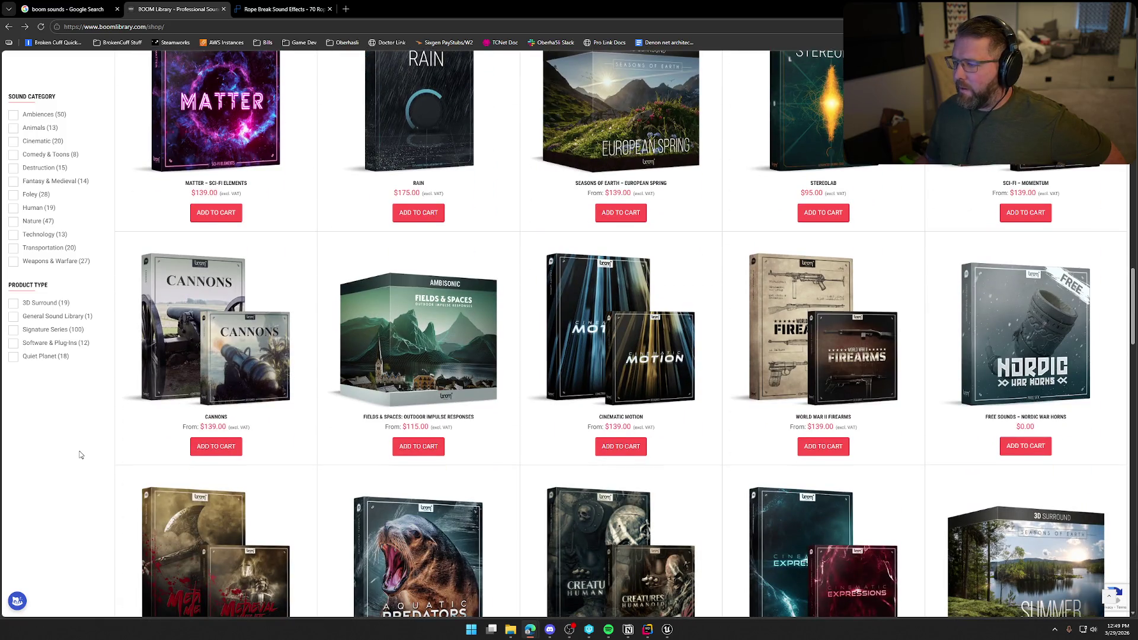
{"action": "scroll", "coordinate": [82, 456], "scroll_direction": "down", "scroll_amount": 3}
{"action": "scroll", "coordinate": [83, 455], "scroll_direction": "down", "scroll_amount": 3}
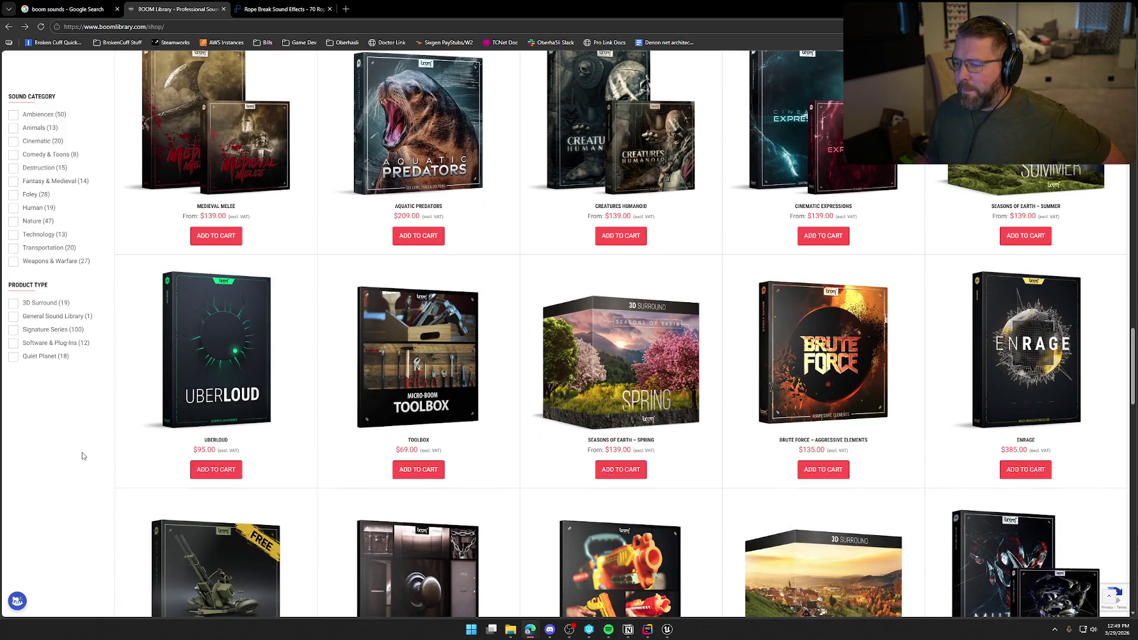
{"action": "scroll", "coordinate": [89, 457], "scroll_direction": "up", "scroll_amount": 3}
{"action": "scroll", "coordinate": [92, 456], "scroll_direction": "up", "scroll_amount": 10}
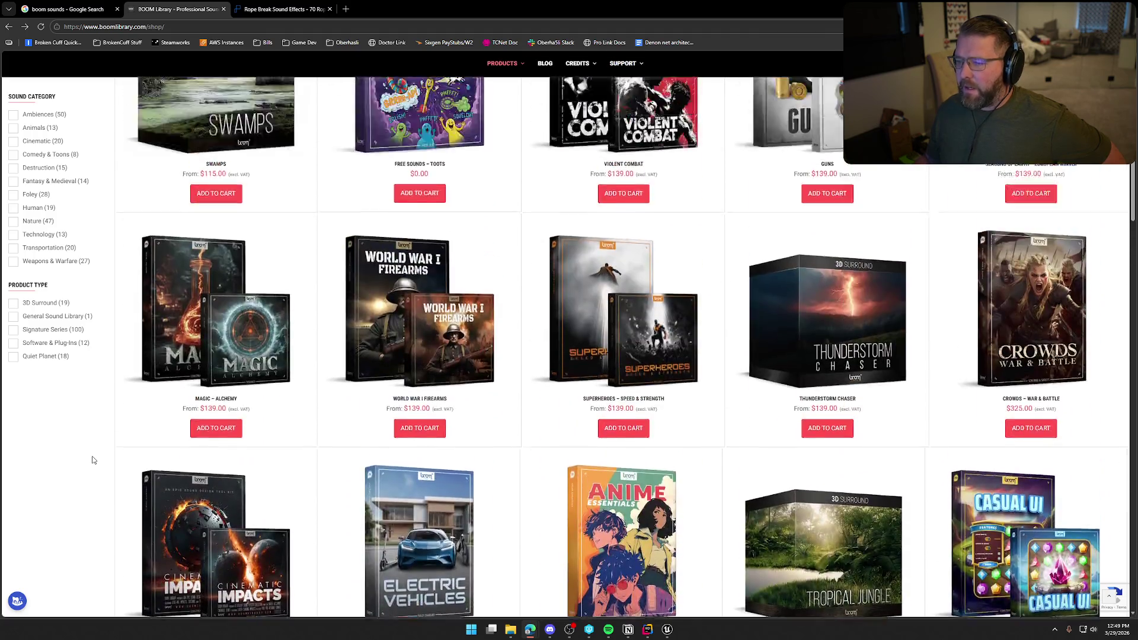
{"action": "scroll", "coordinate": [92, 460], "scroll_direction": "up", "scroll_amount": 6}
{"action": "scroll", "coordinate": [91, 460], "scroll_direction": "up", "scroll_amount": 4}
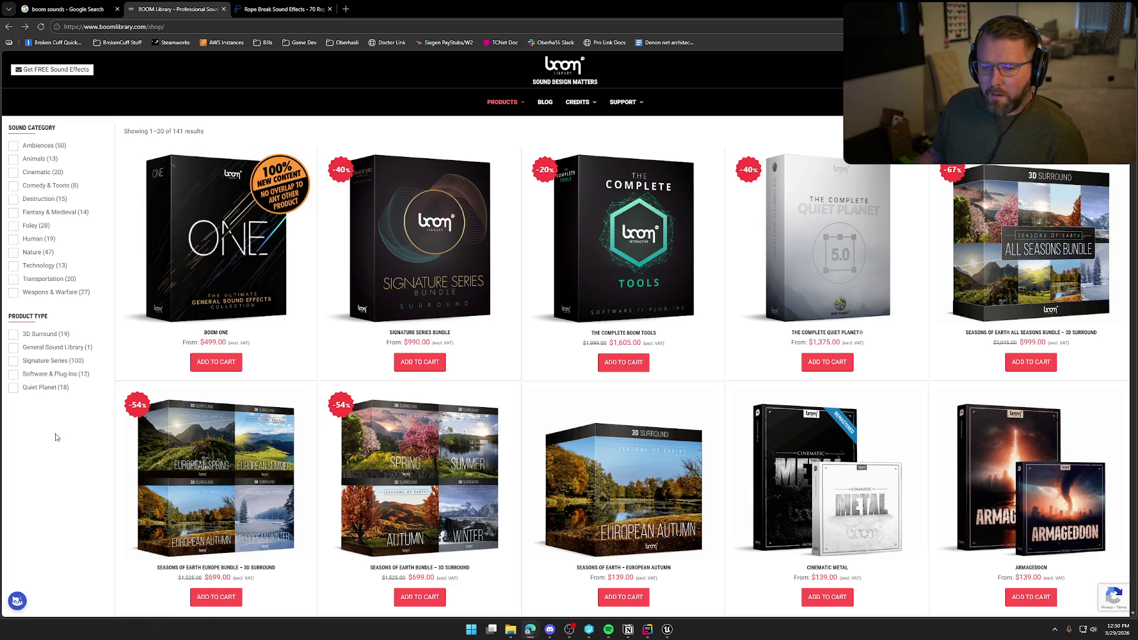
{"action": "middle_click", "coordinate": [174, 11]}
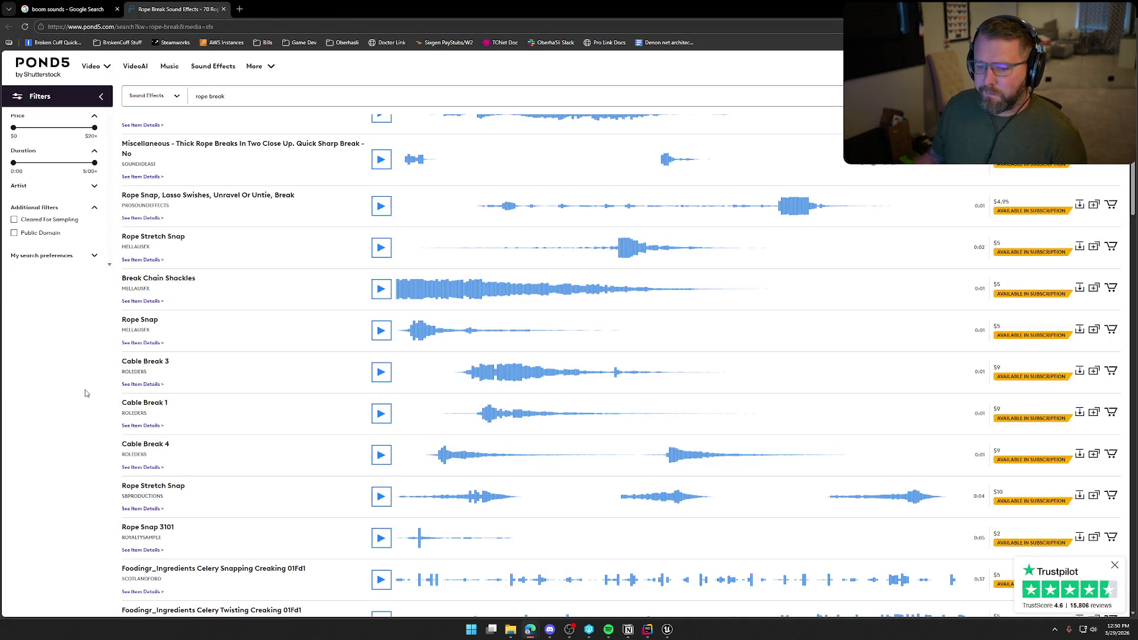
Preview Rope Stretch Snap from a chosen point, Celery Snapping Creaking and Impact Fall 2.
{"action": "scroll", "coordinate": [86, 393], "scroll_direction": "down", "scroll_amount": 2}
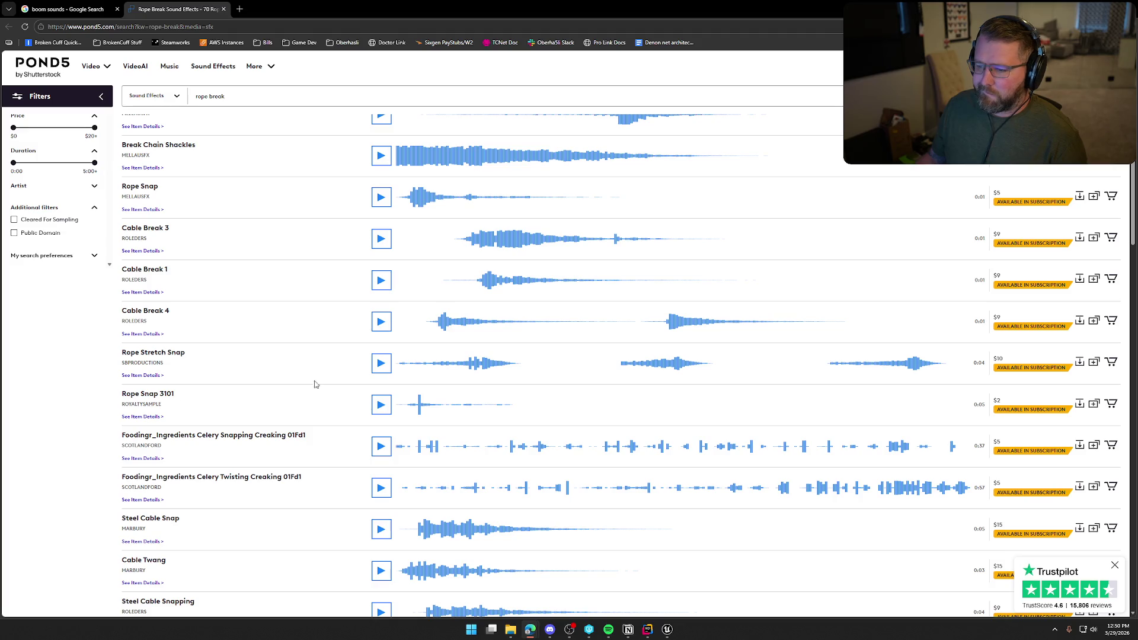
{"action": "left_click", "coordinate": [827, 366]}
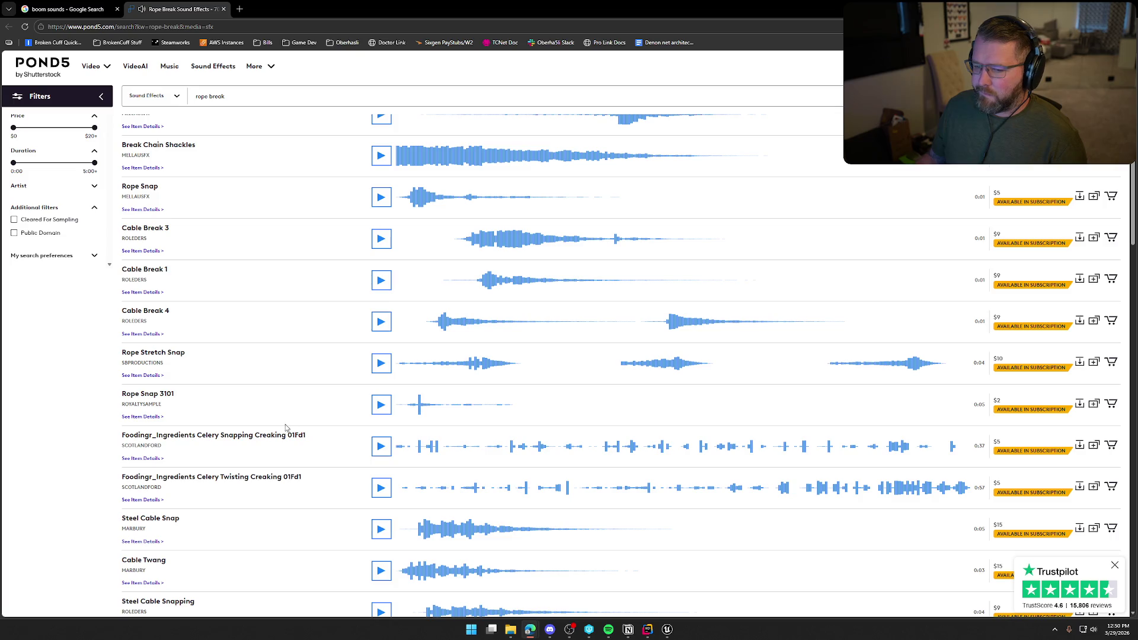
{"action": "scroll", "coordinate": [110, 415], "scroll_direction": "down", "scroll_amount": 1}
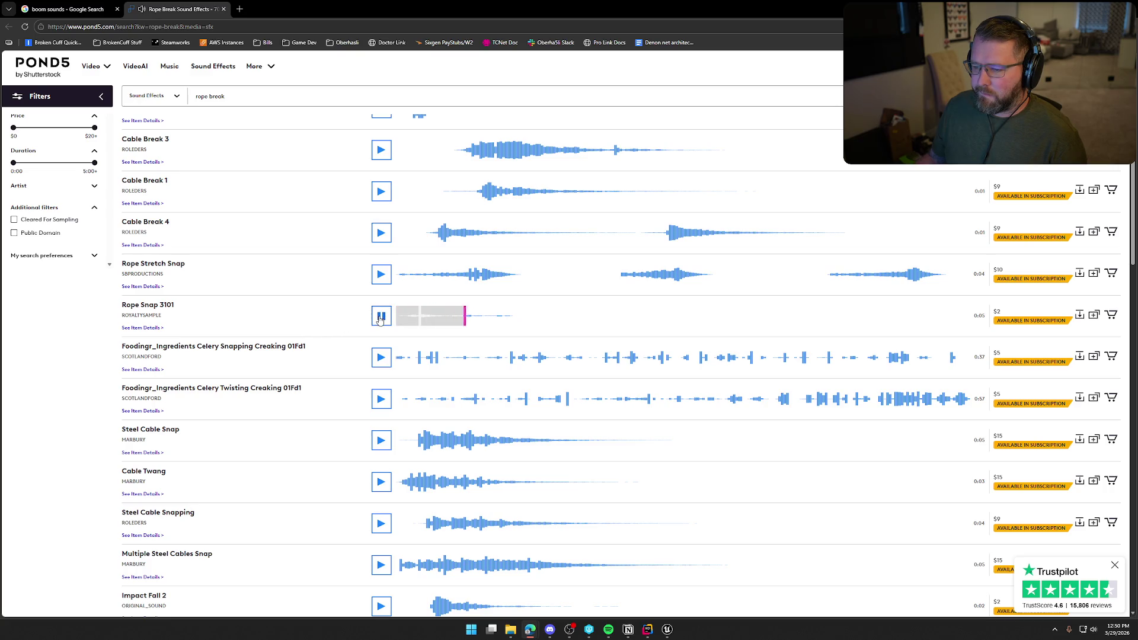
{"action": "left_click", "coordinate": [380, 358]}
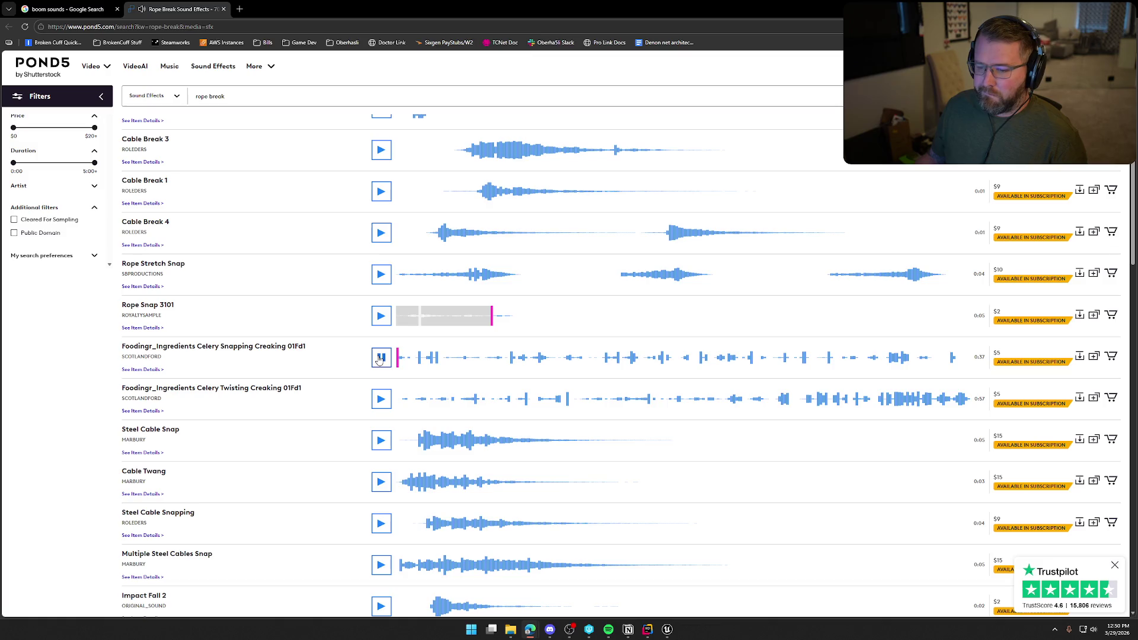
{"action": "left_click", "coordinate": [379, 359]}
{"action": "scroll", "coordinate": [378, 355], "scroll_direction": "down", "scroll_amount": 3}
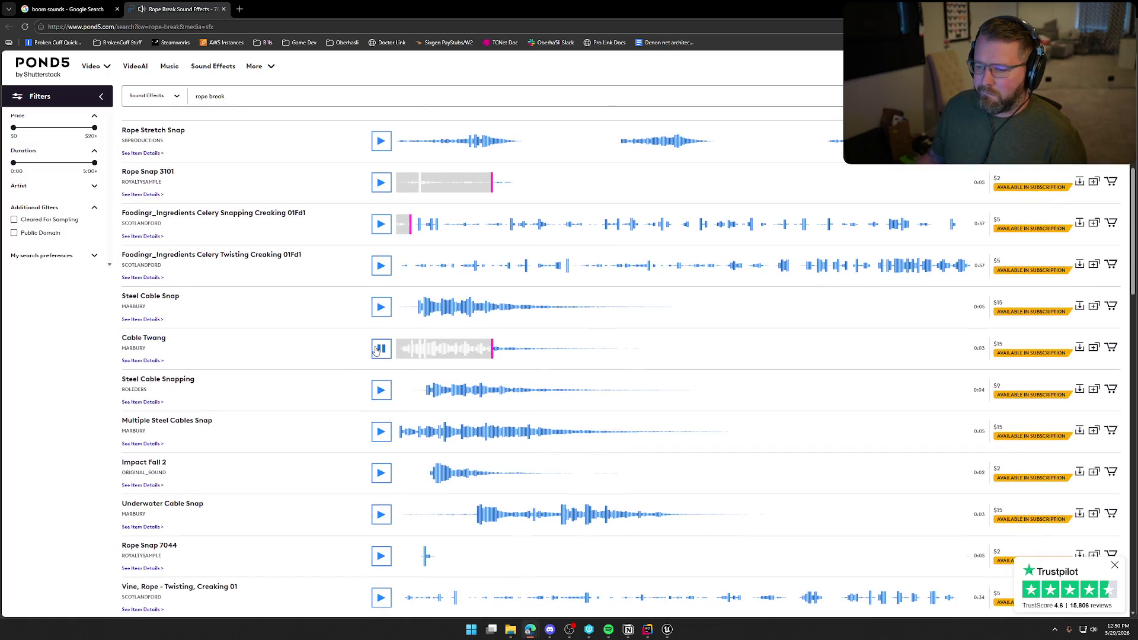
{"action": "scroll", "coordinate": [334, 471], "scroll_direction": "down", "scroll_amount": 1}
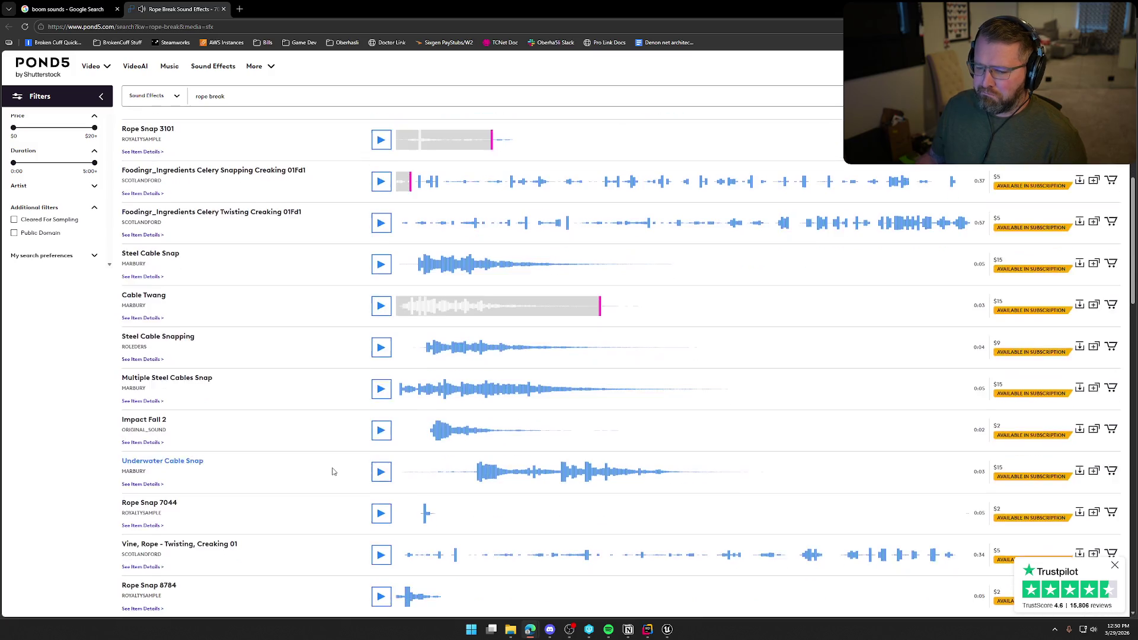
{"action": "left_click", "coordinate": [381, 430]}
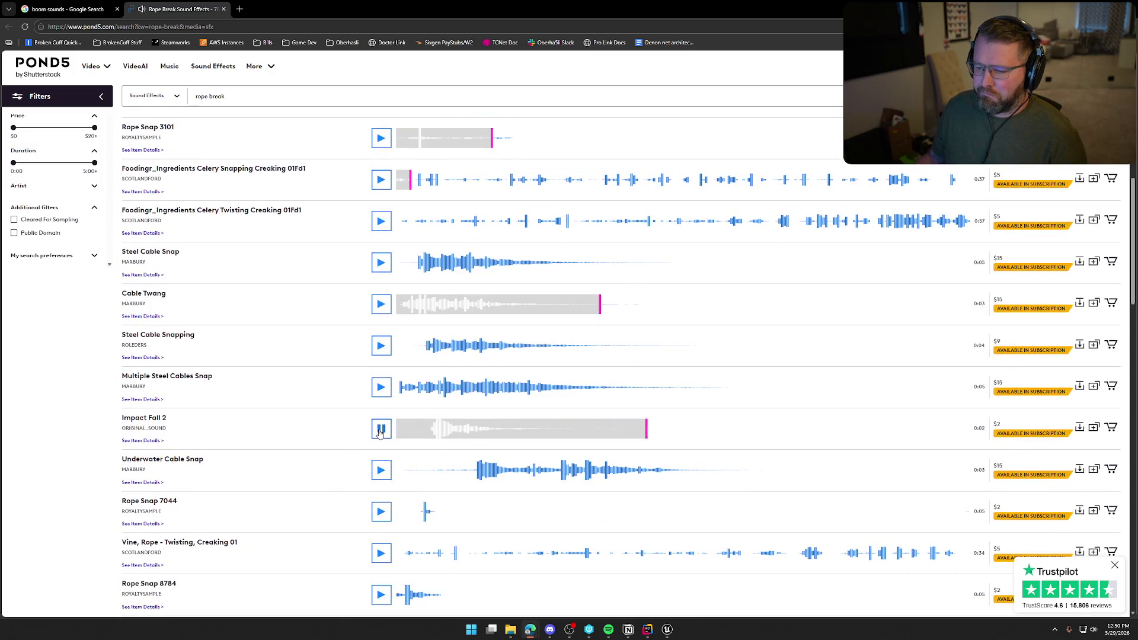
{"action": "scroll", "coordinate": [302, 436], "scroll_direction": "down", "scroll_amount": 2}
{"action": "scroll", "coordinate": [306, 436], "scroll_direction": "down", "scroll_amount": 2}
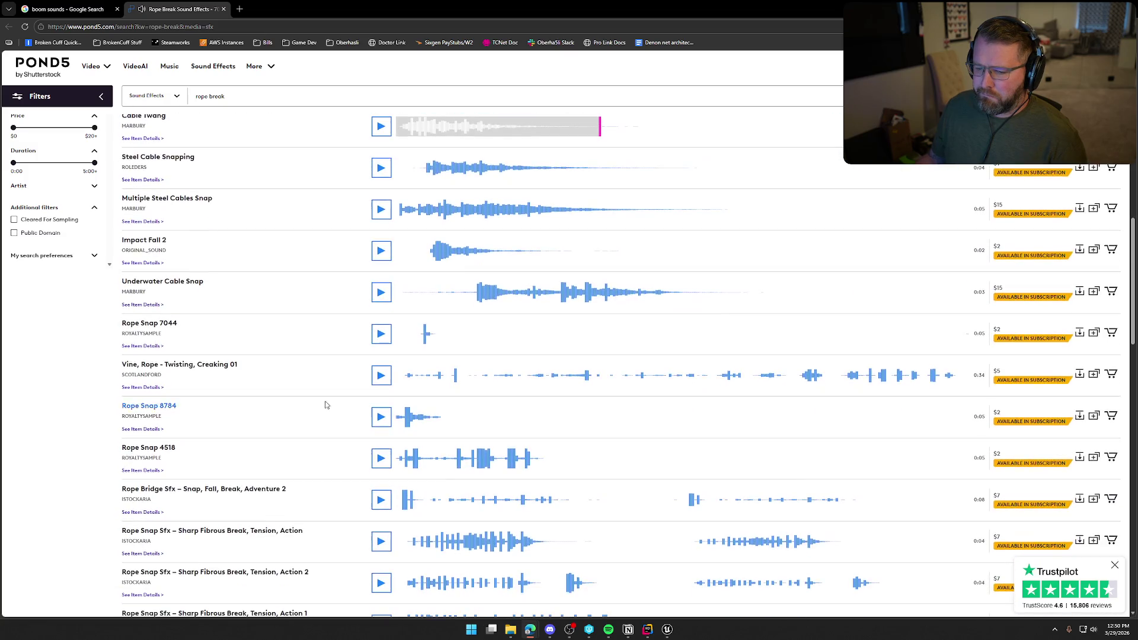
Audition Rope Snap 7044, 8784 and 4518, Rope Bridge Sfx Adventure 2, Sharp Fibrous Break and Flesh Breaking Rope Creaking.
{"action": "left_click", "coordinate": [372, 335]}
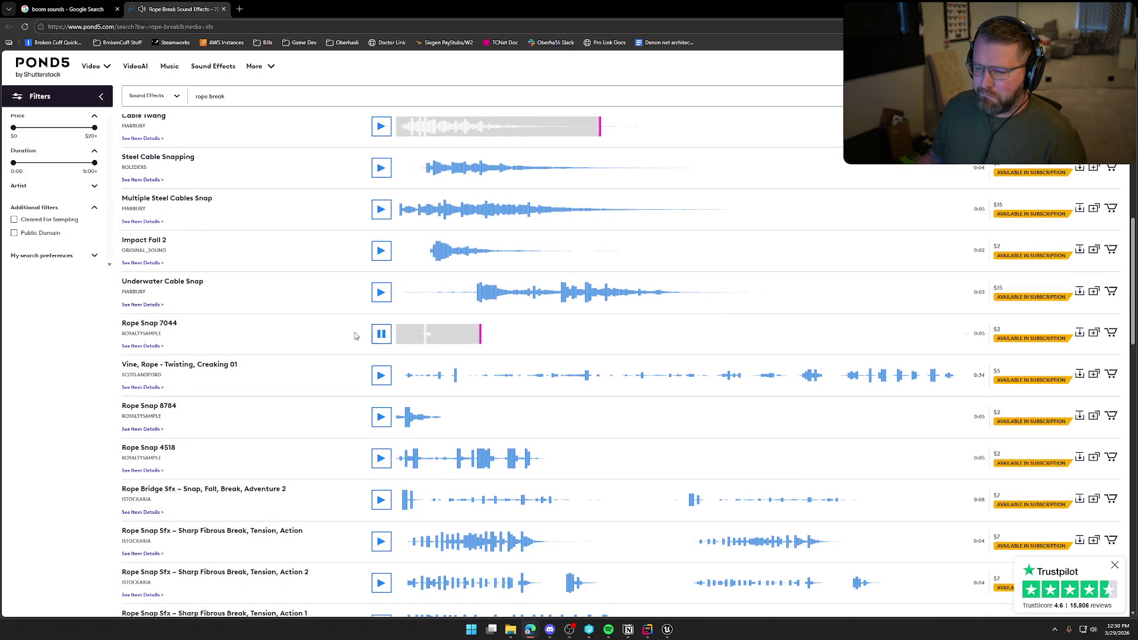
{"action": "scroll", "coordinate": [317, 379], "scroll_direction": "down", "scroll_amount": 2}
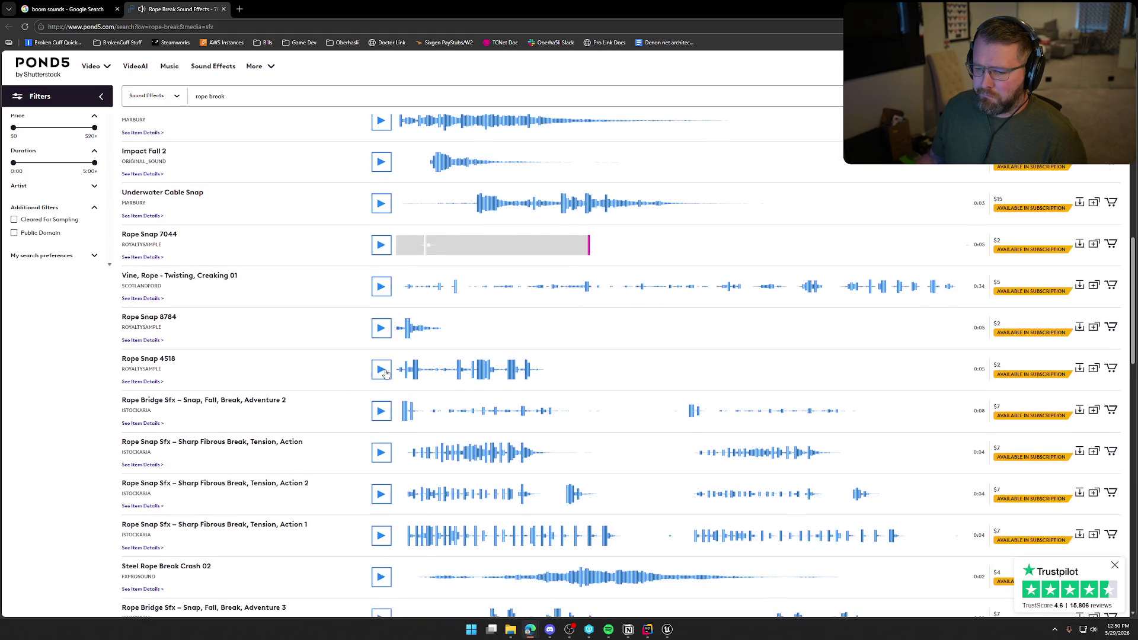
{"action": "left_click", "coordinate": [378, 332]}
{"action": "left_click", "coordinate": [381, 373]}
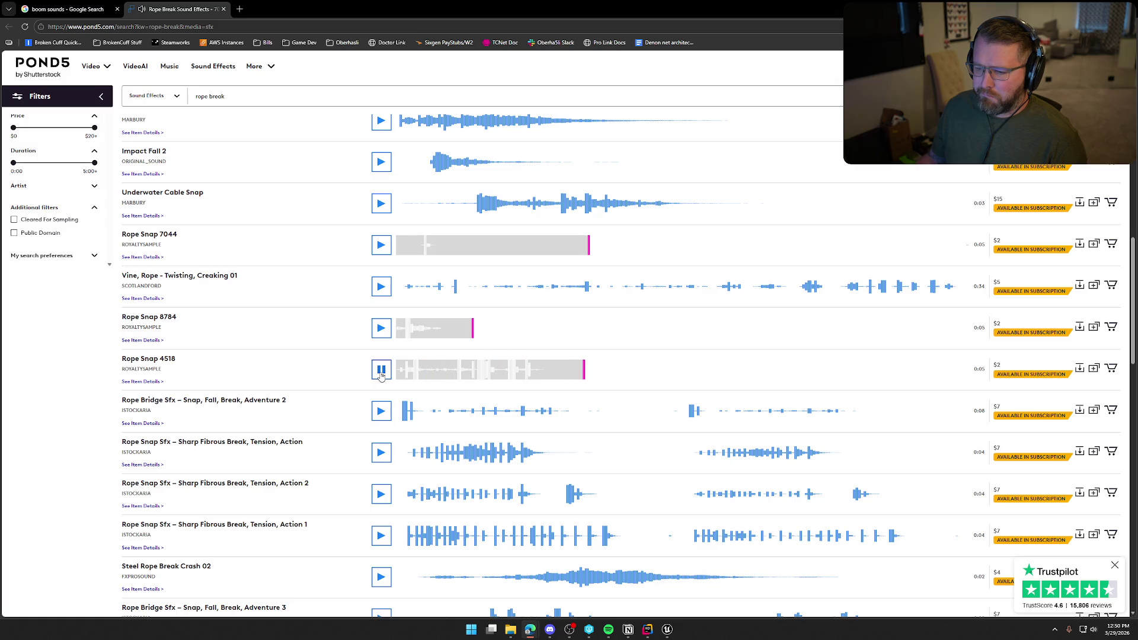
{"action": "scroll", "coordinate": [380, 376], "scroll_direction": "down", "scroll_amount": 2}
{"action": "left_click", "coordinate": [382, 330]}
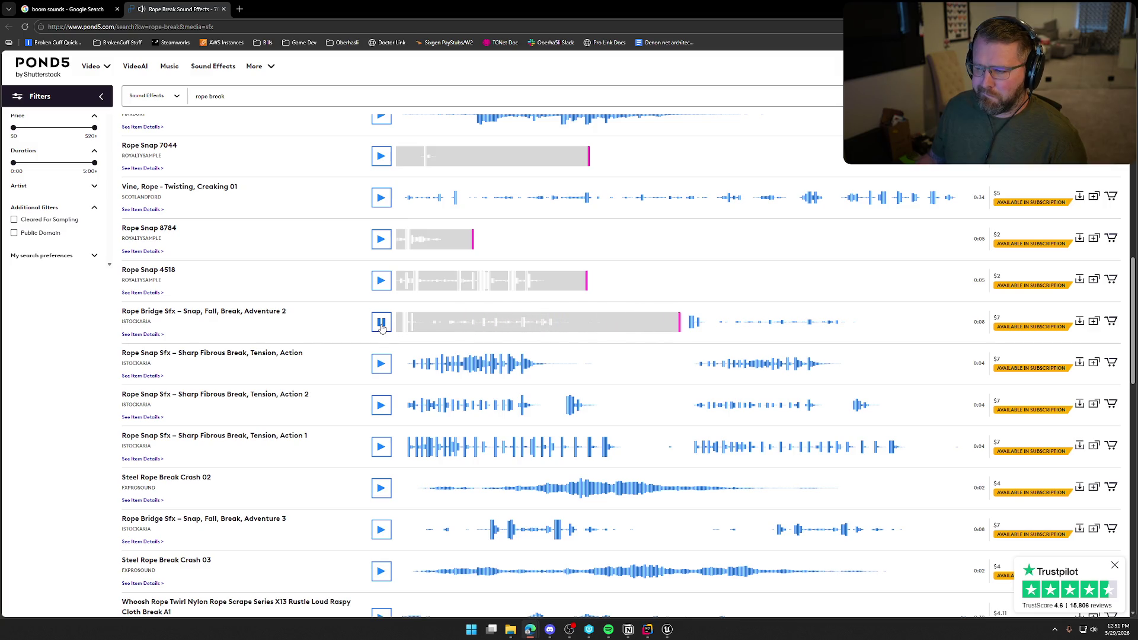
{"action": "left_click", "coordinate": [381, 364]}
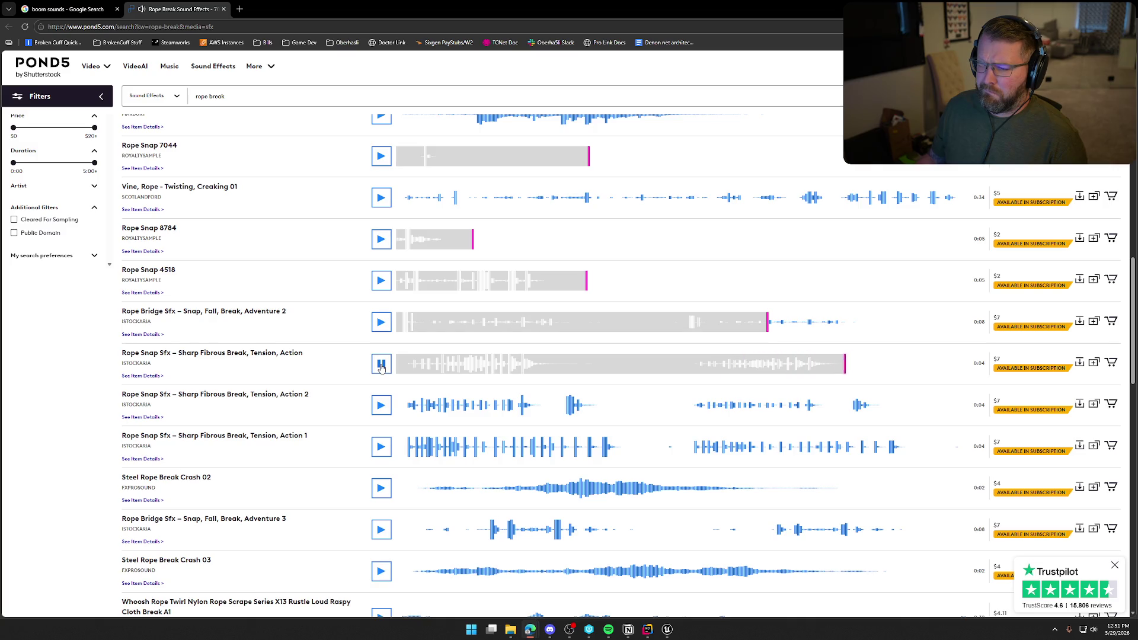
{"action": "scroll", "coordinate": [381, 368], "scroll_direction": "down", "scroll_amount": 1}
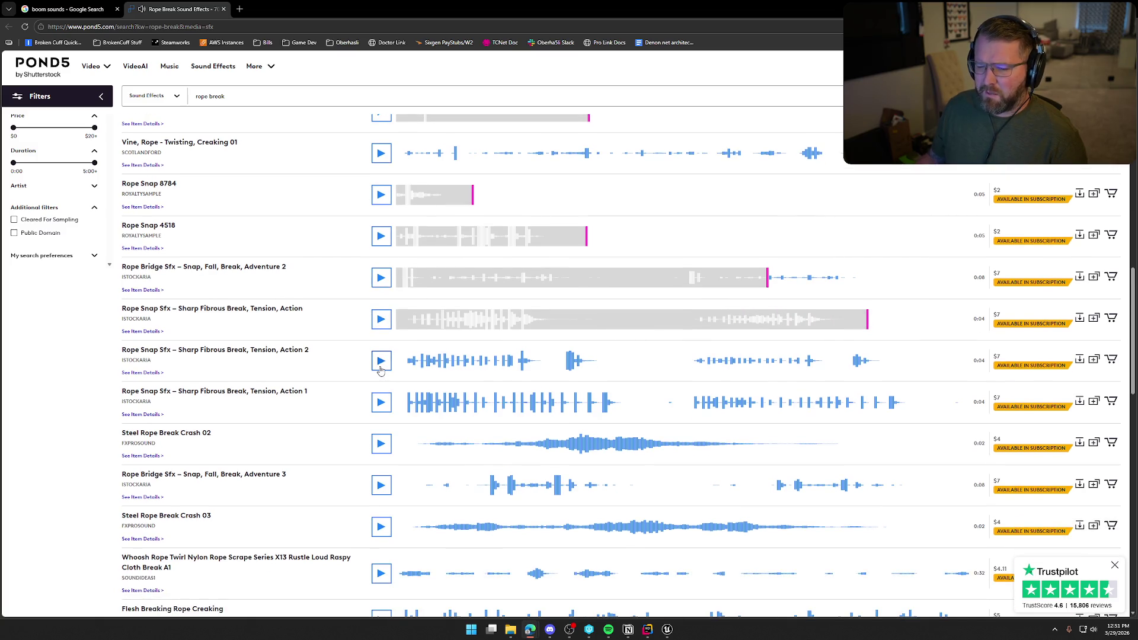
{"action": "scroll", "coordinate": [380, 371], "scroll_direction": "down", "scroll_amount": 3}
{"action": "scroll", "coordinate": [378, 362], "scroll_direction": "down", "scroll_amount": 3}
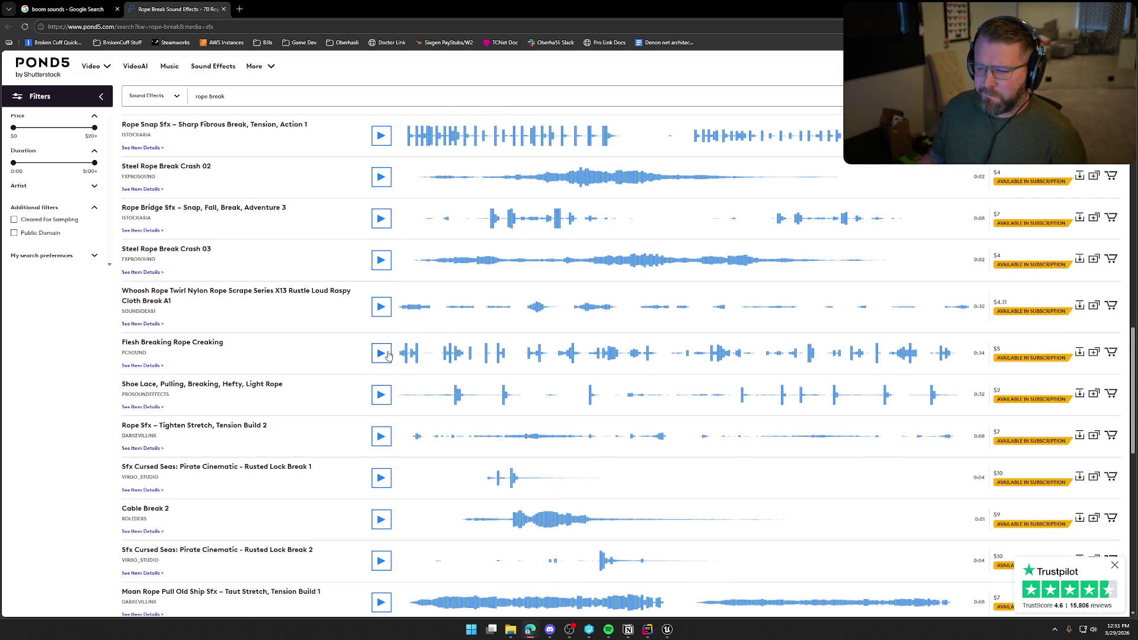
{"action": "left_click", "coordinate": [385, 354]}
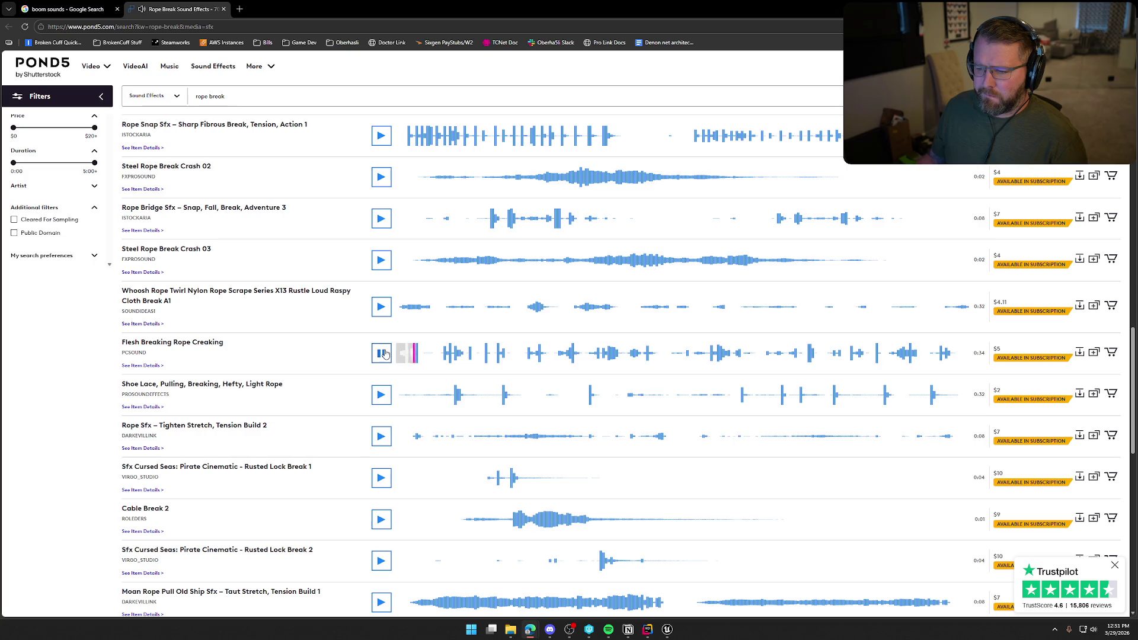
{"action": "scroll", "coordinate": [350, 356], "scroll_direction": "down", "scroll_amount": 2}
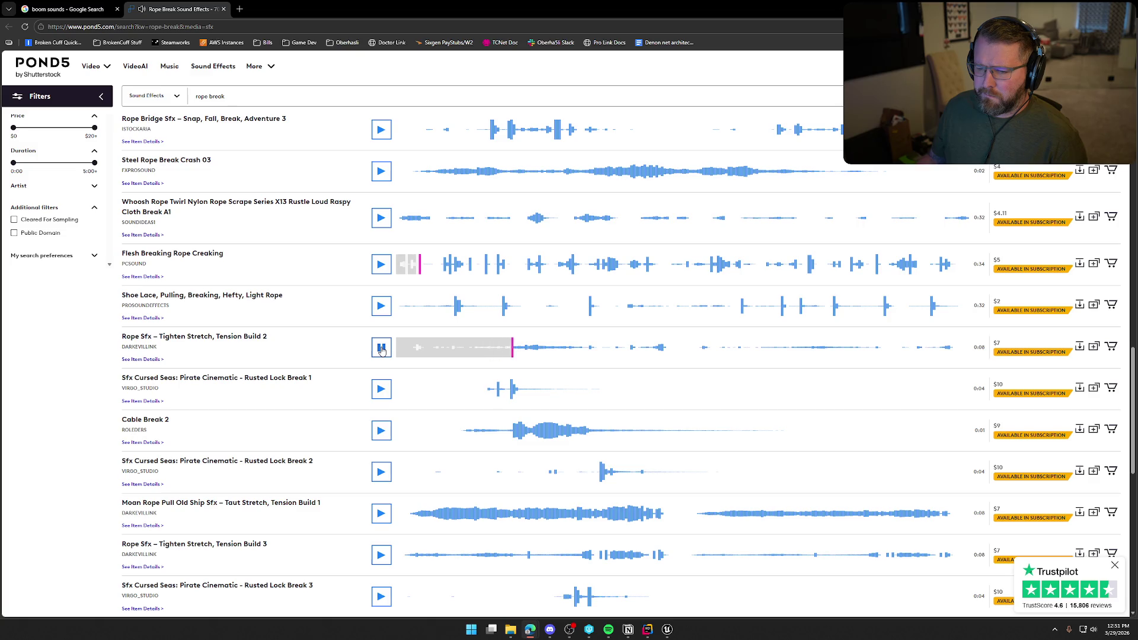
Scroll back up and listen to Rope Stretch Snap three more times.
{"action": "scroll", "coordinate": [382, 351], "scroll_direction": "up", "scroll_amount": 1}
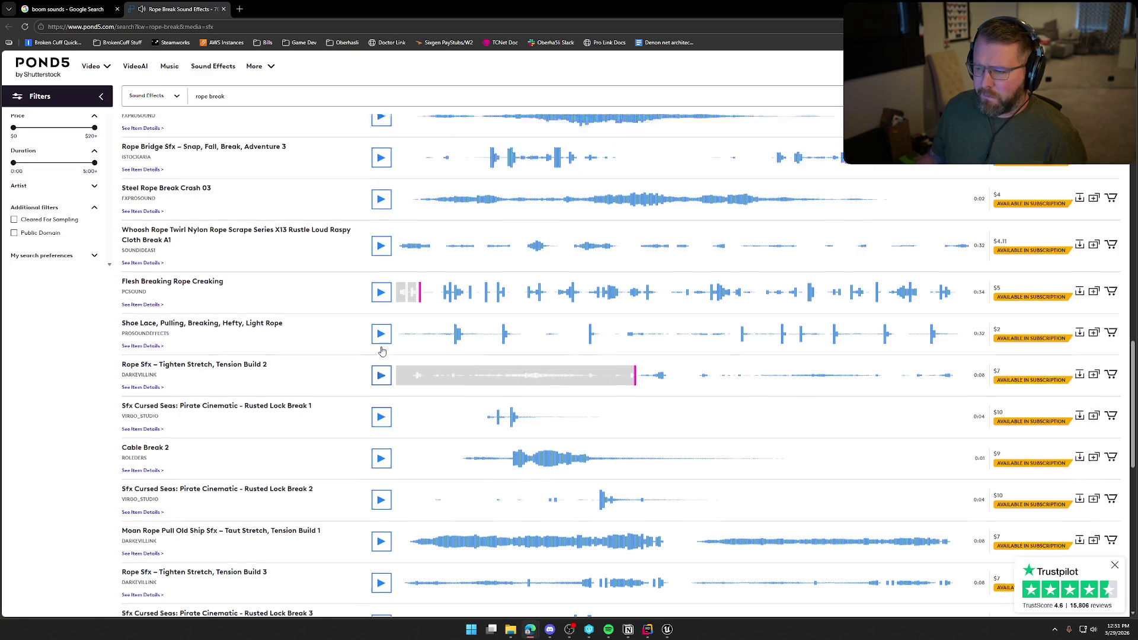
{"action": "scroll", "coordinate": [383, 351], "scroll_direction": "up", "scroll_amount": 5}
{"action": "scroll", "coordinate": [382, 351], "scroll_direction": "up", "scroll_amount": 3}
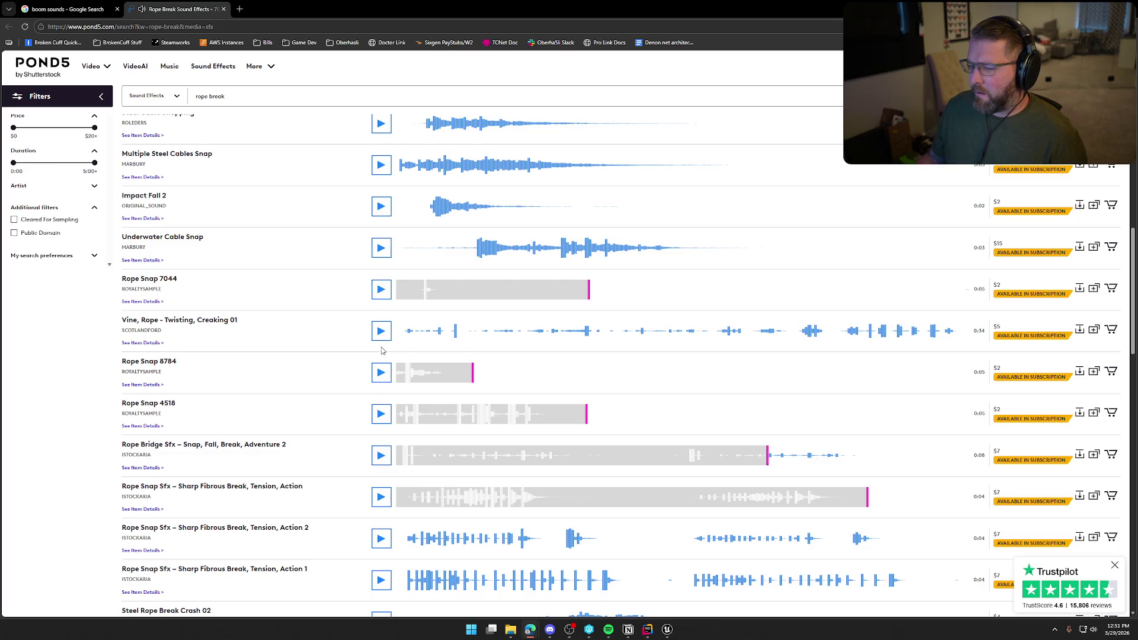
{"action": "scroll", "coordinate": [382, 350], "scroll_direction": "up", "scroll_amount": 9}
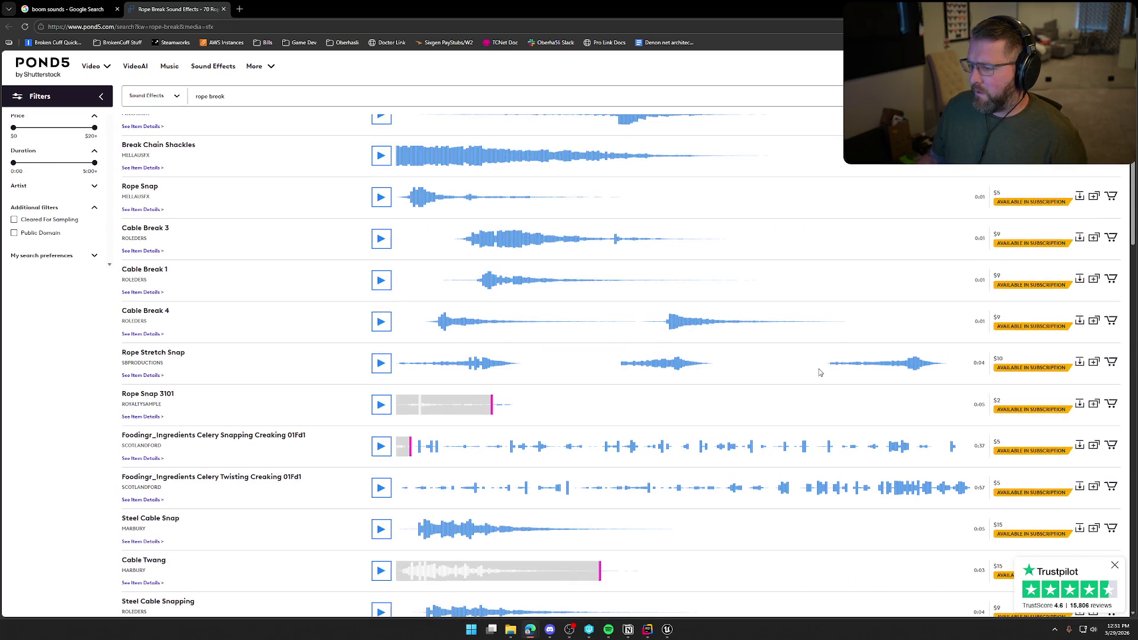
{"action": "left_click", "coordinate": [821, 364]}
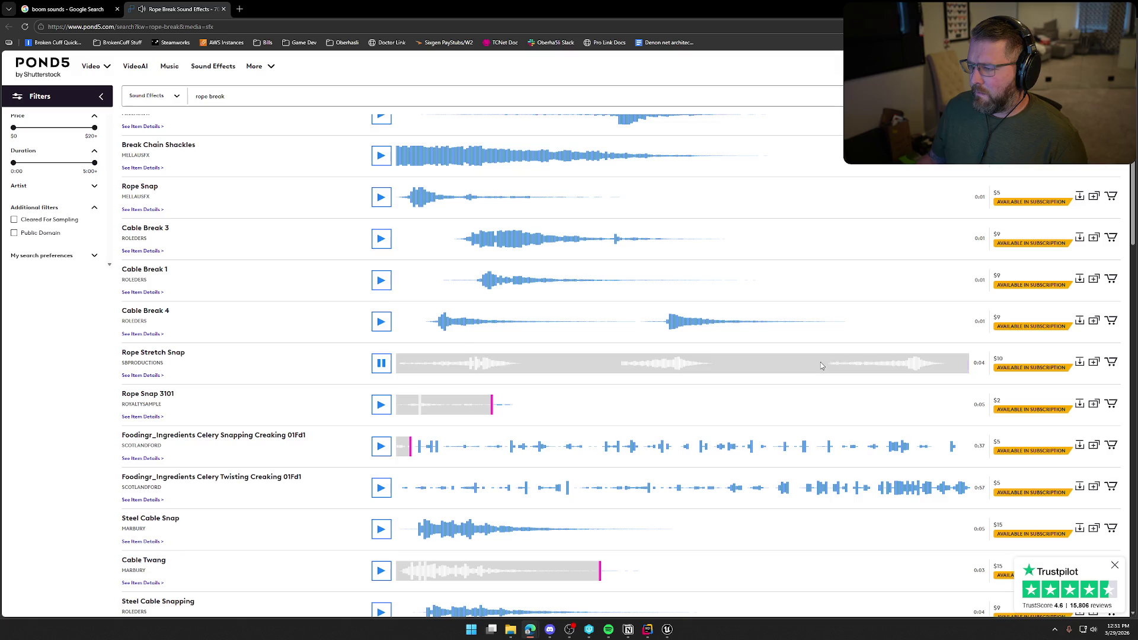
{"action": "left_click", "coordinate": [821, 364]}
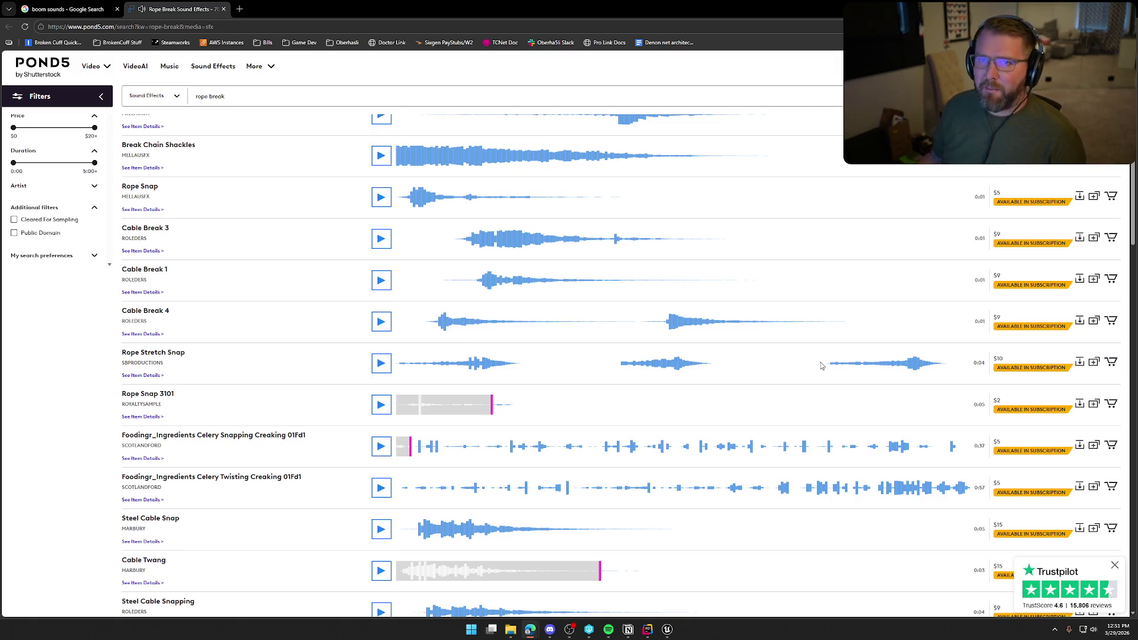
{"action": "left_click", "coordinate": [821, 363]}
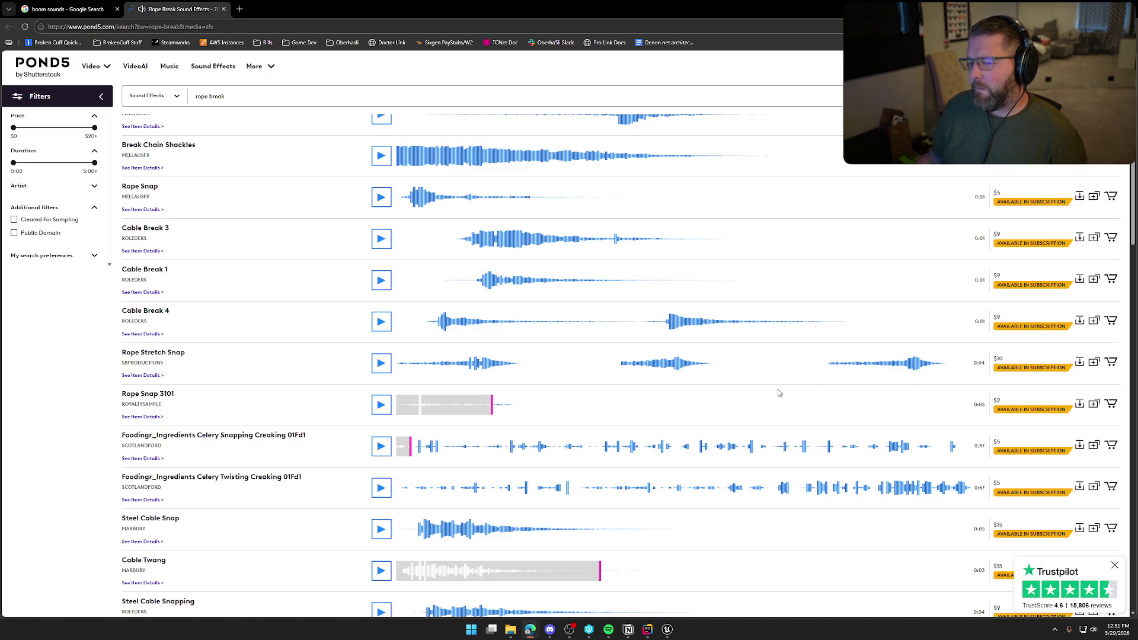
Preview Thick Rope Breaks, Rope Snap, Cable Break 4 and Rope Stretch Snap, then open Rope Stretch Snap's item page.
{"action": "scroll", "coordinate": [288, 420], "scroll_direction": "up", "scroll_amount": 1}
{"action": "scroll", "coordinate": [302, 451], "scroll_direction": "up", "scroll_amount": 1}
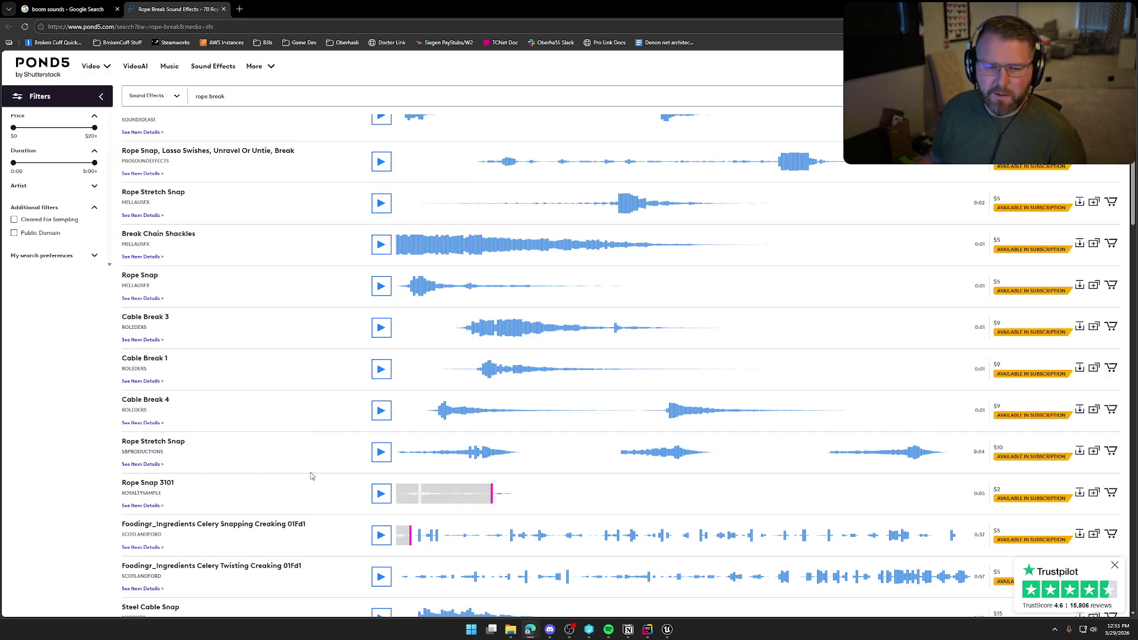
{"action": "scroll", "coordinate": [321, 350], "scroll_direction": "up", "scroll_amount": 1}
{"action": "scroll", "coordinate": [321, 349], "scroll_direction": "up", "scroll_amount": 2}
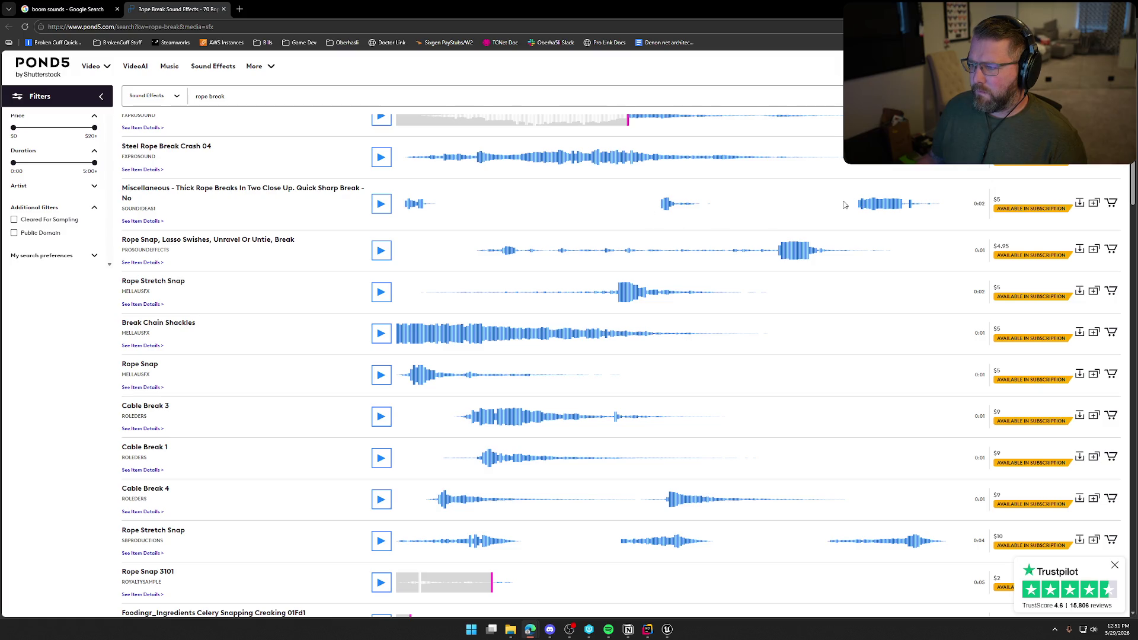
{"action": "left_click", "coordinate": [381, 203]}
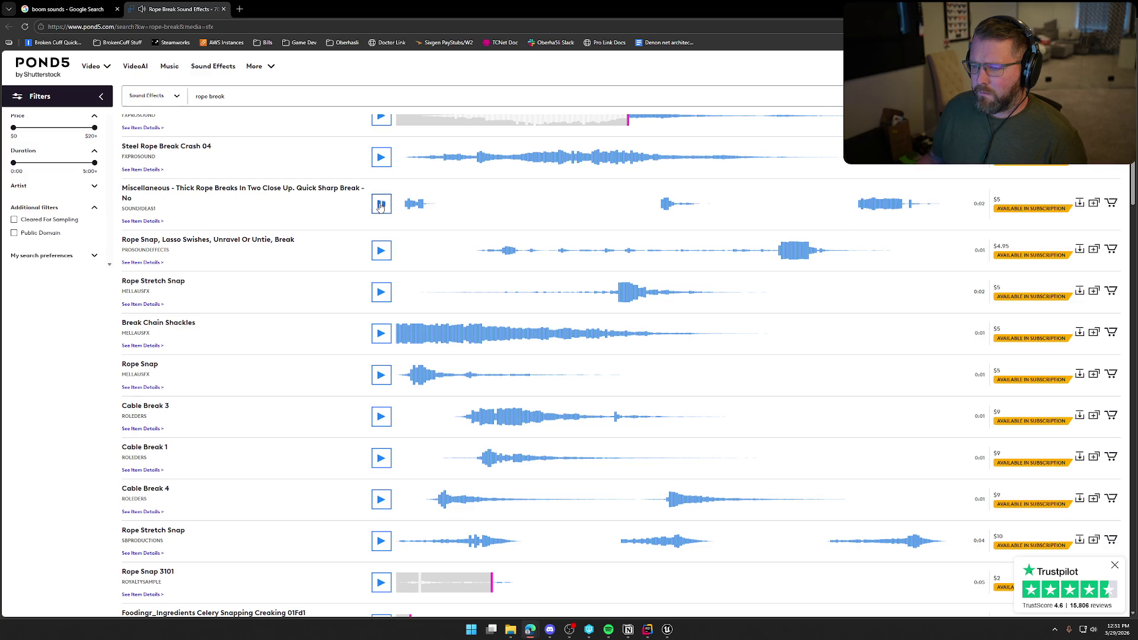
{"action": "scroll", "coordinate": [466, 332], "scroll_direction": "up", "scroll_amount": 2}
{"action": "scroll", "coordinate": [463, 358], "scroll_direction": "down", "scroll_amount": 3}
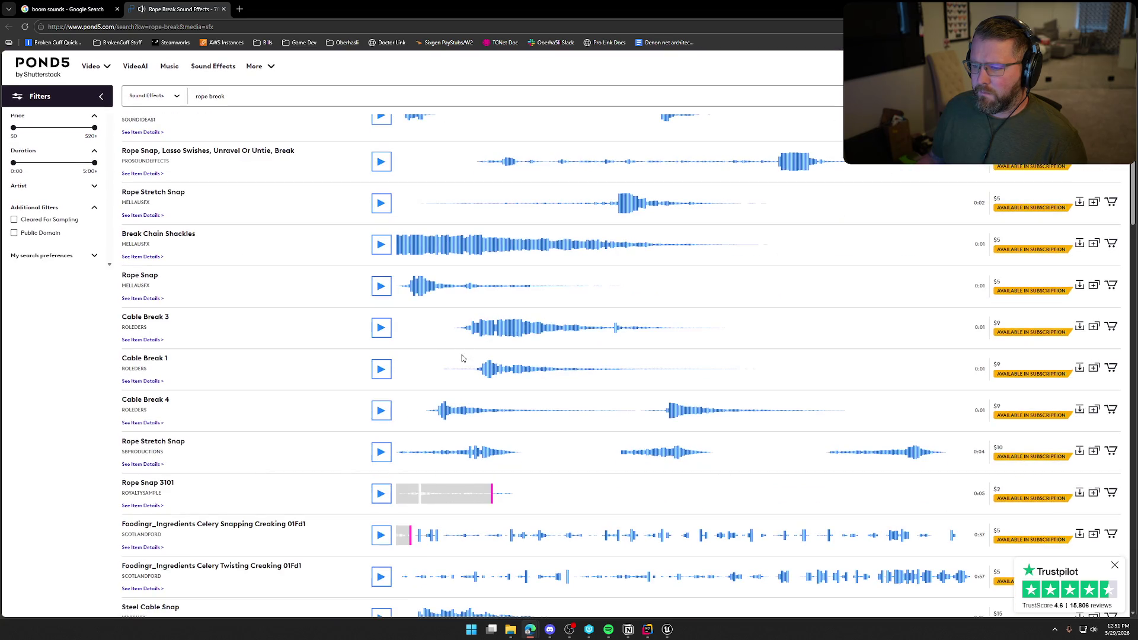
{"action": "left_click", "coordinate": [378, 294]}
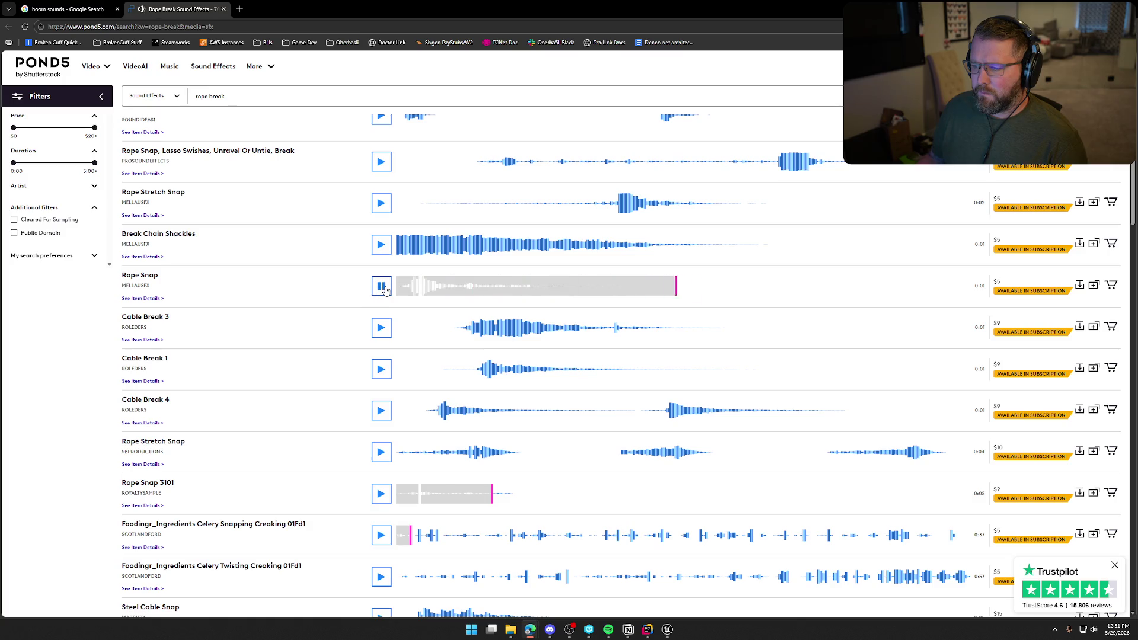
{"action": "scroll", "coordinate": [380, 330], "scroll_direction": "down", "scroll_amount": 2}
{"action": "left_click", "coordinate": [381, 324]}
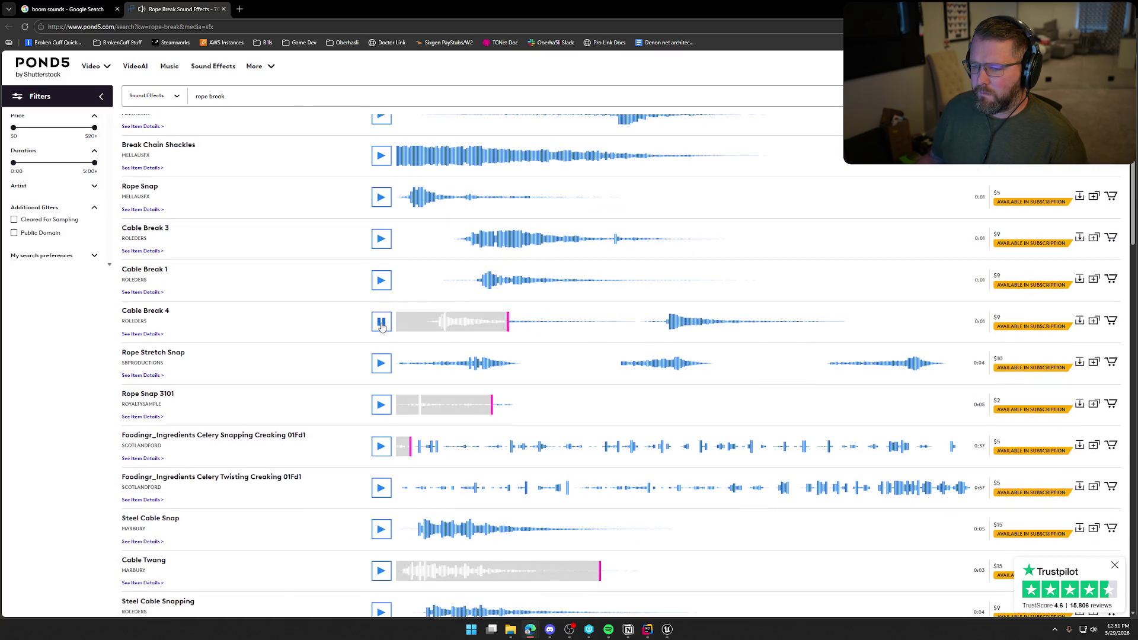
{"action": "left_click", "coordinate": [381, 363]}
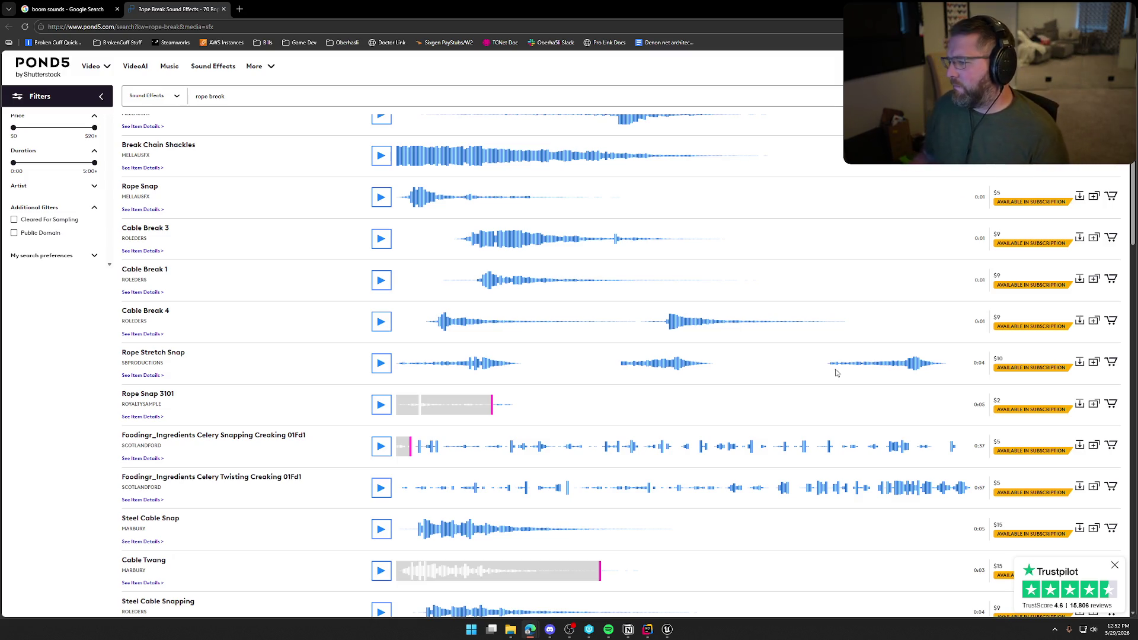
{"action": "left_click", "coordinate": [153, 353]}
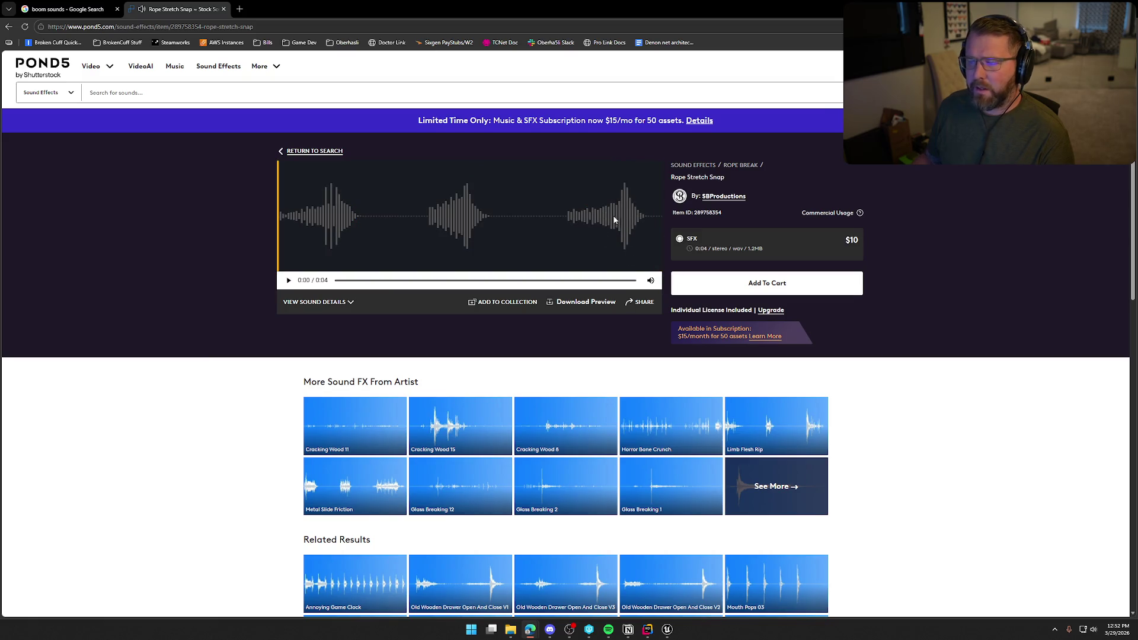
Scroll the Rope Stretch Snap item page with its $10 SFX licence, then close that tab.
{"action": "scroll", "coordinate": [290, 415], "scroll_direction": "down", "scroll_amount": 10}
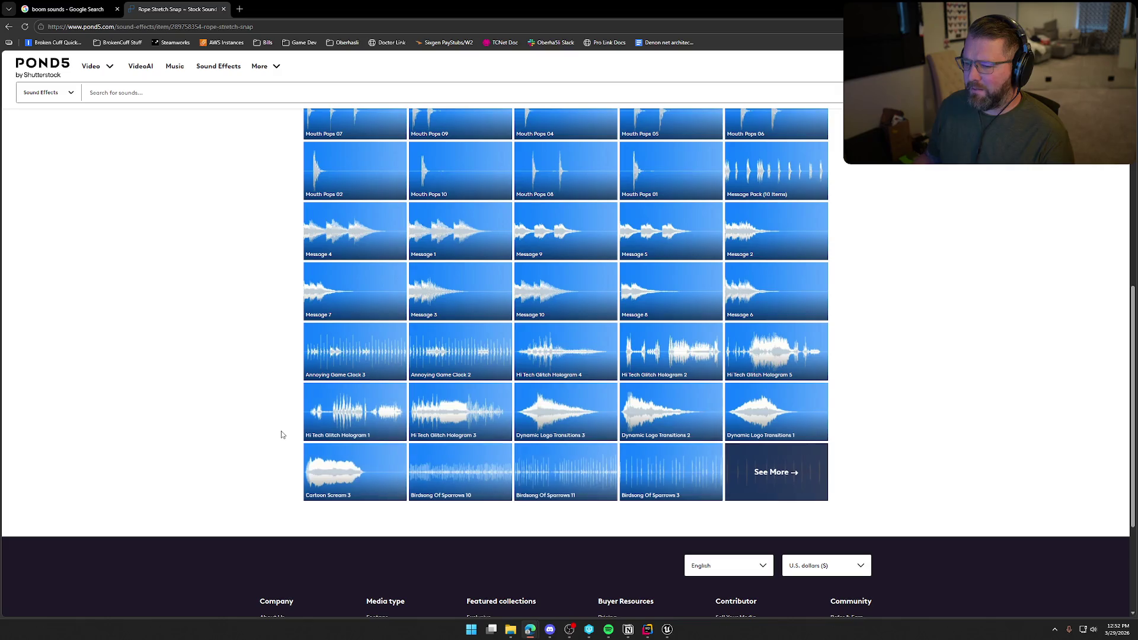
{"action": "scroll", "coordinate": [282, 434], "scroll_direction": "up", "scroll_amount": 10}
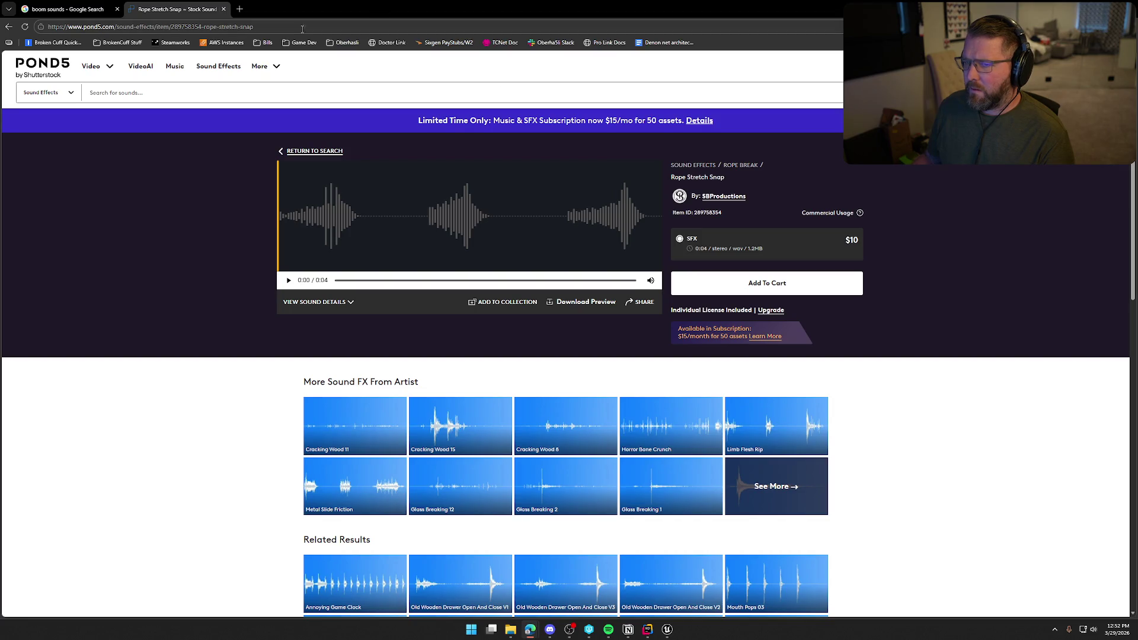
{"action": "left_click", "coordinate": [224, 9]}
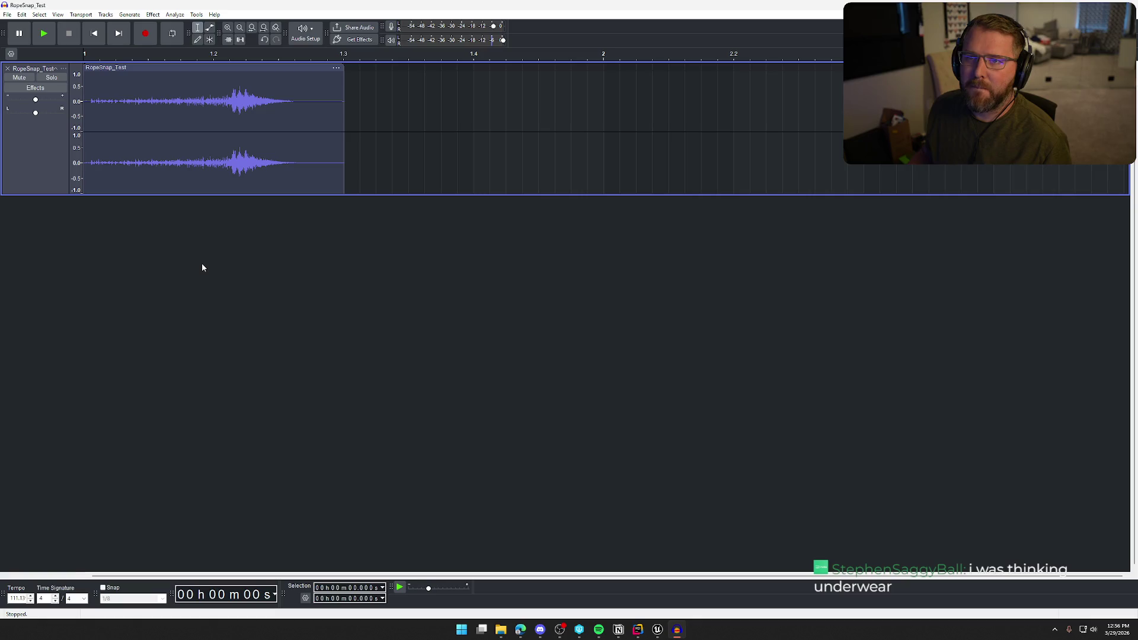
Play the RopeSnap_Test clip and audition selections around its main snap.
{"action": "key", "text": "space"}
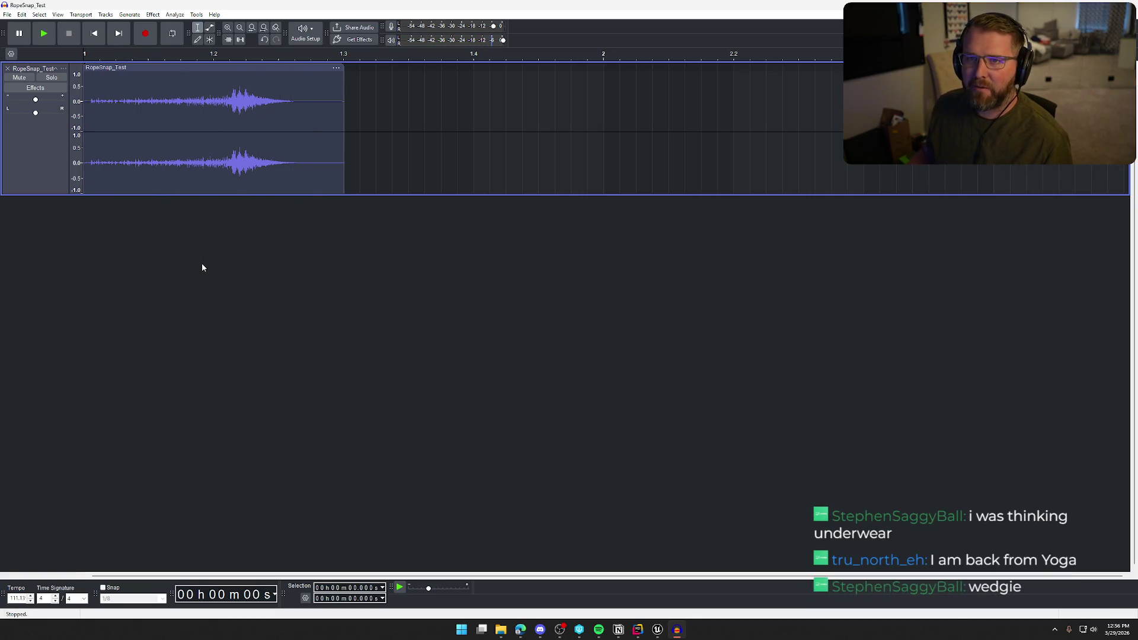
{"action": "key", "text": "space"}
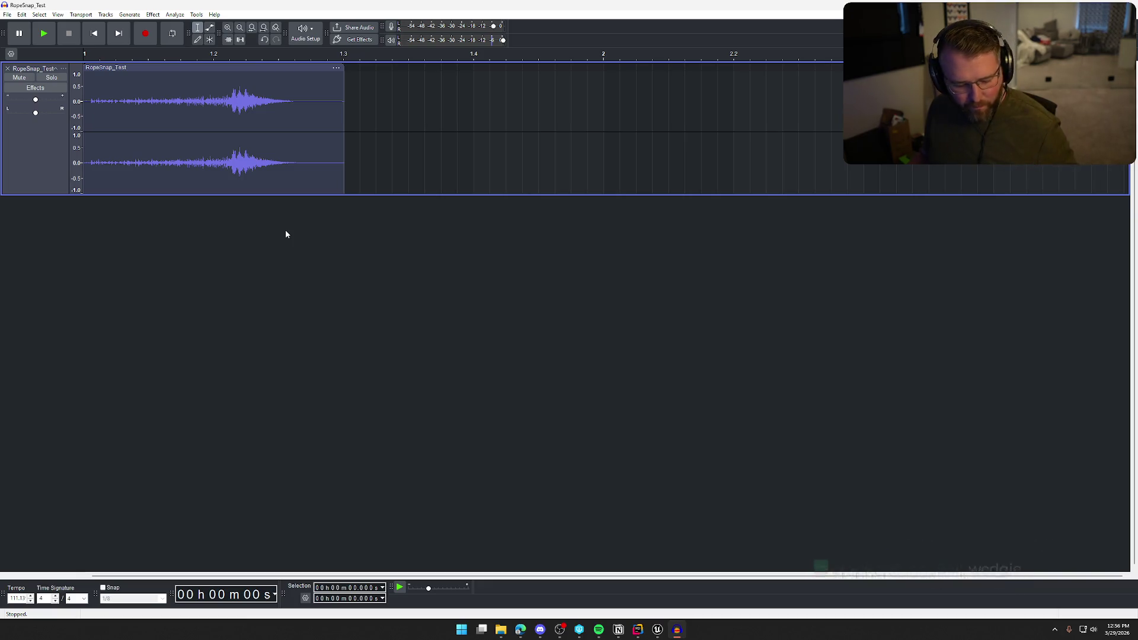
{"action": "key", "text": "space"}
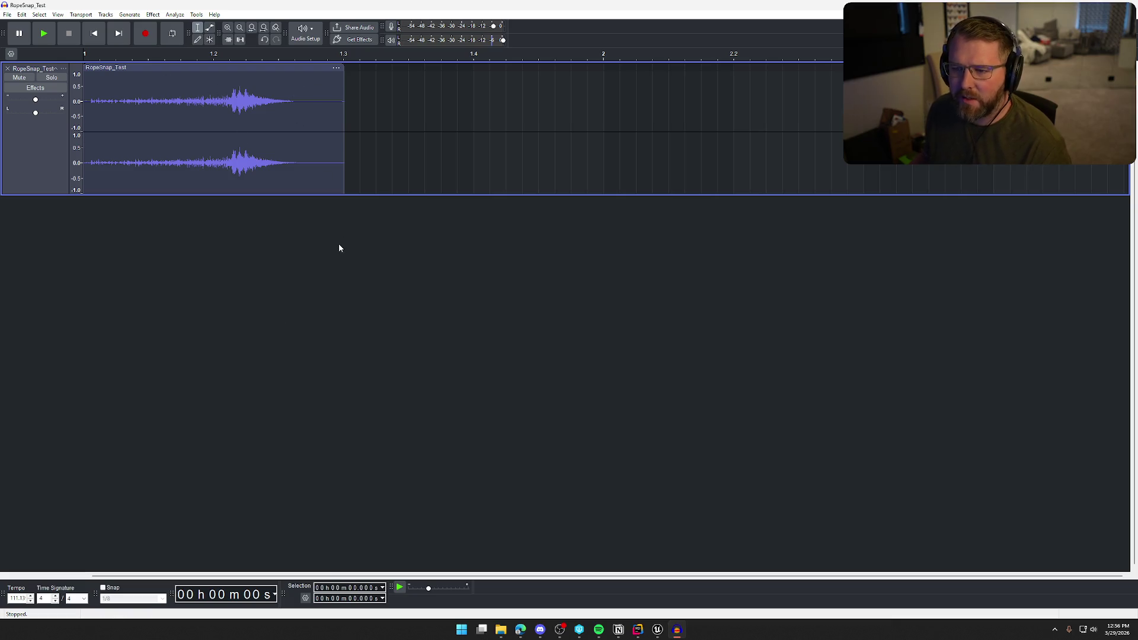
{"action": "key", "text": "space"}
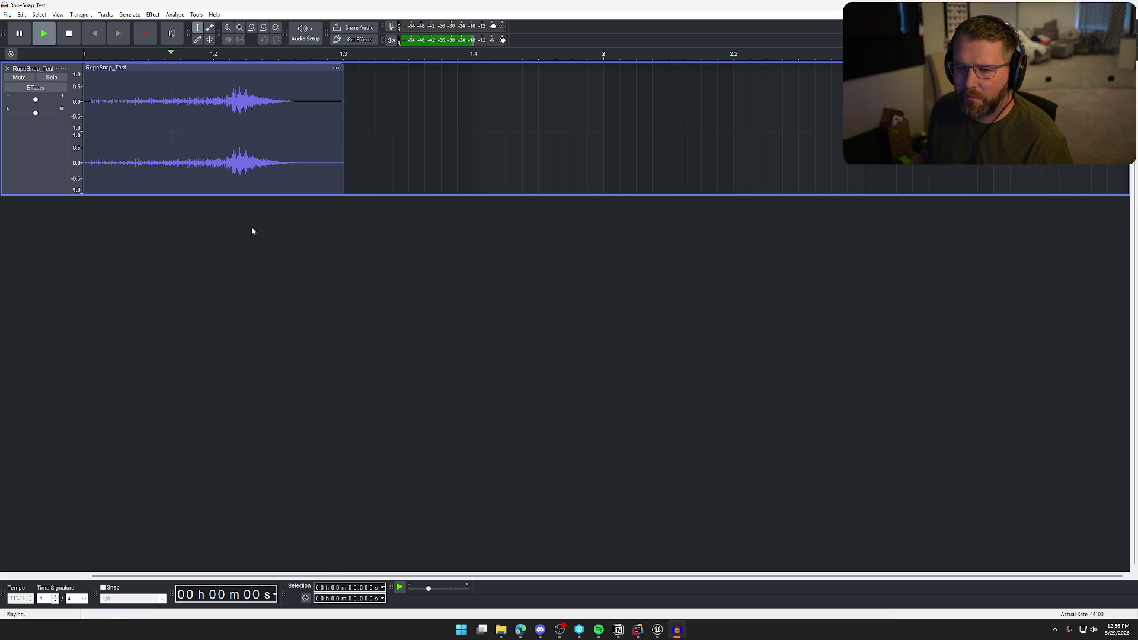
{"action": "left_click_drag", "start_coordinate": [142, 109], "coordinate": [343, 114]}
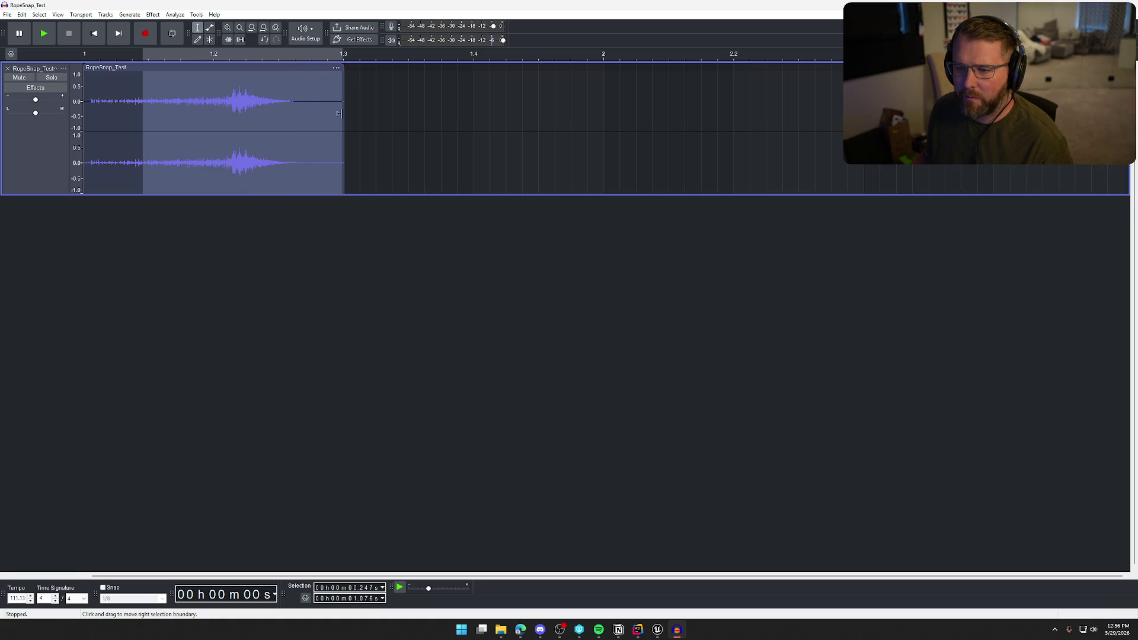
{"action": "key", "text": "space"}
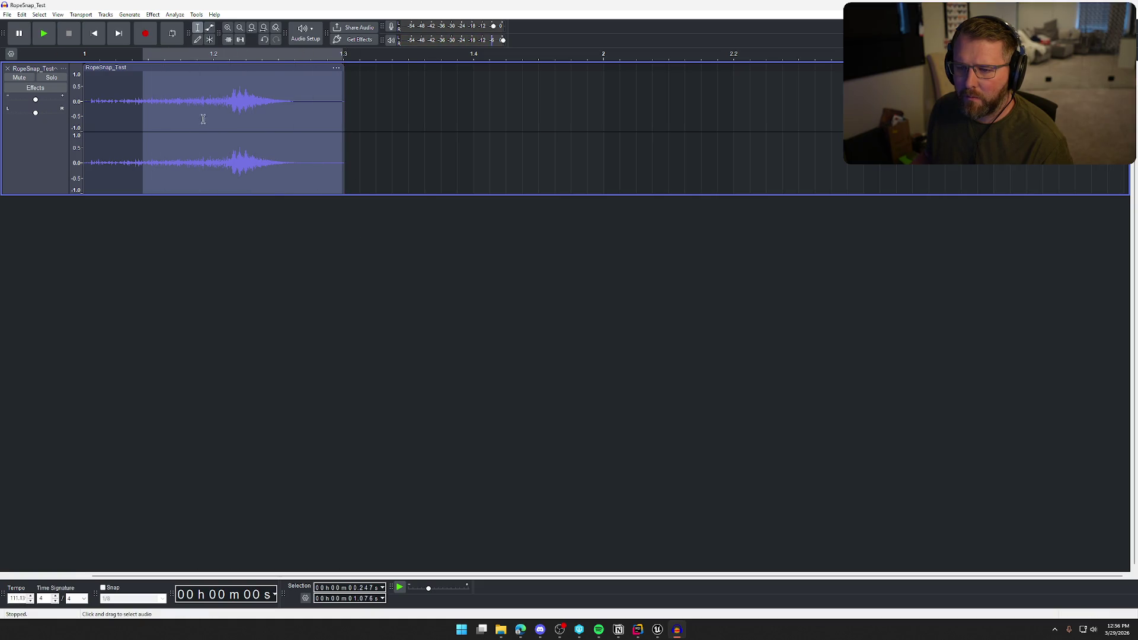
{"action": "left_click", "coordinate": [179, 233]}
{"action": "mouse_move", "coordinate": [171, 105]}
{"action": "left_mouse_down"}
{"action": "mouse_move", "coordinate": [280, 106]}
{"action": "mouse_move", "coordinate": [339, 149]}
{"action": "mouse_move", "coordinate": [343, 287]}
{"action": "left_mouse_up"}
{"action": "key", "text": "space"}
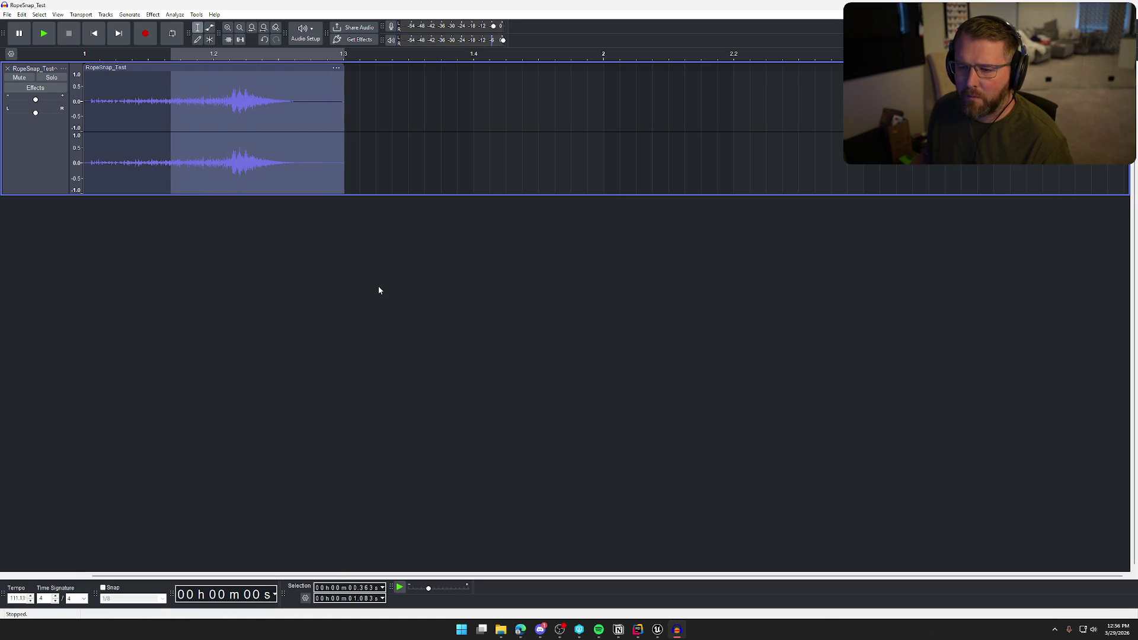
{"action": "key", "text": "space"}
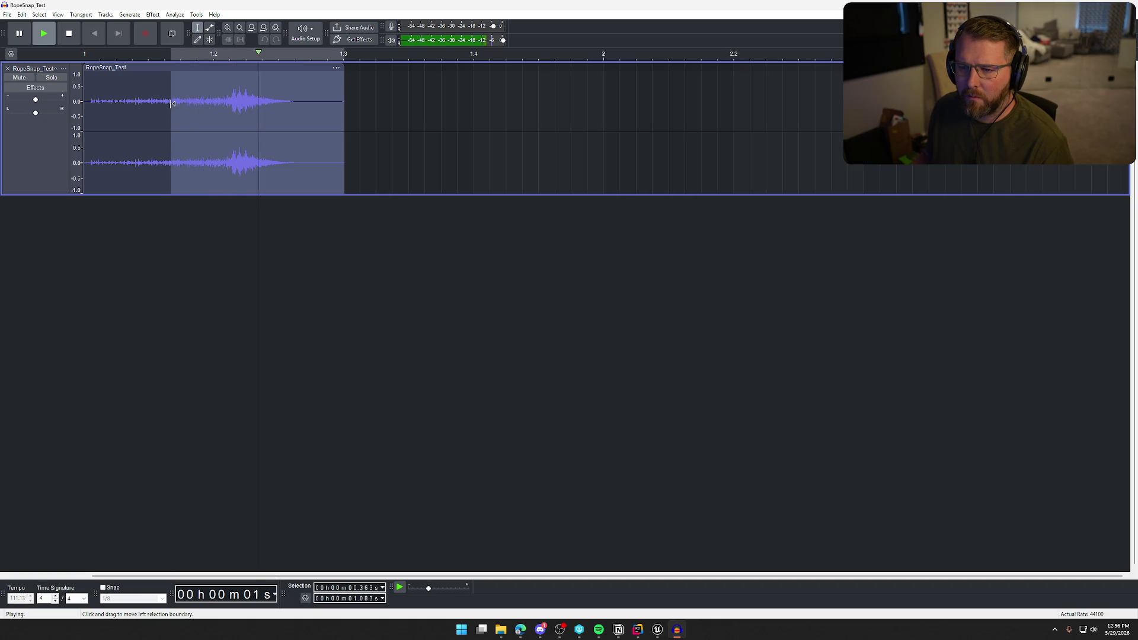
{"action": "left_click", "coordinate": [172, 237]}
Delete the quiet lead-in, apply Fade In to the first fraction of a second, and play the result.
{"action": "mouse_move", "coordinate": [169, 104]}
{"action": "left_mouse_down"}
{"action": "mouse_move", "coordinate": [106, 119]}
{"action": "mouse_move", "coordinate": [65, 166]}
{"action": "left_mouse_up"}
{"action": "key", "text": "Delete"}
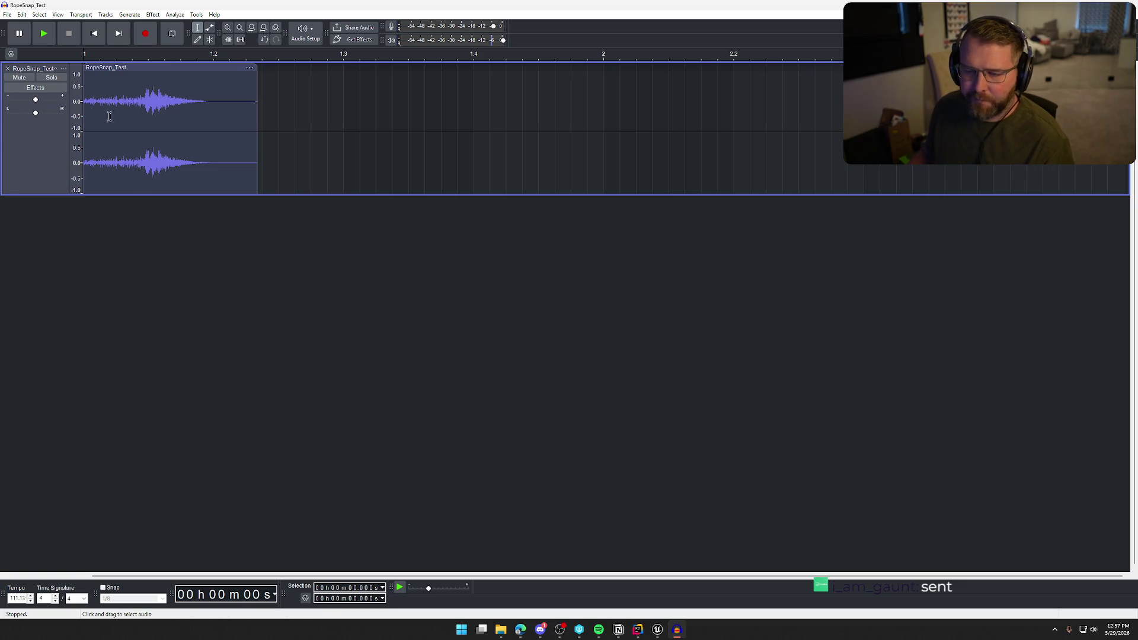
{"action": "mouse_move", "coordinate": [101, 105]}
{"action": "left_mouse_down"}
{"action": "mouse_move", "coordinate": [86, 107]}
{"action": "mouse_move", "coordinate": [117, 108]}
{"action": "mouse_move", "coordinate": [83, 108]}
{"action": "left_mouse_up"}
{"action": "left_click", "coordinate": [153, 14]}
{"action": "mouse_move", "coordinate": [202, 86]}
{"action": "left_click", "coordinate": [290, 115]}
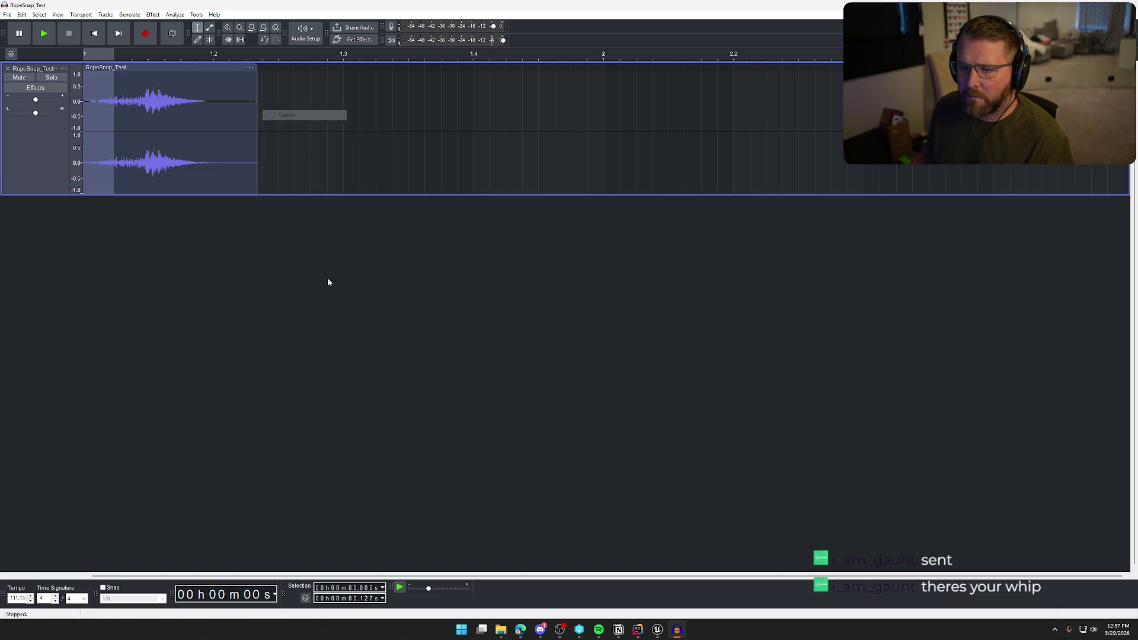
{"action": "left_click", "coordinate": [328, 277]}
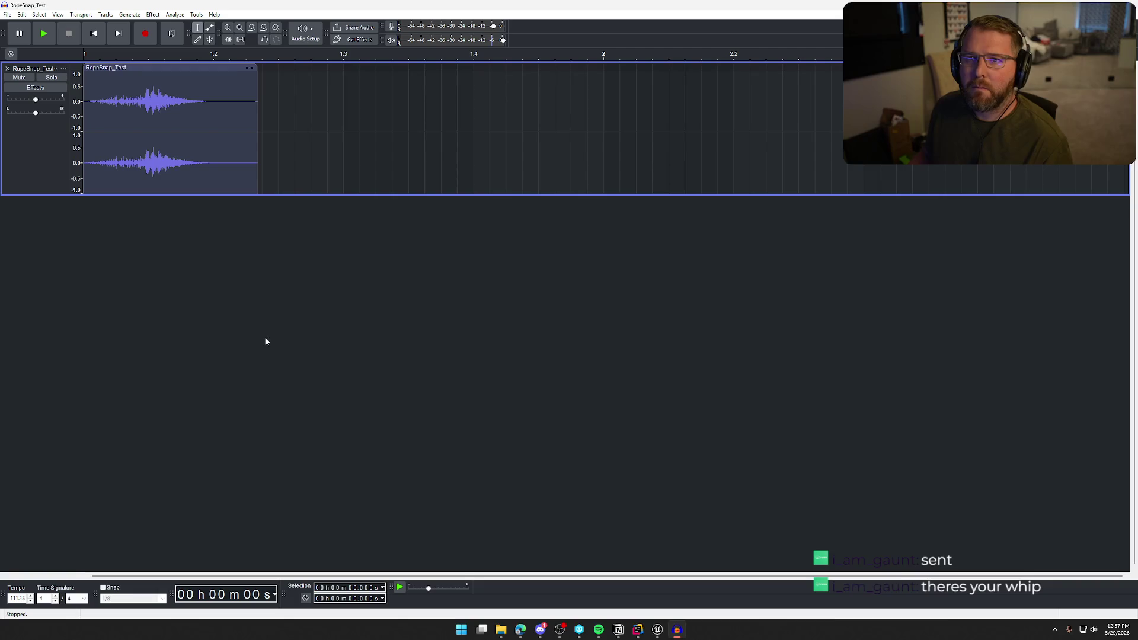
{"action": "key", "text": "space"}
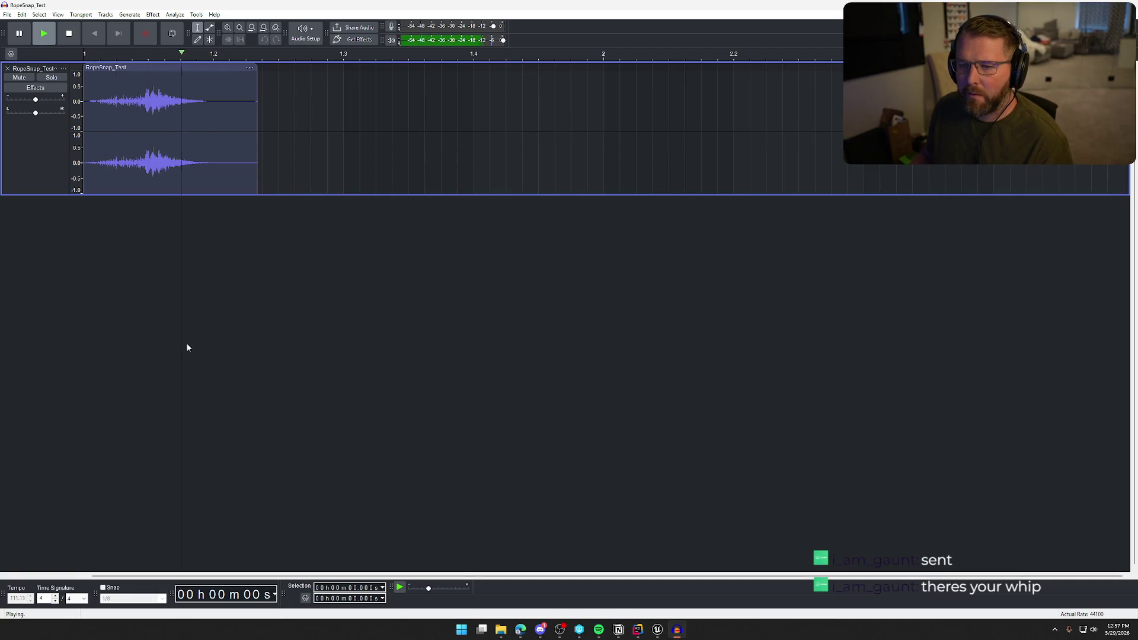
{"action": "key", "text": "space"}
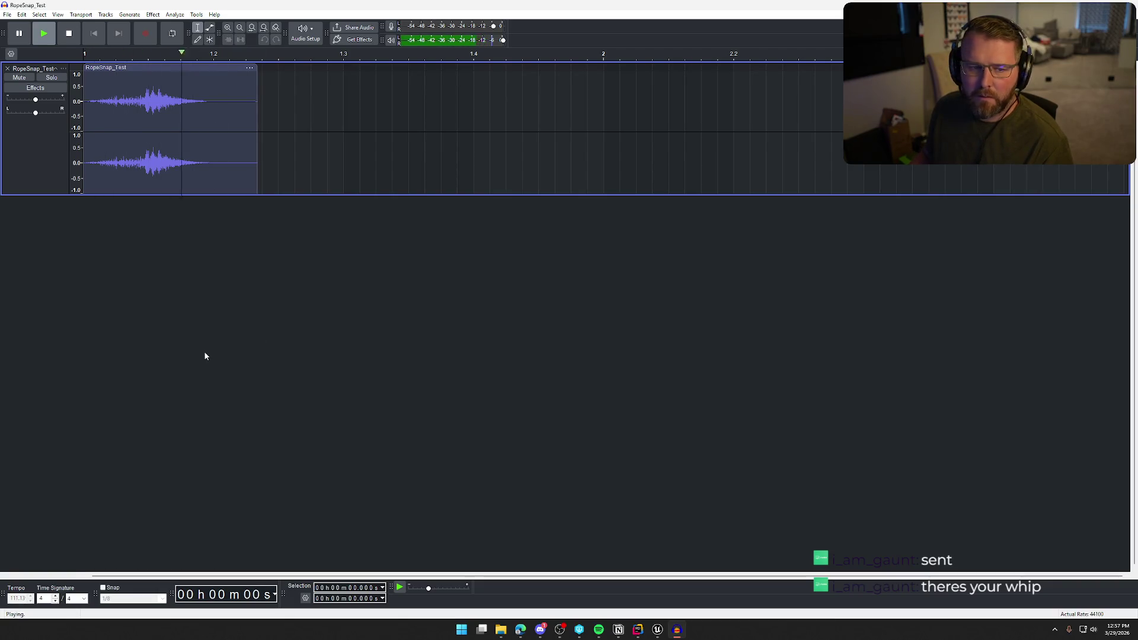
{"action": "left_click", "coordinate": [203, 351]}
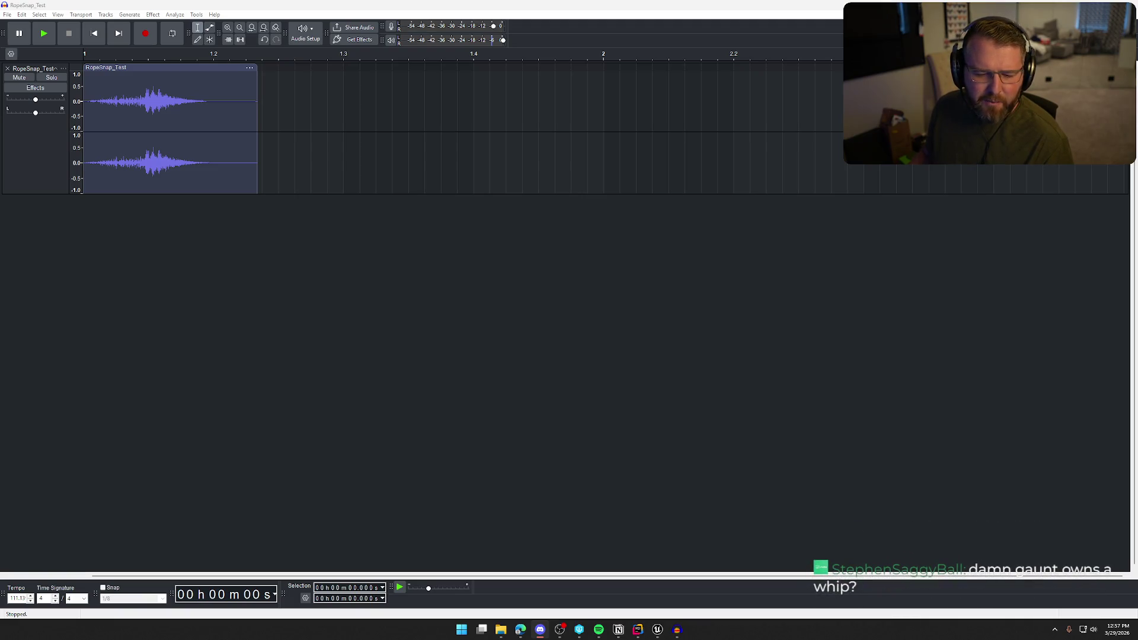
Replay the trimmed rope snap clip twice.
{"action": "left_click", "coordinate": [141, 272]}
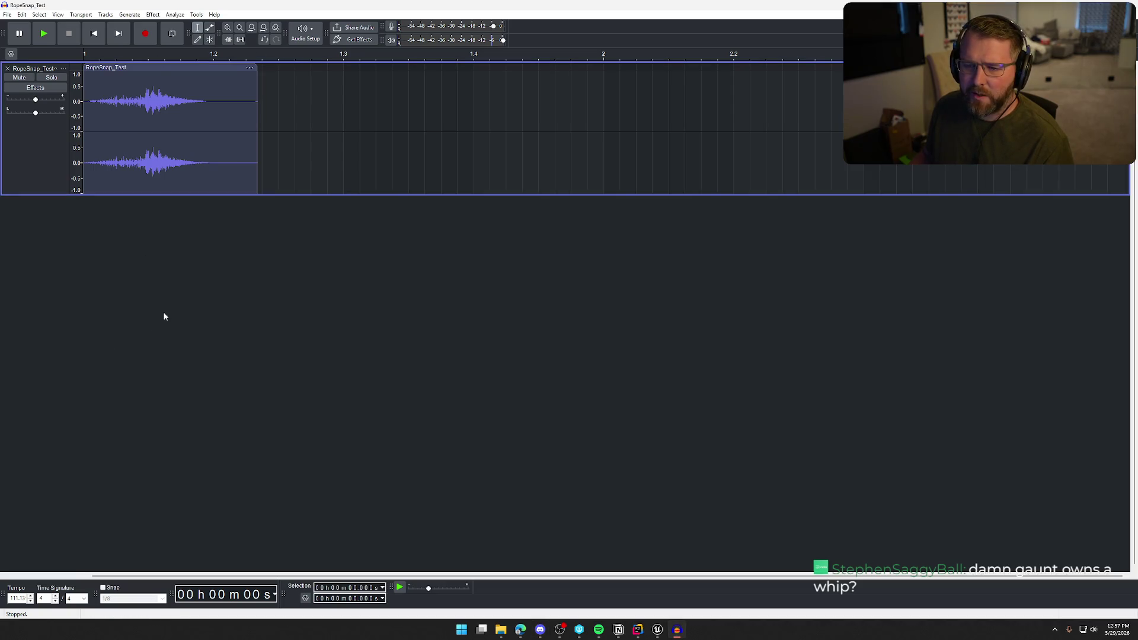
{"action": "key", "text": "space"}
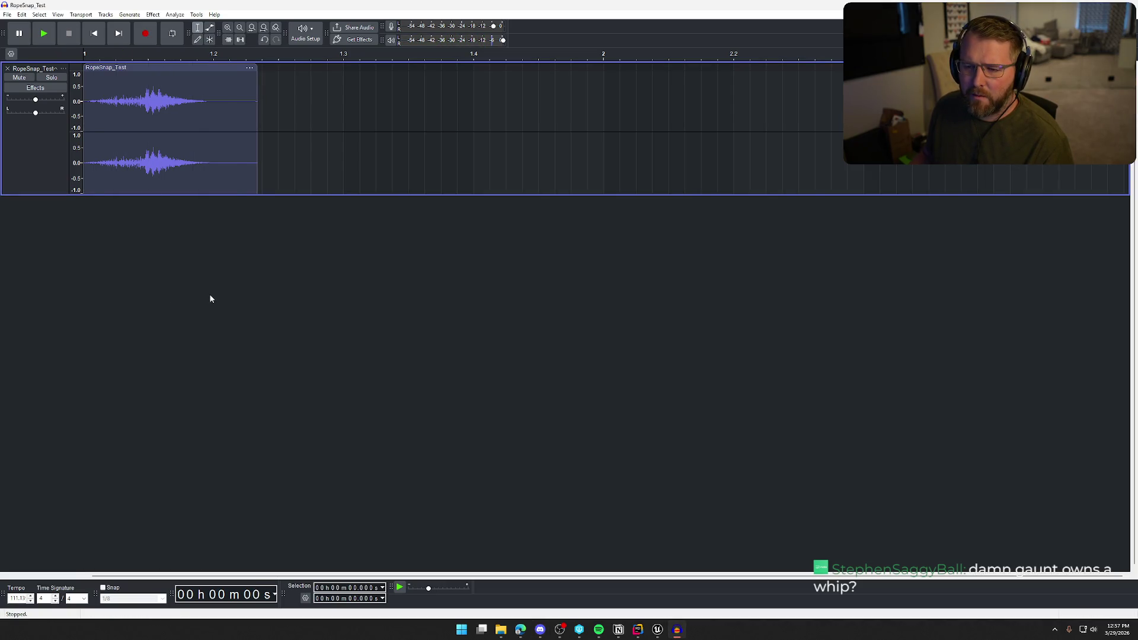
{"action": "key", "text": "space"}
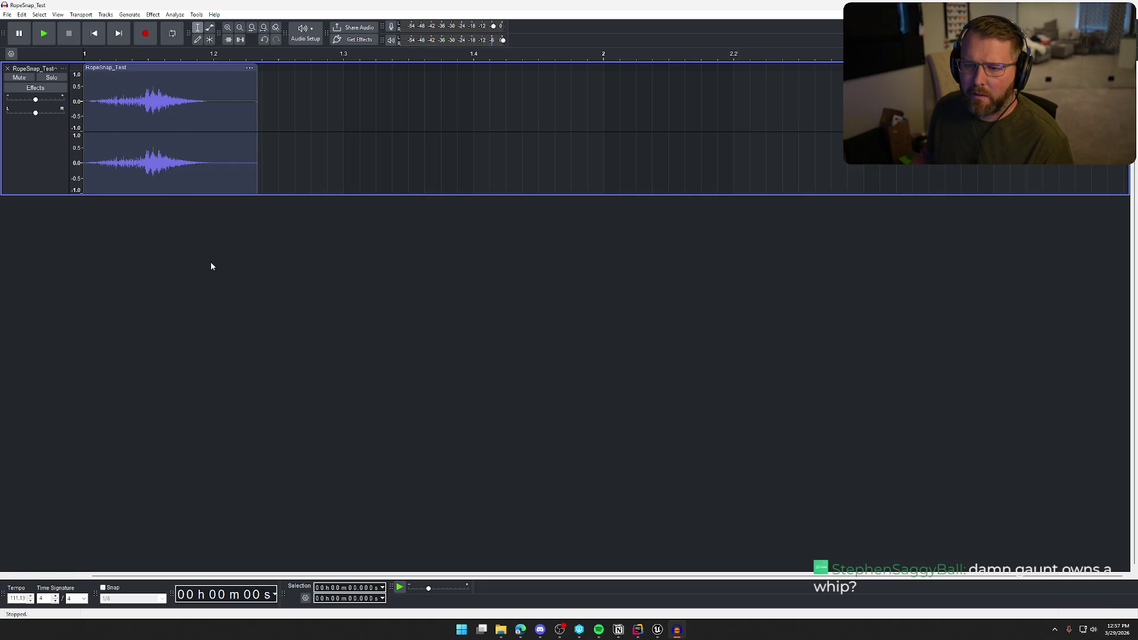
{"action": "left_click", "coordinate": [9, 16]}
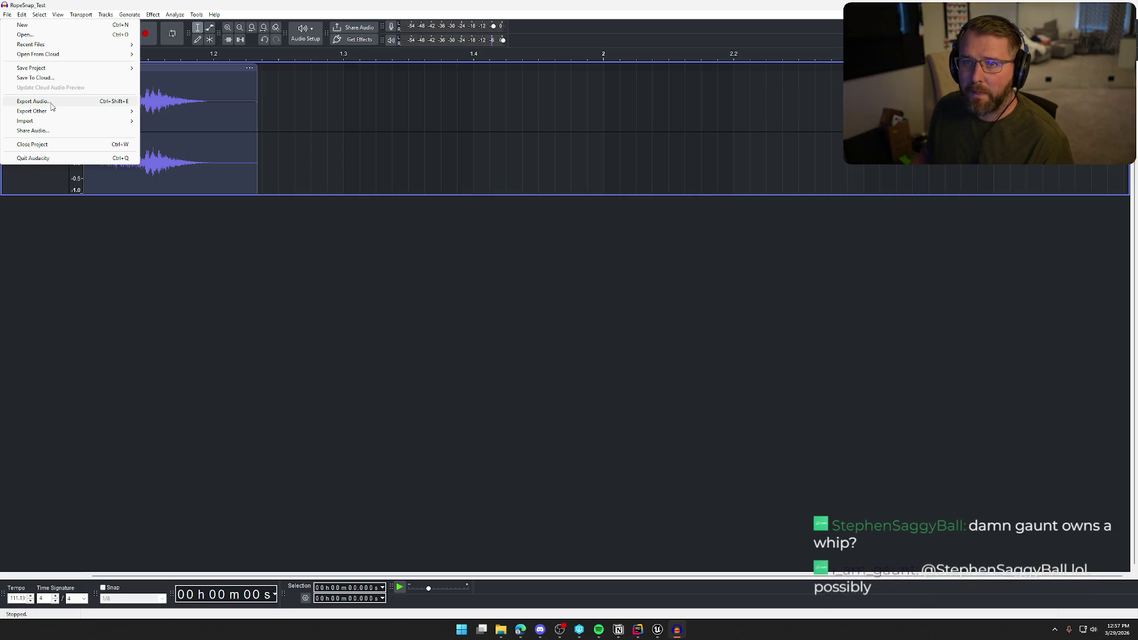
{"action": "left_click", "coordinate": [133, 335]}
Apply Bass and Treble to the whole clip with treble eased to -1.0 dB, previewing first.
{"action": "key", "text": "ctrl+a"}
{"action": "left_click", "coordinate": [153, 15]}
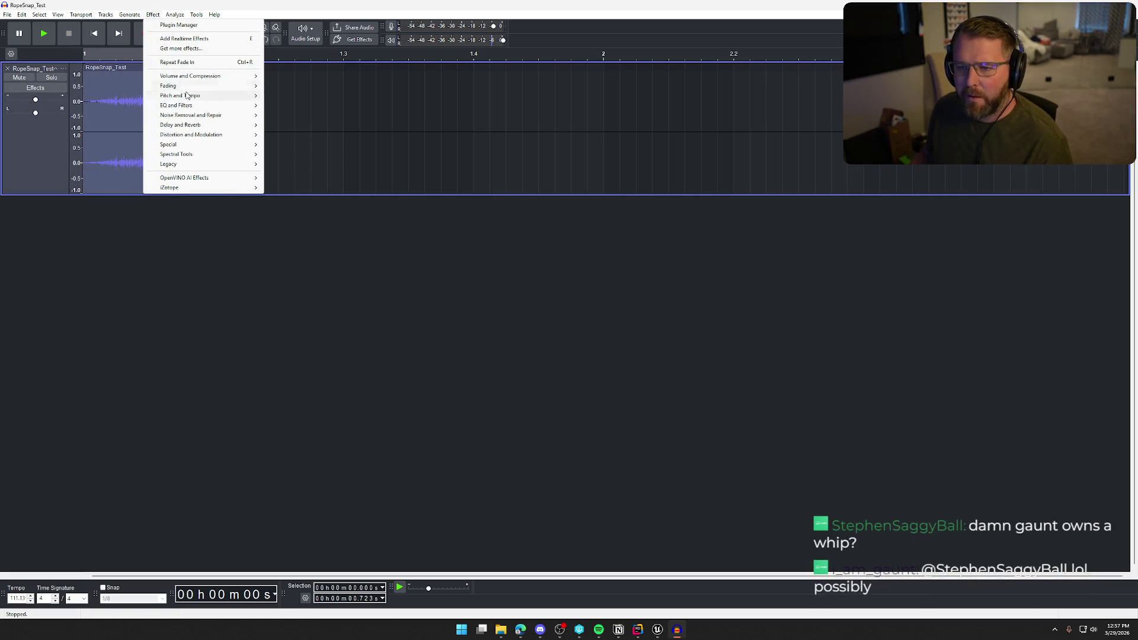
{"action": "mouse_move", "coordinate": [201, 106]}
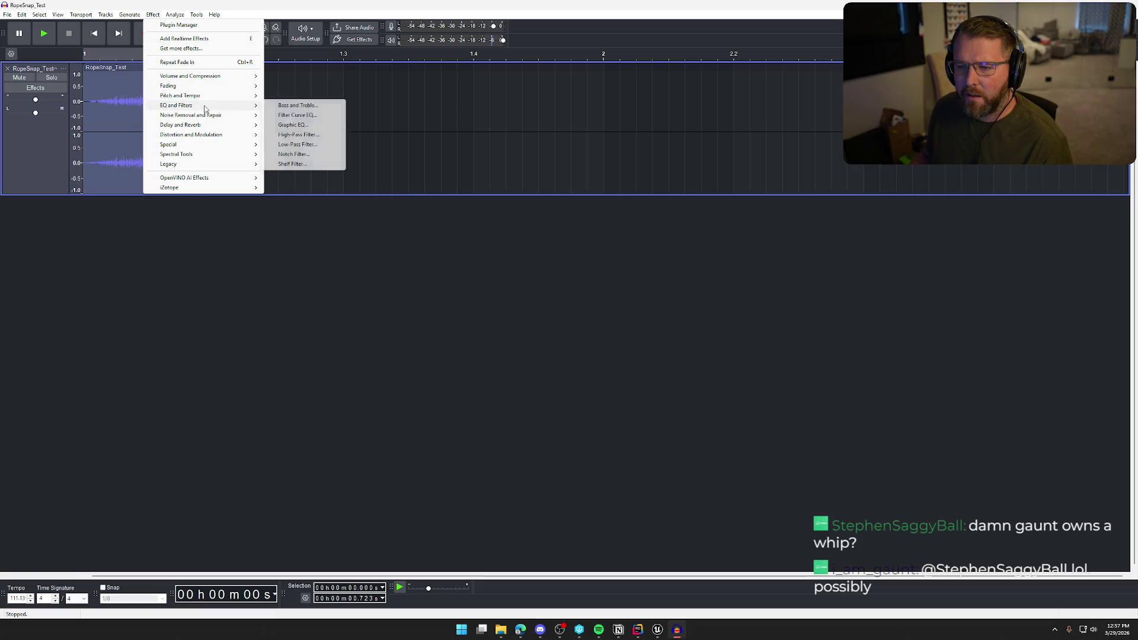
{"action": "left_click", "coordinate": [285, 105]}
{"action": "left_click", "coordinate": [536, 366]}
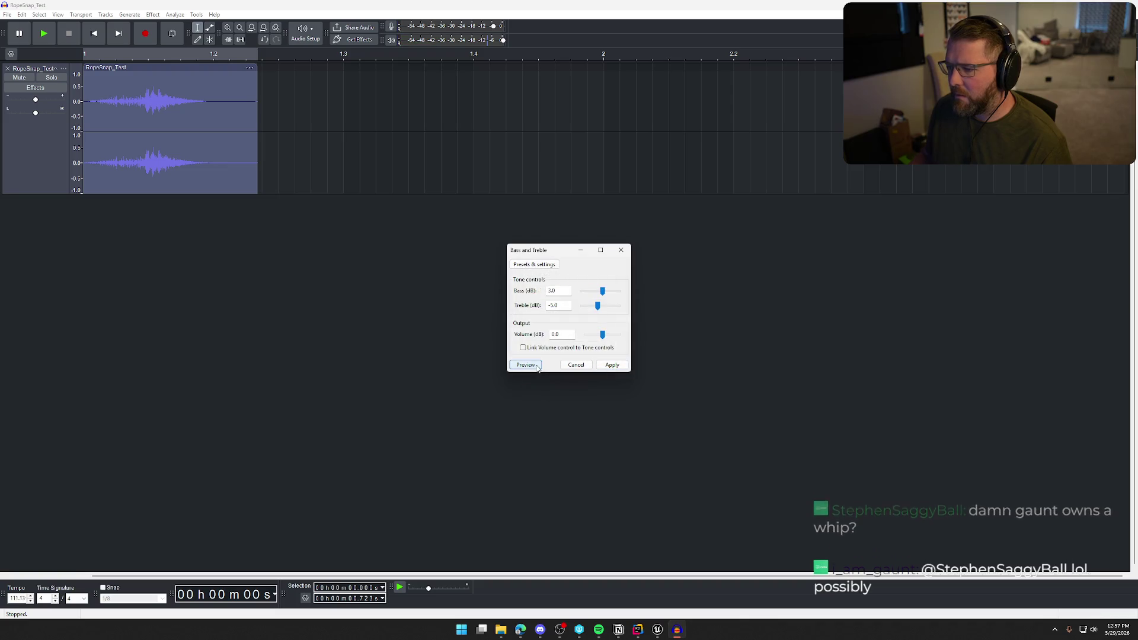
{"action": "left_click", "coordinate": [537, 366]}
{"action": "left_click_drag", "start_coordinate": [597, 308], "coordinate": [598, 309]}
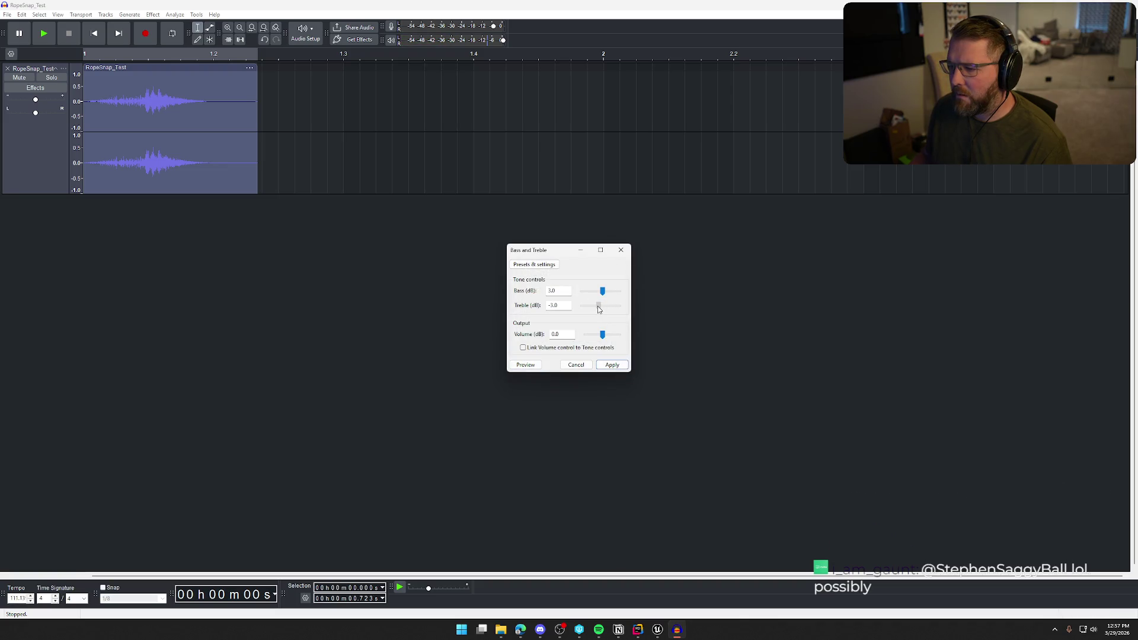
{"action": "left_click", "coordinate": [537, 365]}
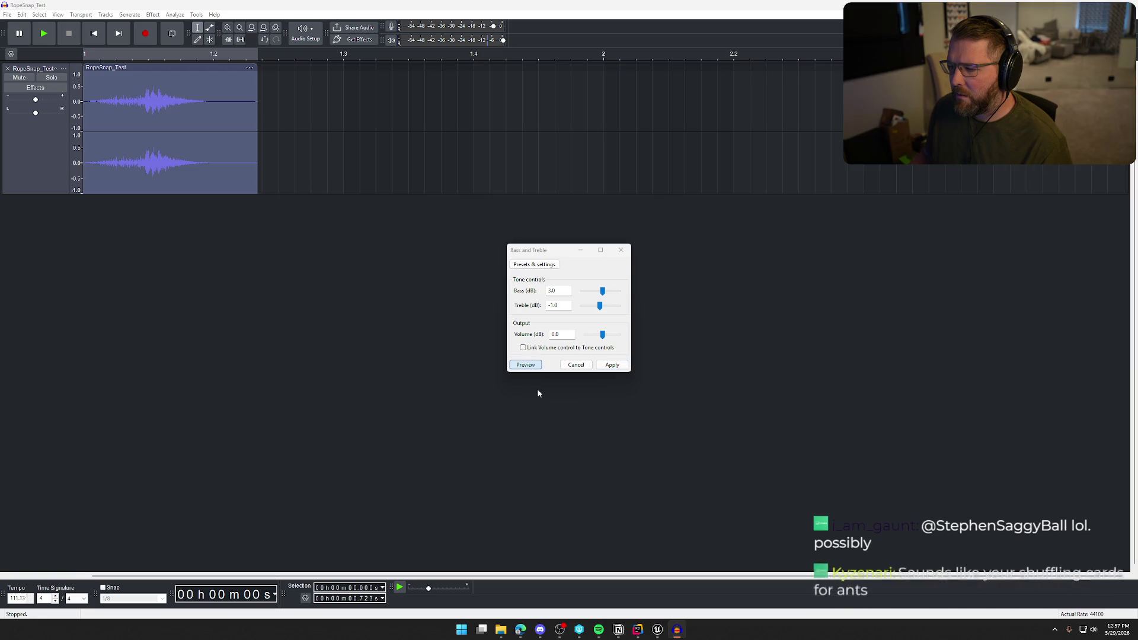
{"action": "left_click", "coordinate": [603, 292]}
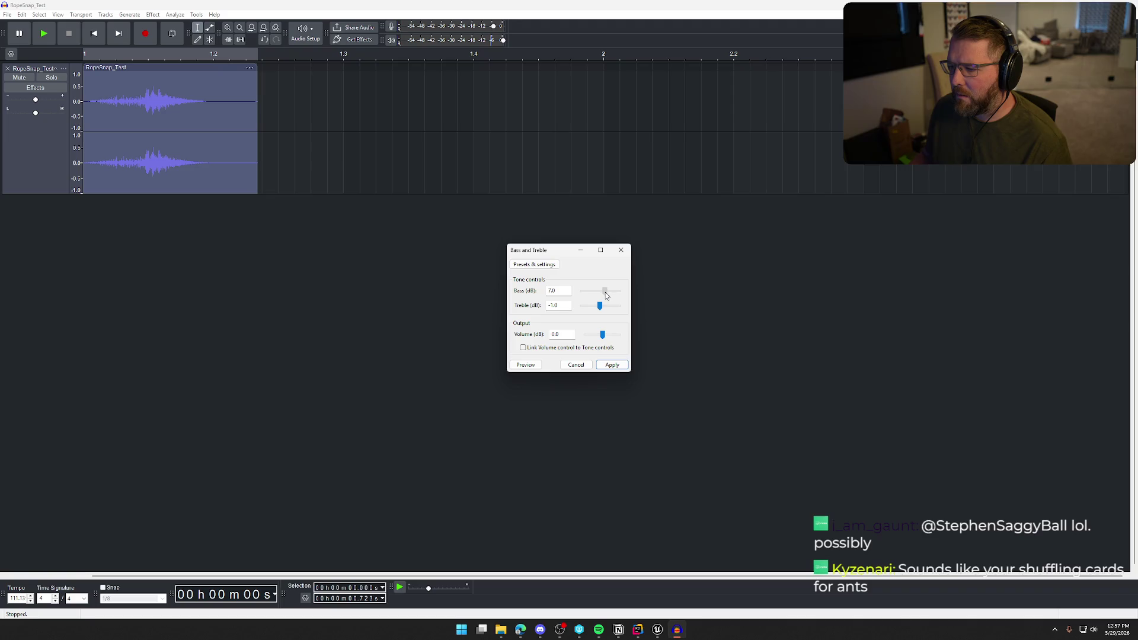
{"action": "left_click", "coordinate": [530, 366]}
{"action": "left_click", "coordinate": [613, 364]}
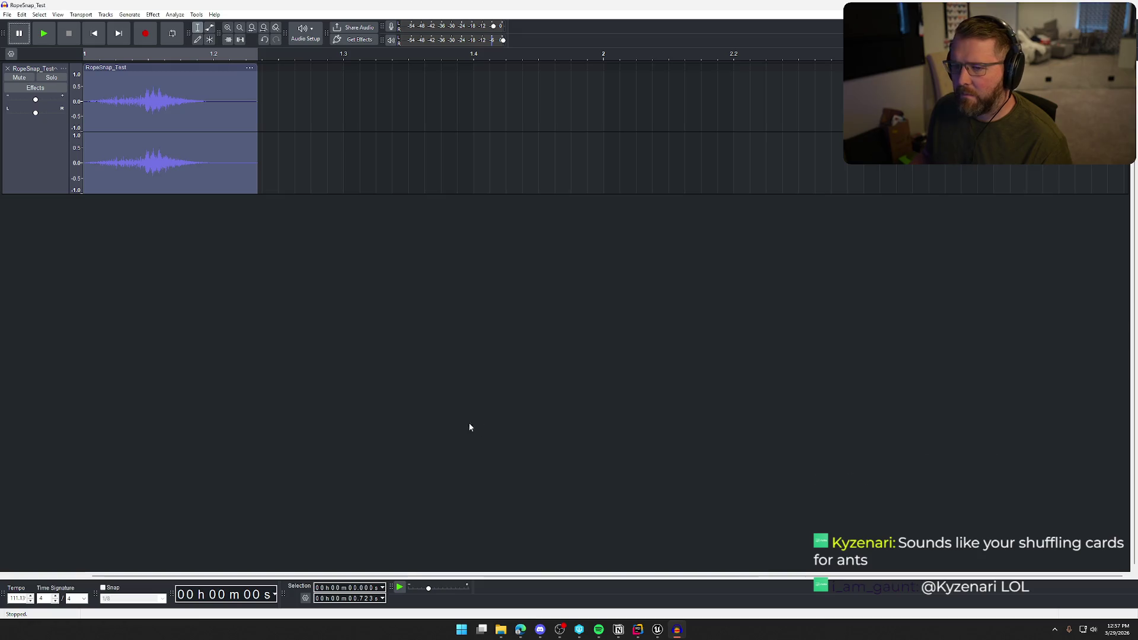
Play the processed clip, then bring up Export Audio with stereo 44100 Hz 16-bit WAV.
{"action": "key", "text": "space"}
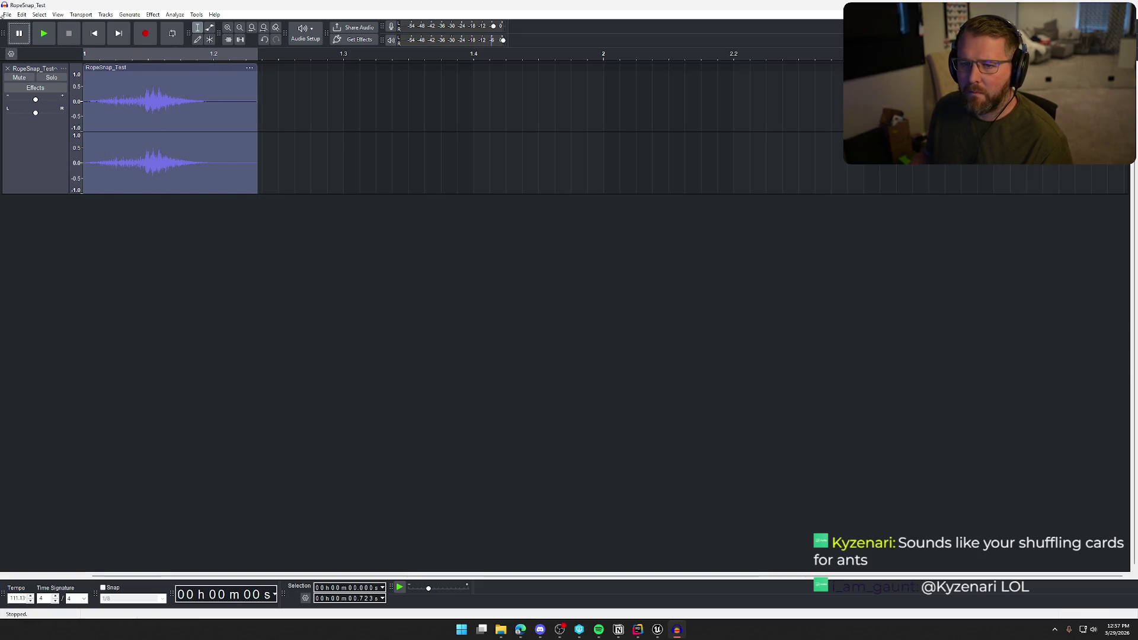
{"action": "key", "text": "space"}
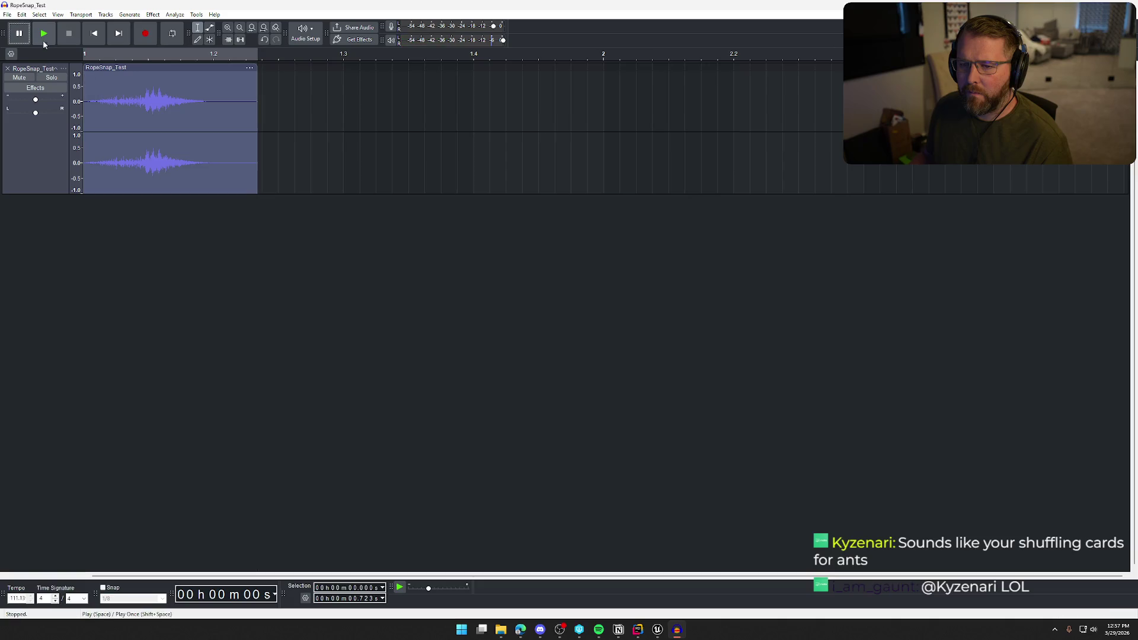
{"action": "left_click", "coordinate": [7, 15]}
{"action": "left_click", "coordinate": [37, 111]}
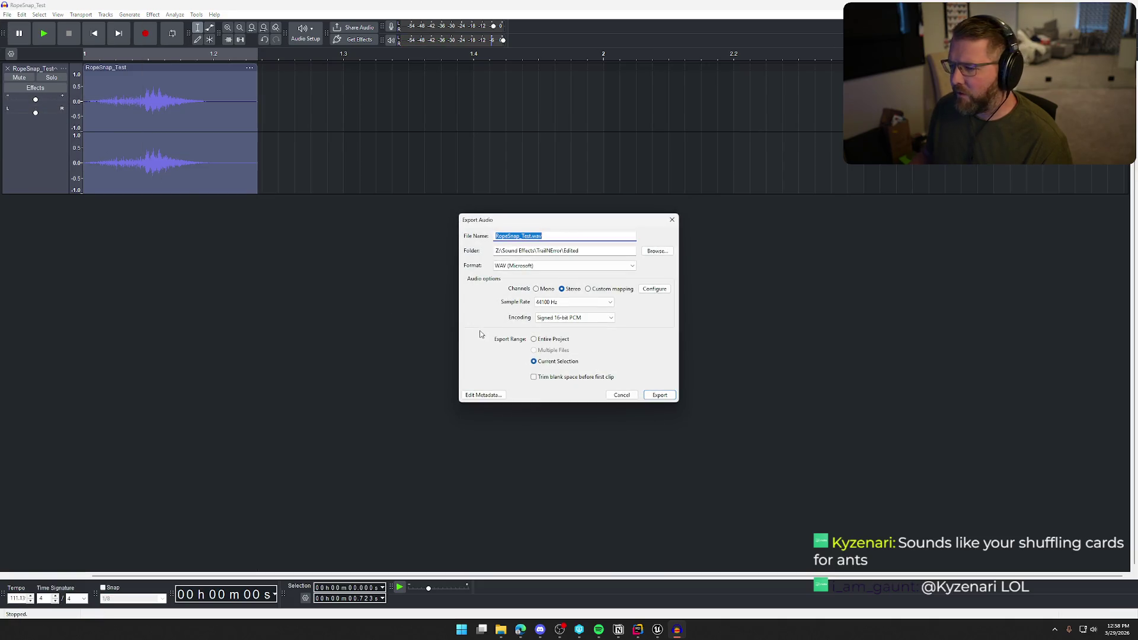
Export the clip as RopeSnap.wav, then switch to Unreal's SoundEffects folder with 41 assets.
{"action": "left_click", "coordinate": [530, 236]}
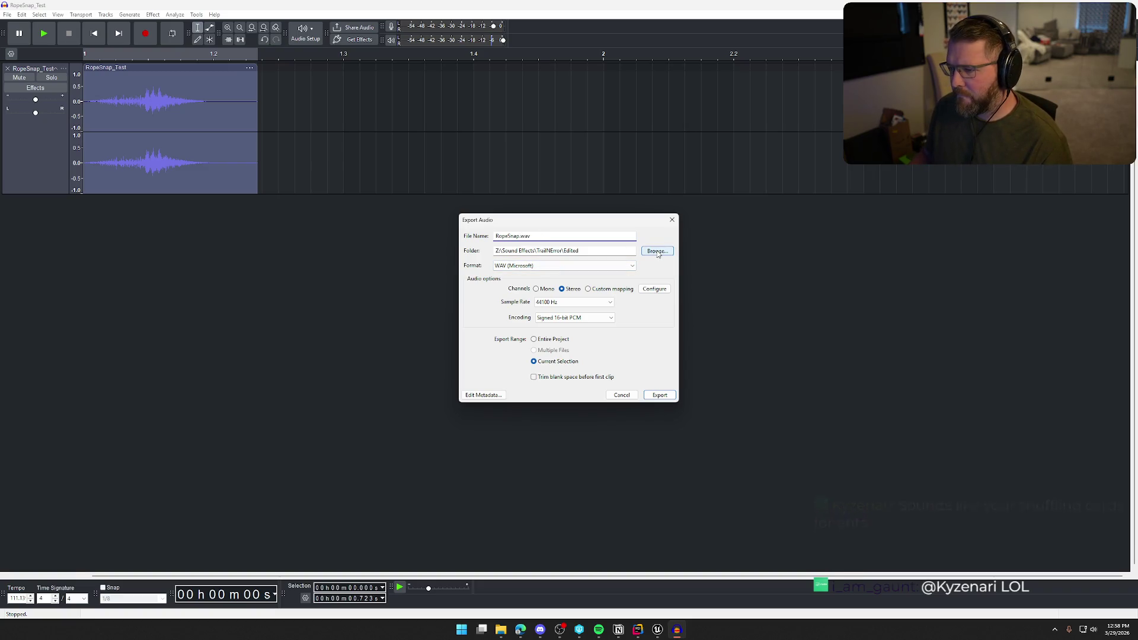
{"action": "left_click", "coordinate": [661, 397]}
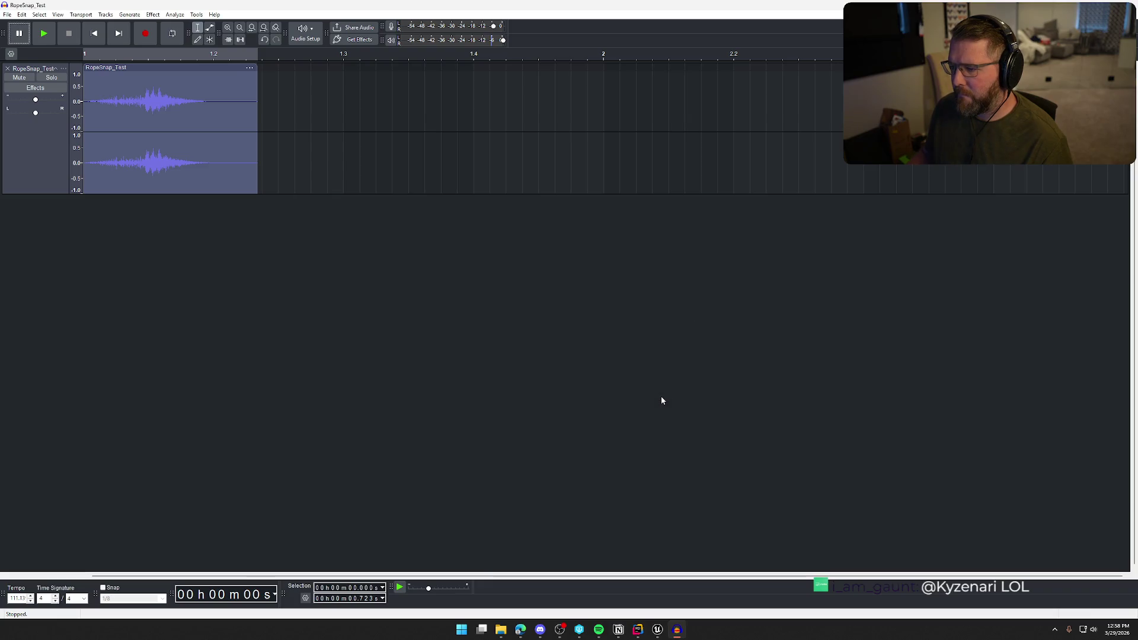
{"action": "left_click", "coordinate": [657, 630]}
{"action": "key", "text": "ctrl+space"}
{"action": "left_click", "coordinate": [1041, 562]}
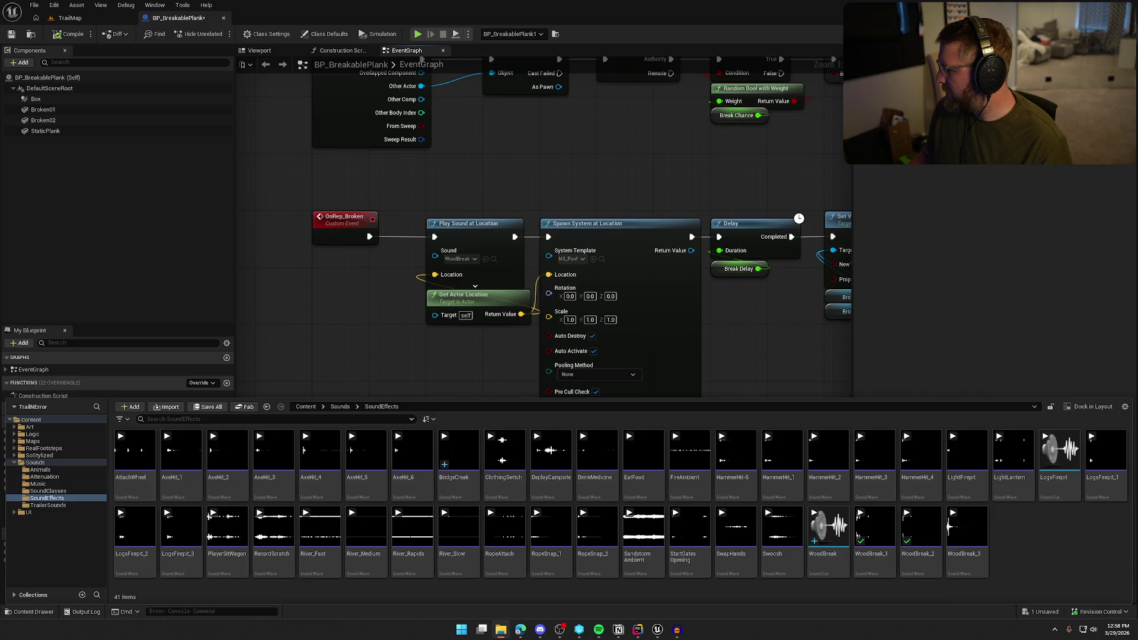
Import RopeSnap.wav into SoundEffects, delete RopeSnap_1 and RopeSnap_2, and open bp_RopeTether's event graph.
{"action": "mouse_move", "coordinate": [422, 60]}
{"action": "left_mouse_down"}
{"action": "mouse_move", "coordinate": [1117, 554]}
{"action": "mouse_move", "coordinate": [1031, 563]}
{"action": "left_mouse_up"}
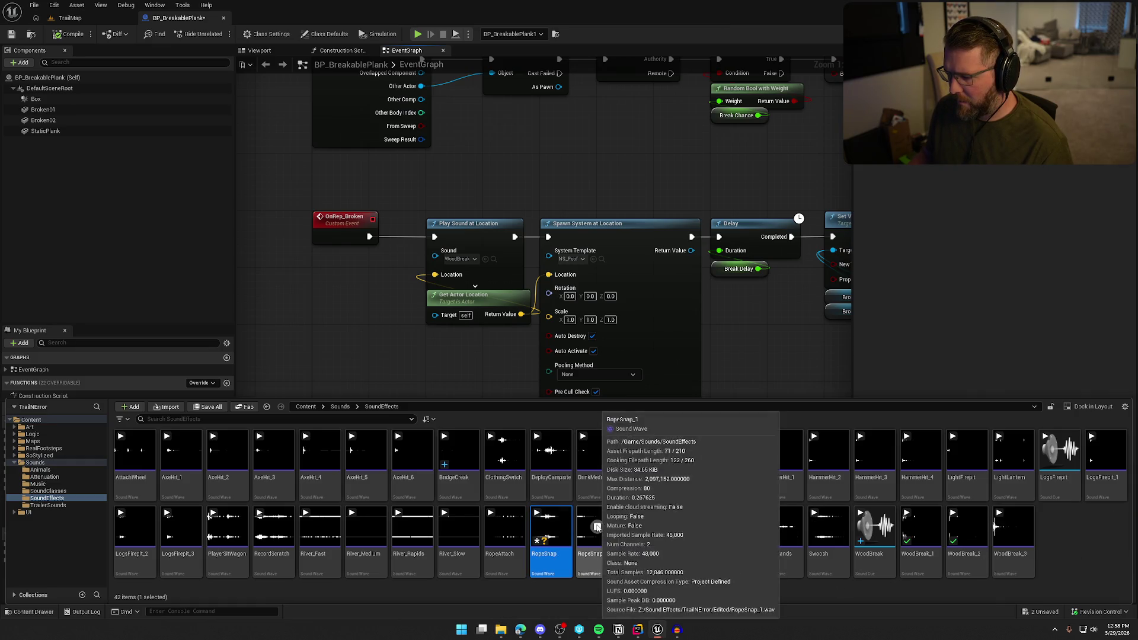
{"action": "left_click", "coordinate": [646, 528]}
{"action": "left_click", "coordinate": [597, 534], "text": "ctrl"}
{"action": "left_click", "coordinate": [643, 570], "text": "shift"}
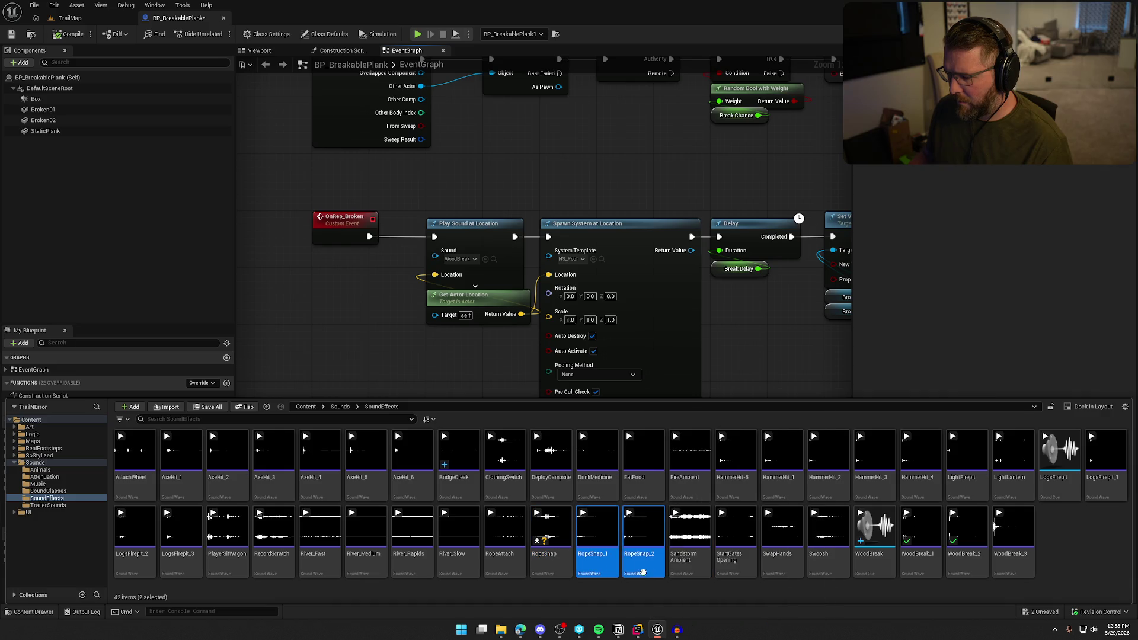
{"action": "key", "text": "Delete"}
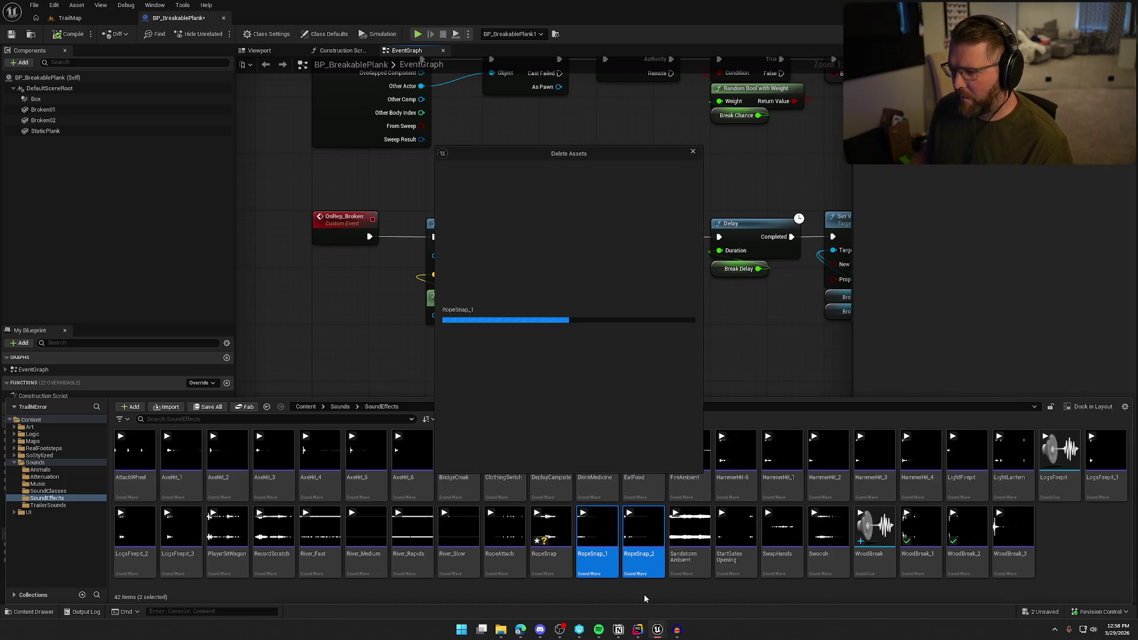
{"action": "double_click", "coordinate": [468, 319]}
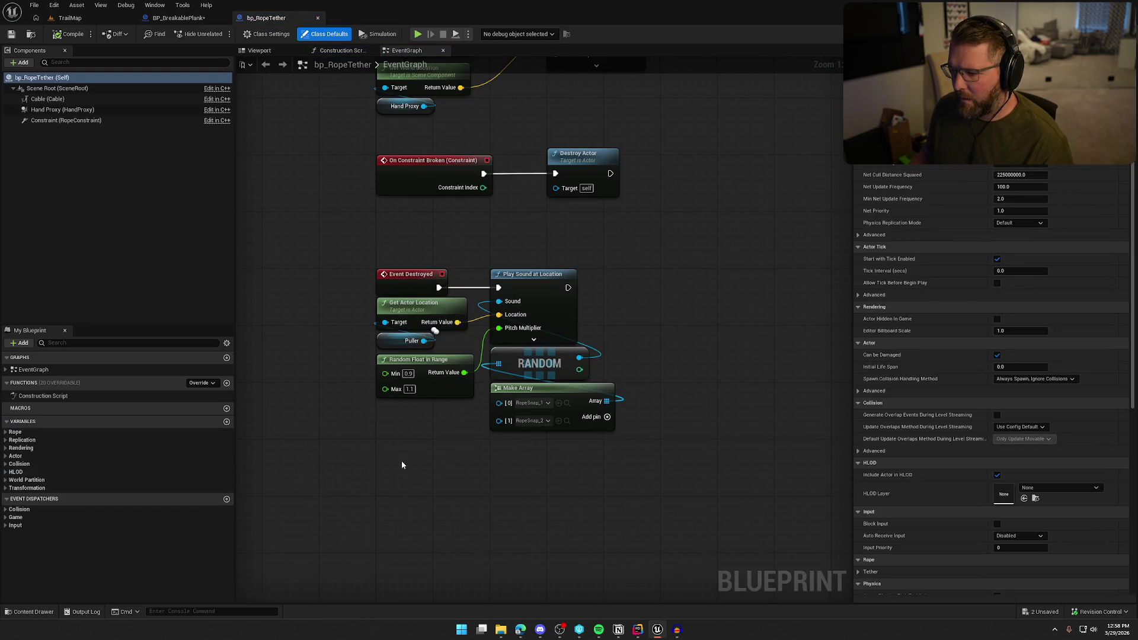
Replace the random sound picker with RopeSnap on the Play Sound node and save bp_RopeTether.
{"action": "left_click_drag", "start_coordinate": [642, 465], "coordinate": [520, 369]}
{"action": "key", "text": "Delete"}
{"action": "key", "text": "ctrl+space"}
{"action": "left_click_drag", "start_coordinate": [544, 527], "coordinate": [522, 308]}
{"action": "key", "text": "ctrl+s"}
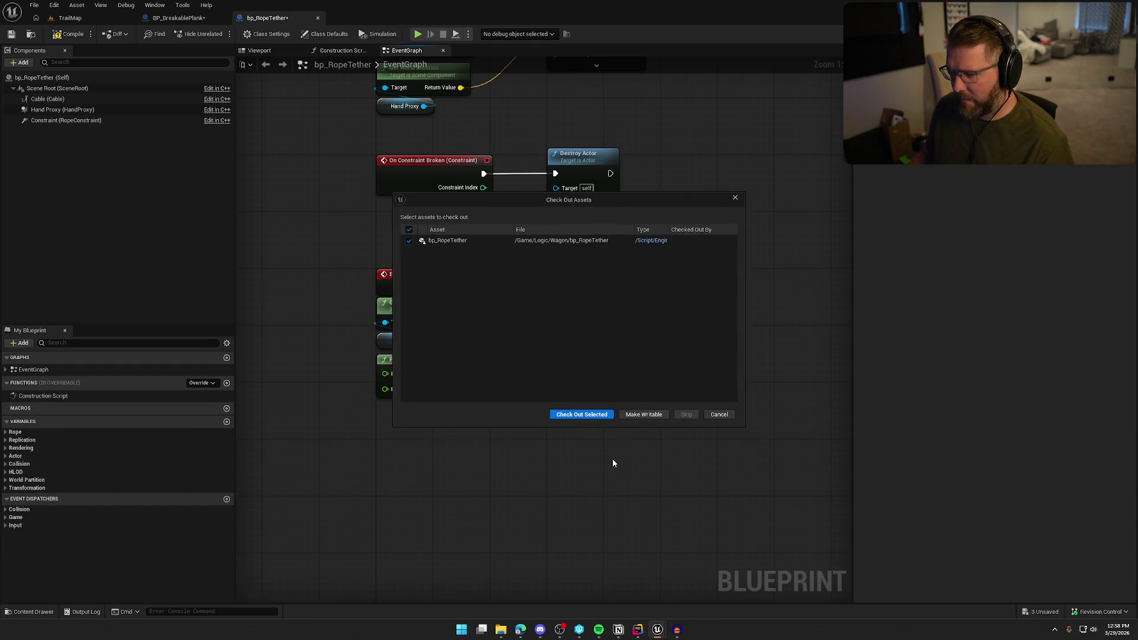
{"action": "left_click", "coordinate": [608, 415]}
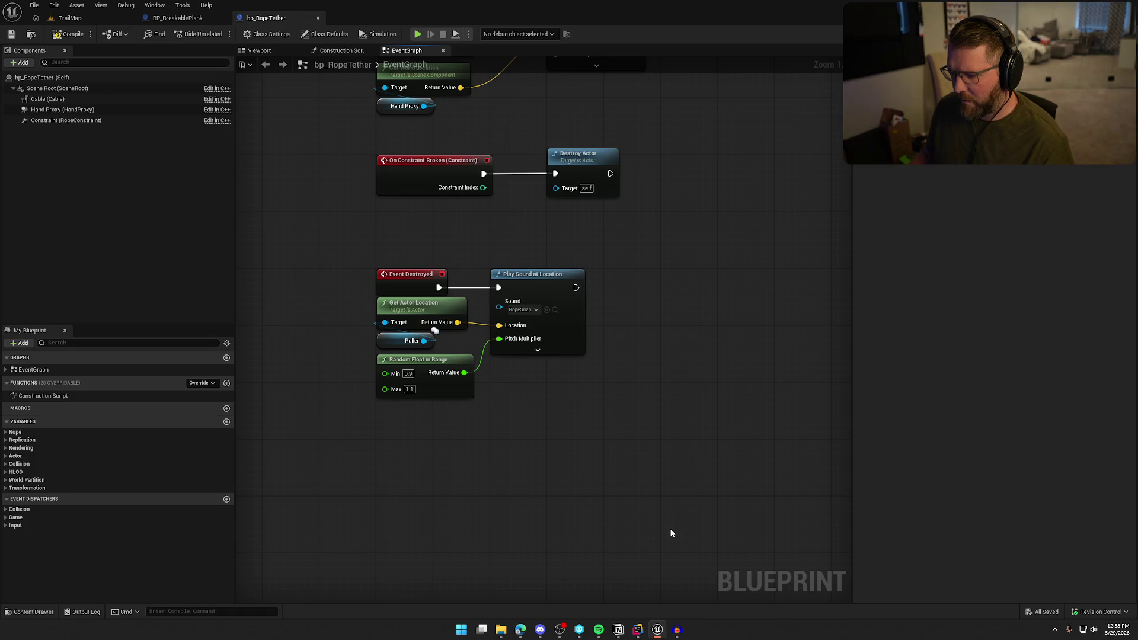
Attempt deleting RopeSnap_1 and RopeSnap_2 twice, cancelling each time, and compile bp_RopeTether in between.
{"action": "key", "text": "ctrl+space"}
{"action": "left_click", "coordinate": [596, 551]}
{"action": "left_click", "coordinate": [643, 558], "text": "shift"}
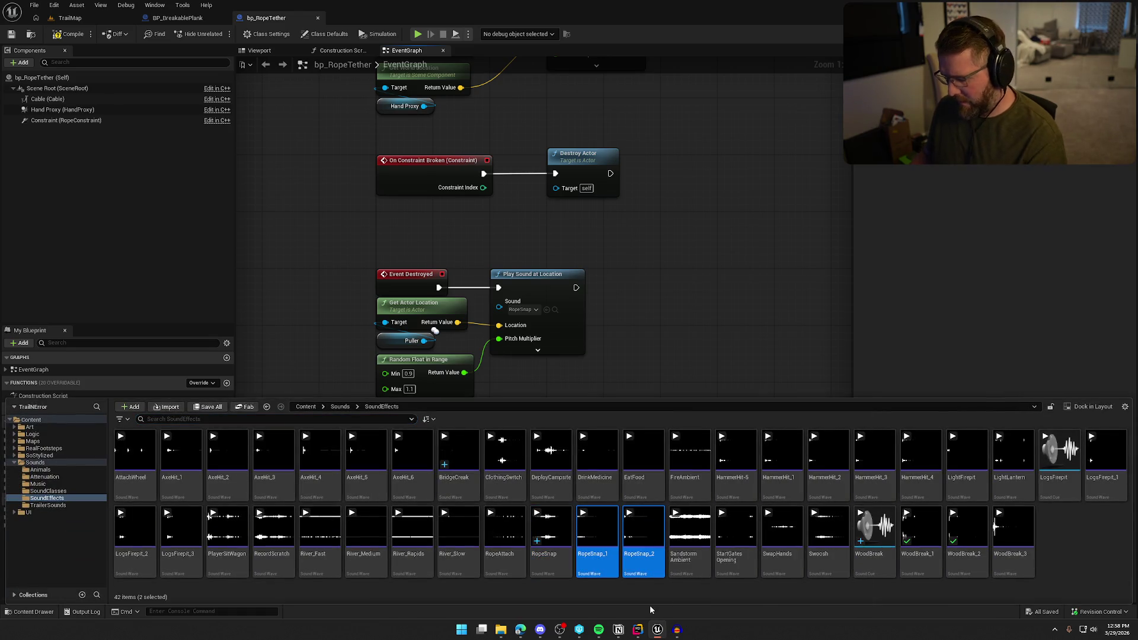
{"action": "key", "text": "Delete"}
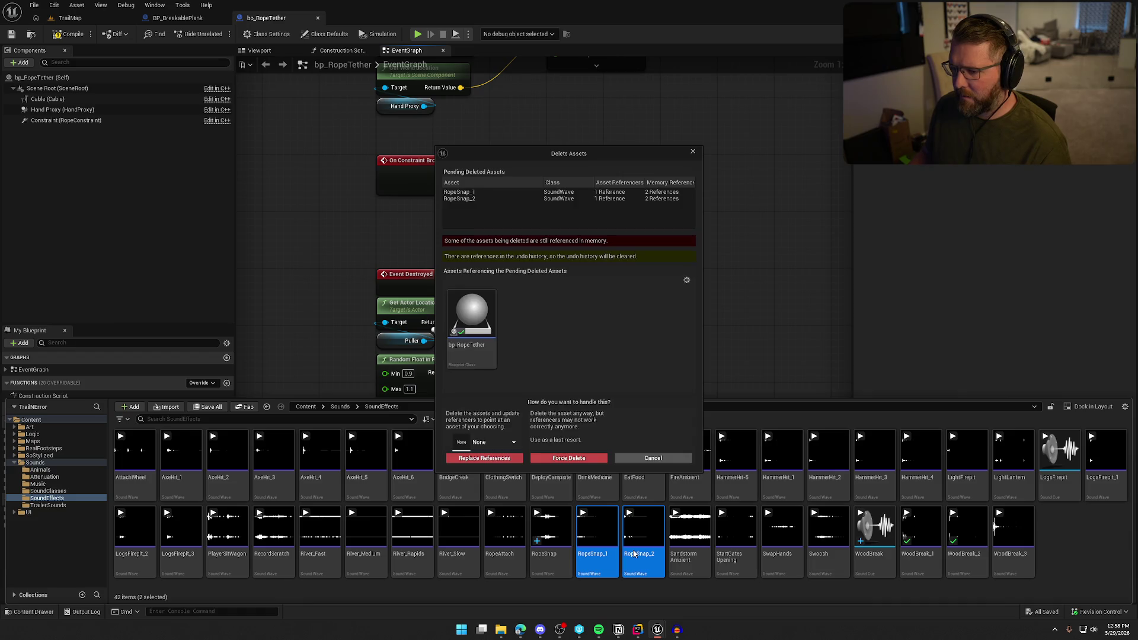
{"action": "left_click", "coordinate": [655, 459]}
{"action": "left_click", "coordinate": [73, 38]}
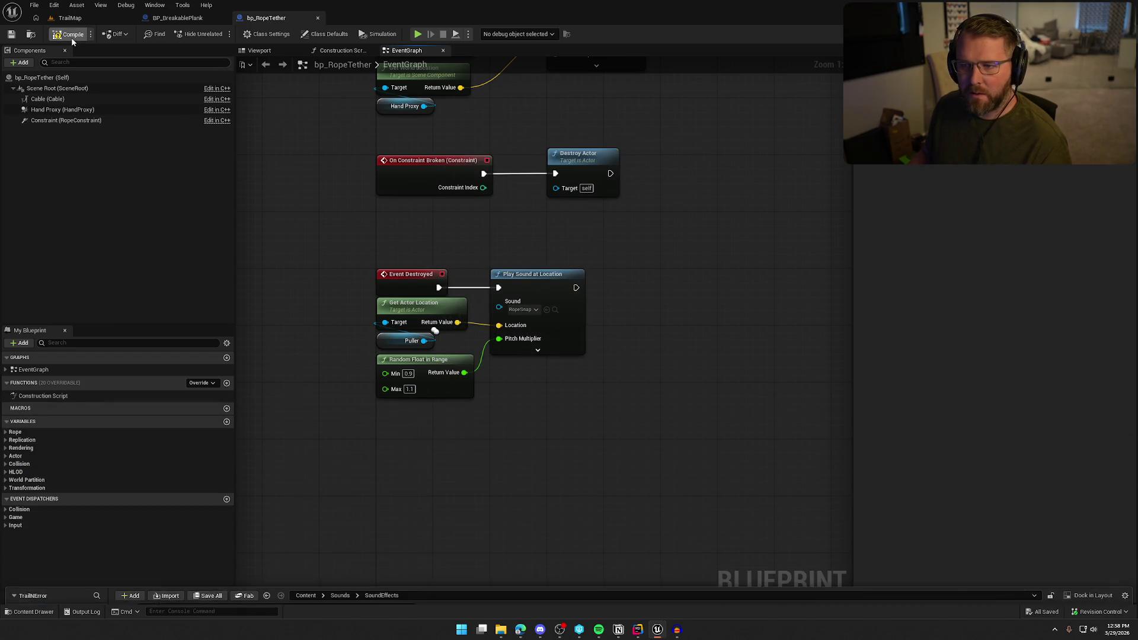
{"action": "key", "text": "ctrl+space"}
{"action": "key", "text": "ctrl+space"}
{"action": "key", "text": "ctrl+space"}
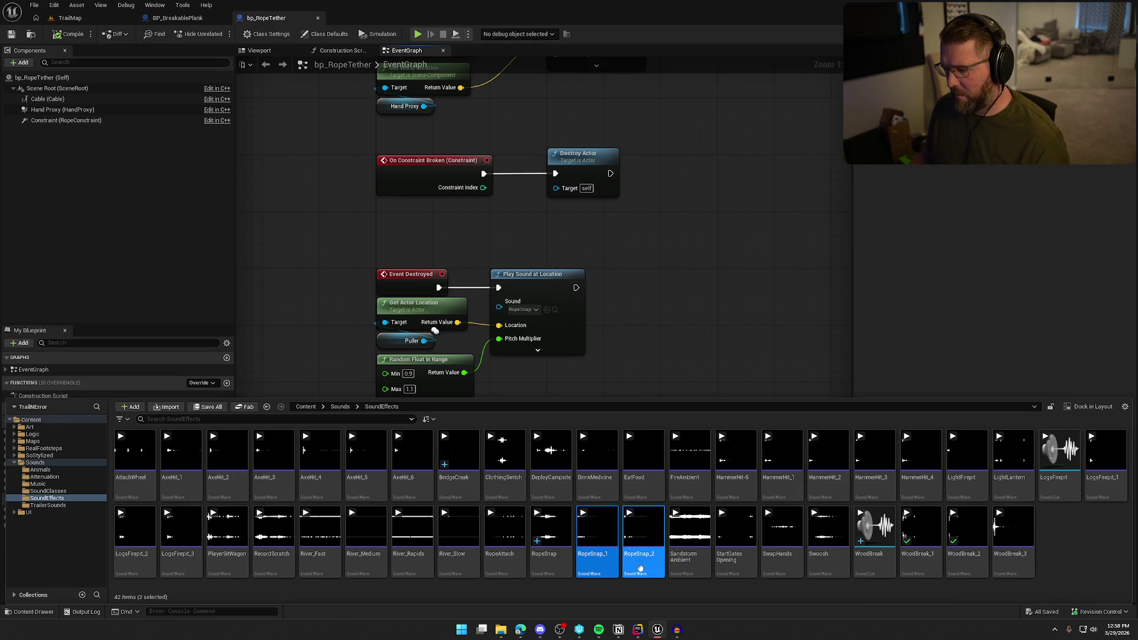
{"action": "key", "text": "Delete"}
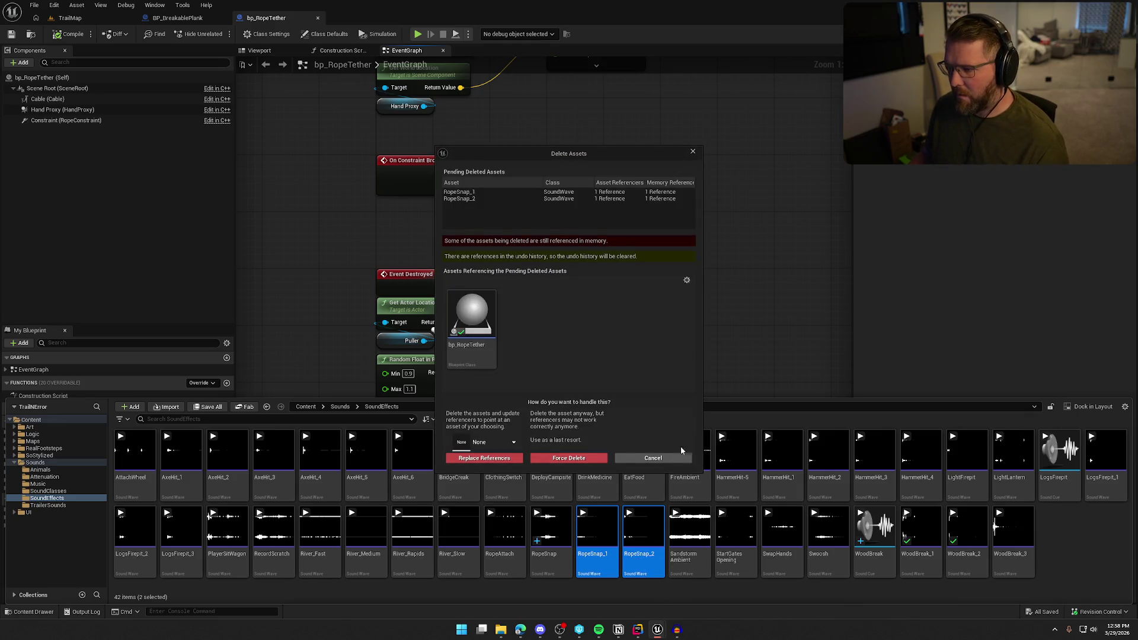
{"action": "left_click", "coordinate": [690, 459]}
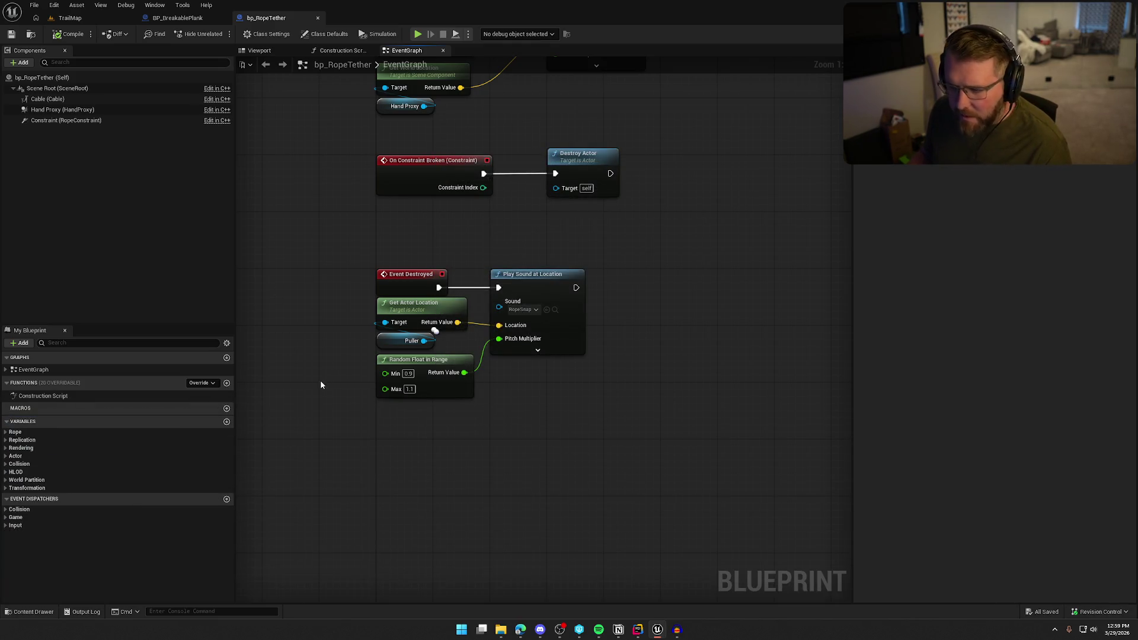
Frame the event graph and locate the RopeSnap asset used by the sound node.
{"action": "key", "text": "Home"}
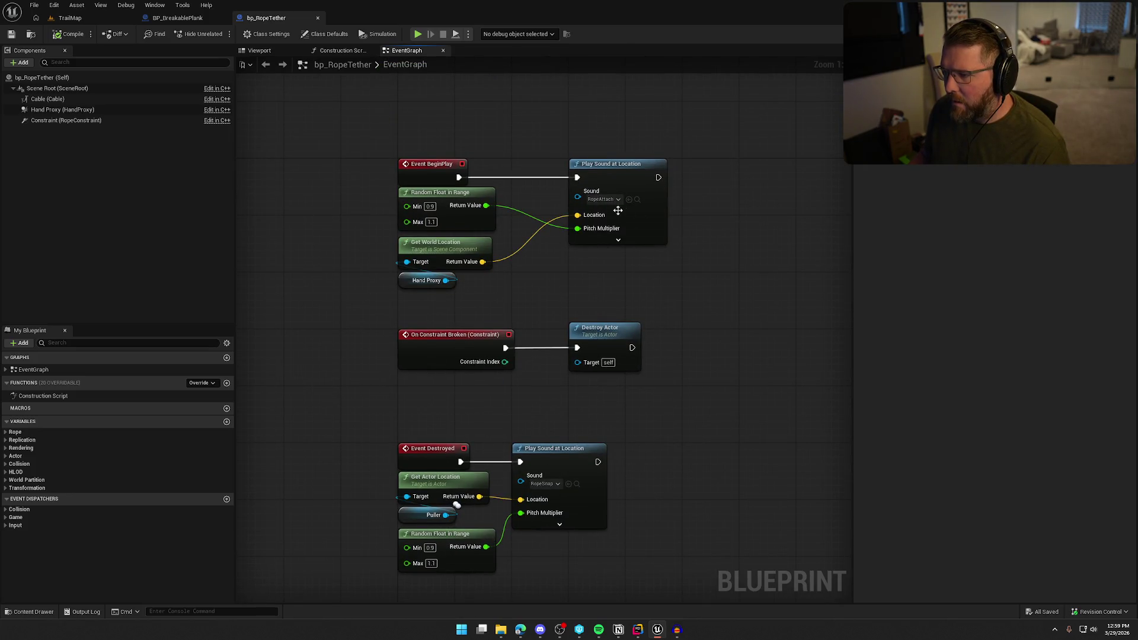
{"action": "left_click_drag", "start_coordinate": [703, 419], "coordinate": [665, 351]}
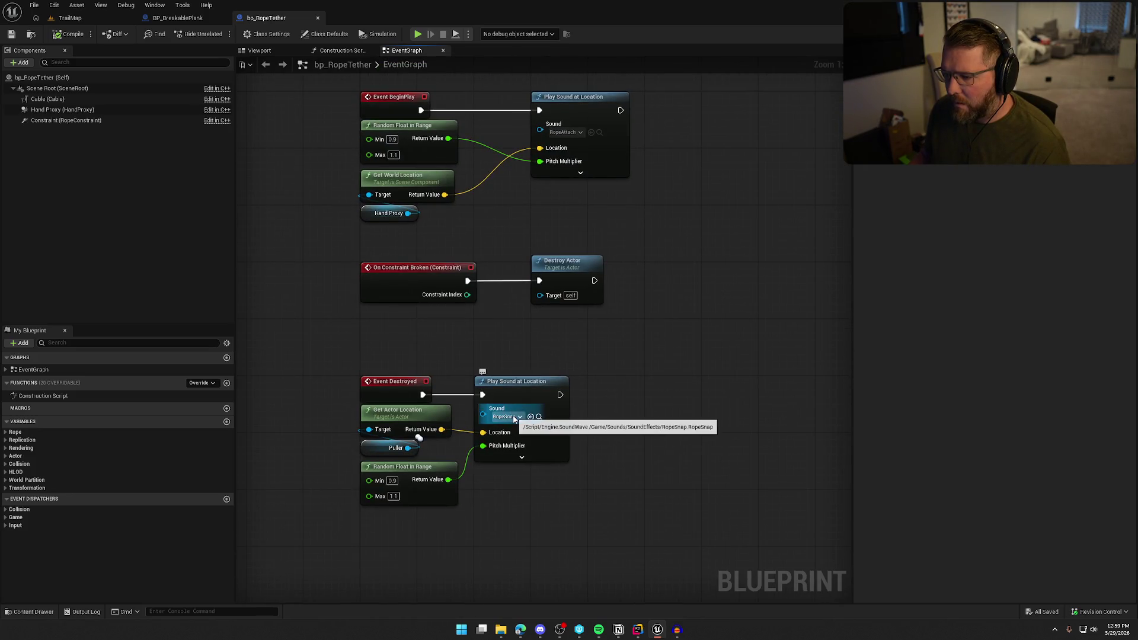
{"action": "left_click", "coordinate": [539, 417]}
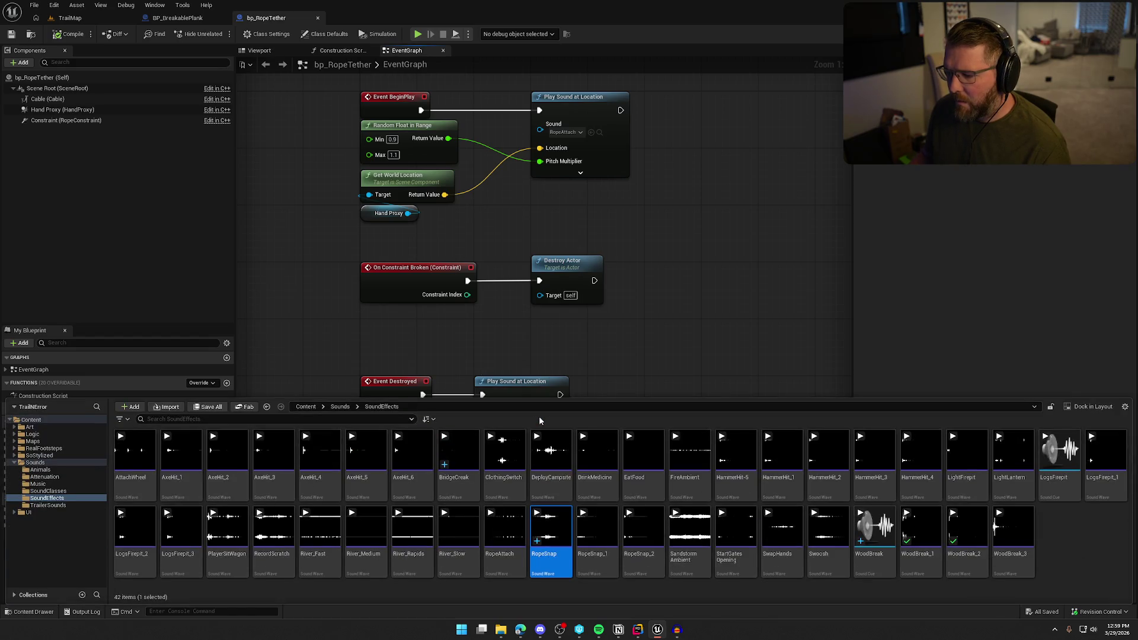
{"action": "left_click", "coordinate": [250, 282]}
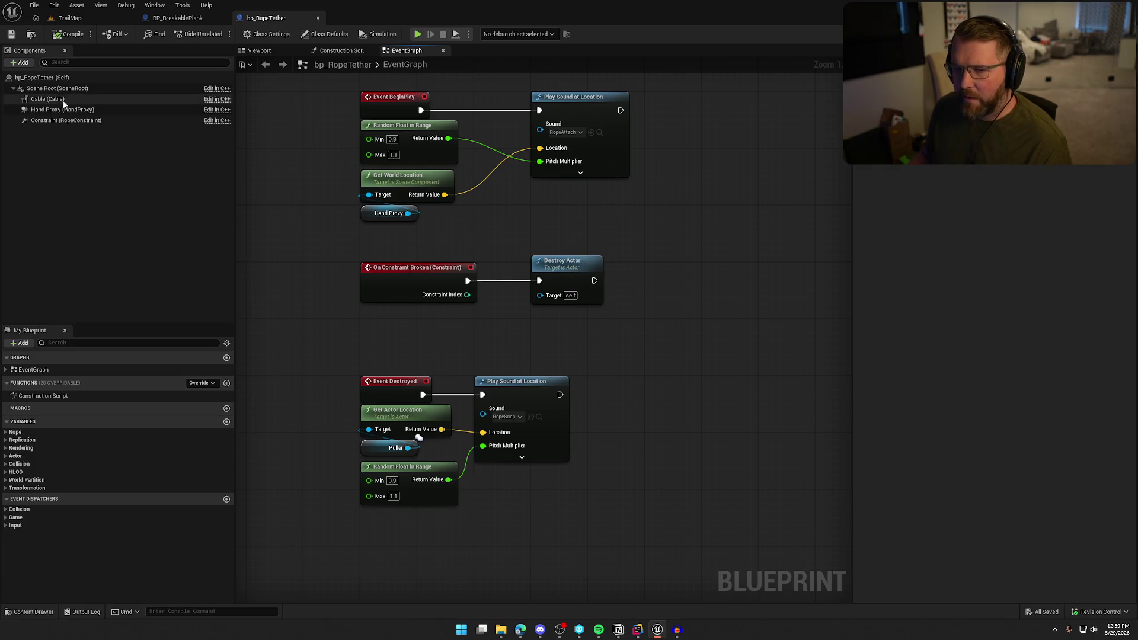
Force delete the RopeSnap_1 and RopeSnap_2 sound assets, then return to the TrailMap level.
{"action": "key", "text": "ctrl+space"}
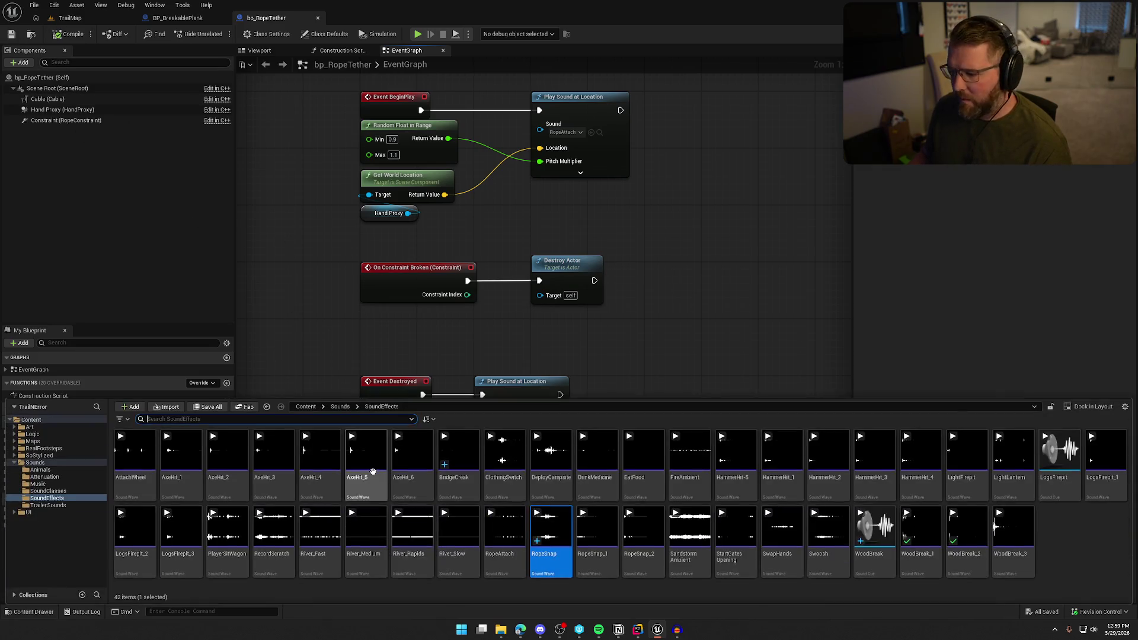
{"action": "left_click", "coordinate": [597, 546]}
{"action": "left_click", "coordinate": [643, 552], "text": "ctrl"}
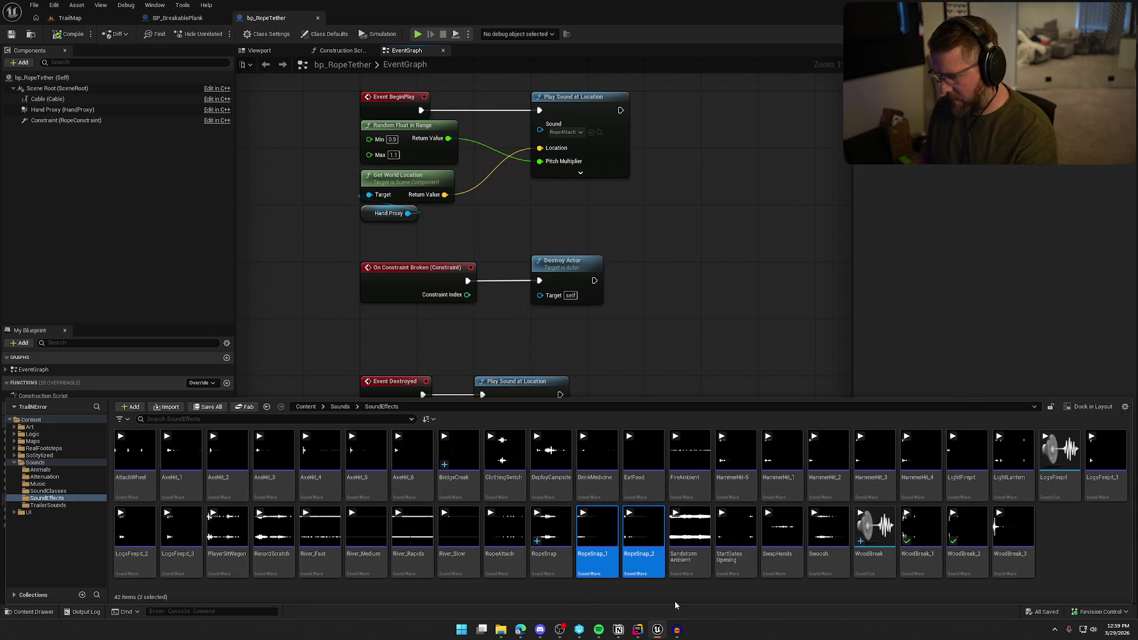
{"action": "key", "text": "Delete"}
{"action": "left_click", "coordinate": [511, 459]}
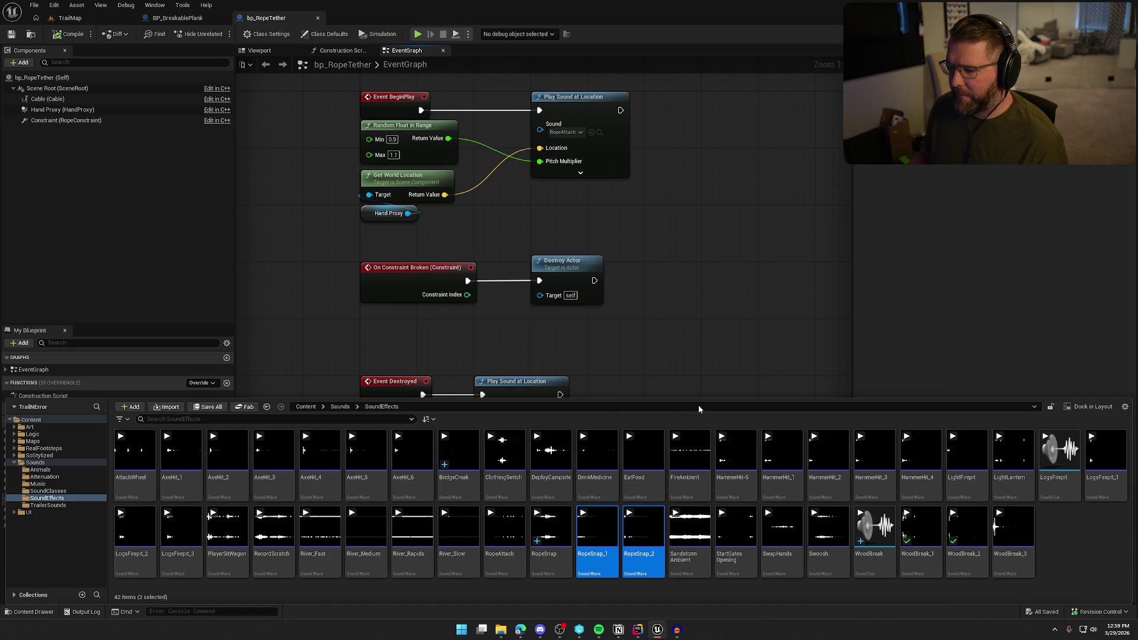
{"action": "left_click", "coordinate": [706, 246]}
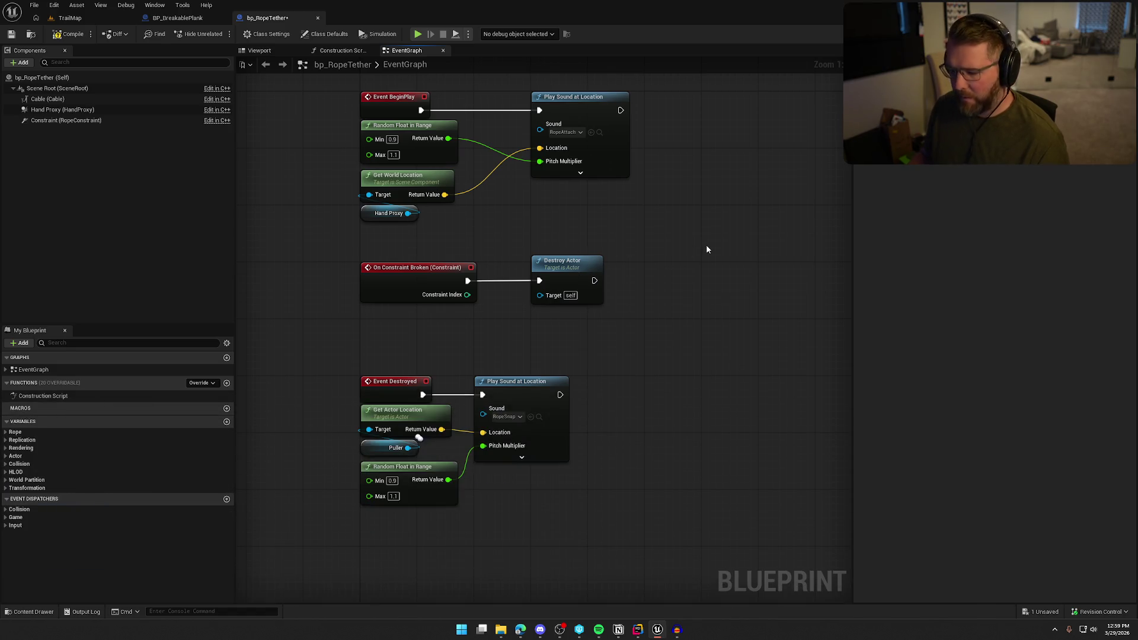
{"action": "left_click", "coordinate": [77, 18]}
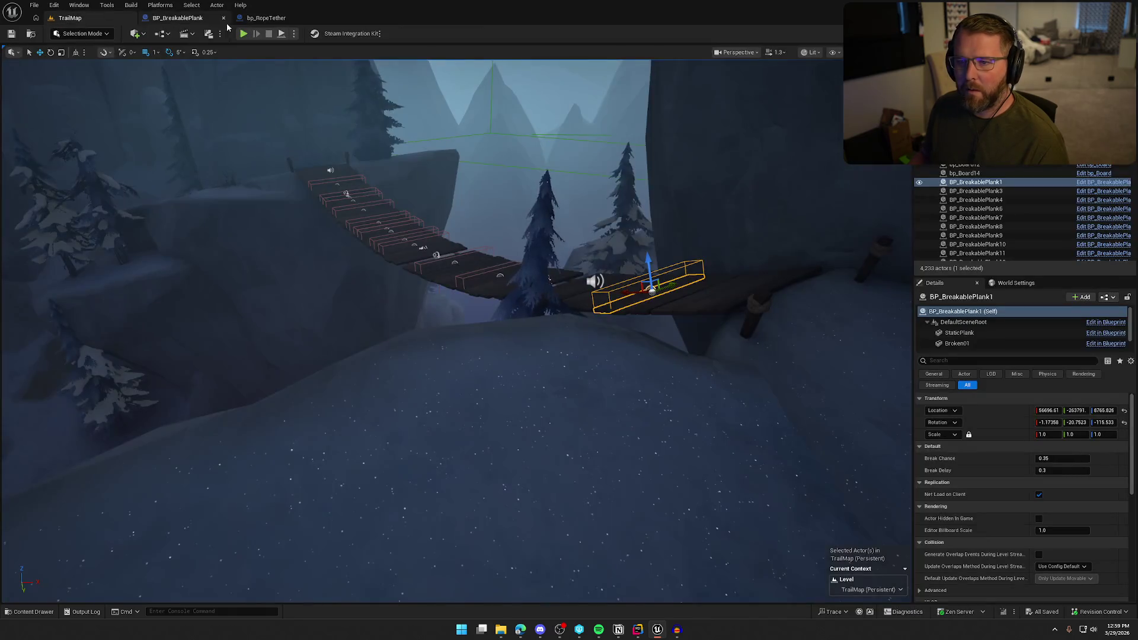
Open the GameWorld map from the Content Drawer's Maps folder.
{"action": "key", "text": "ctrl+space"}
{"action": "left_click", "coordinate": [33, 441]}
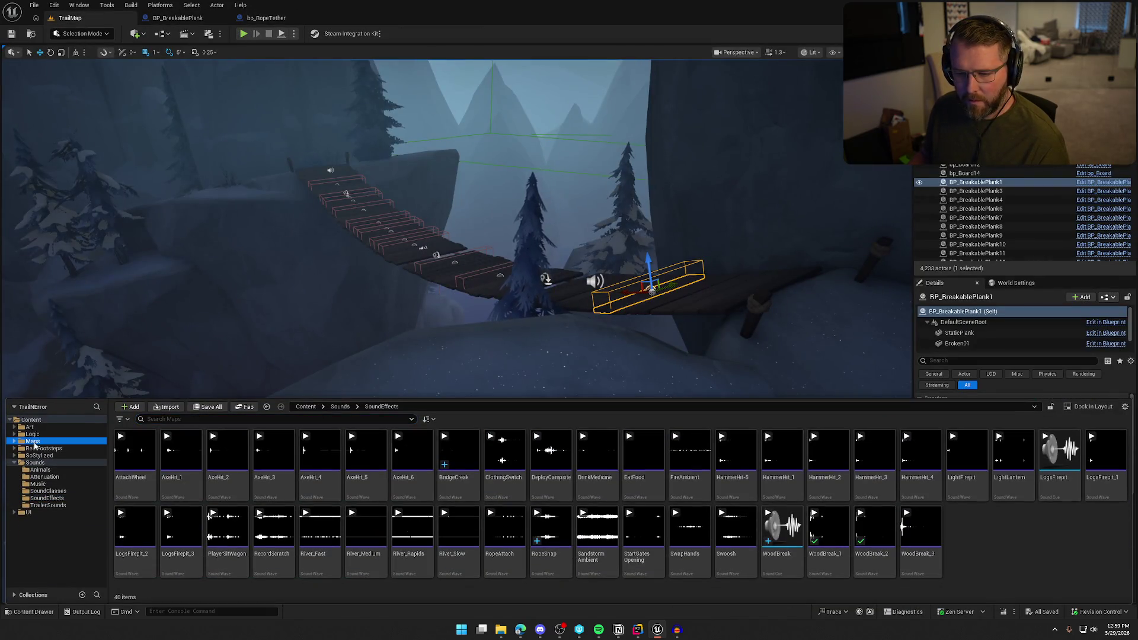
{"action": "double_click", "coordinate": [230, 500]}
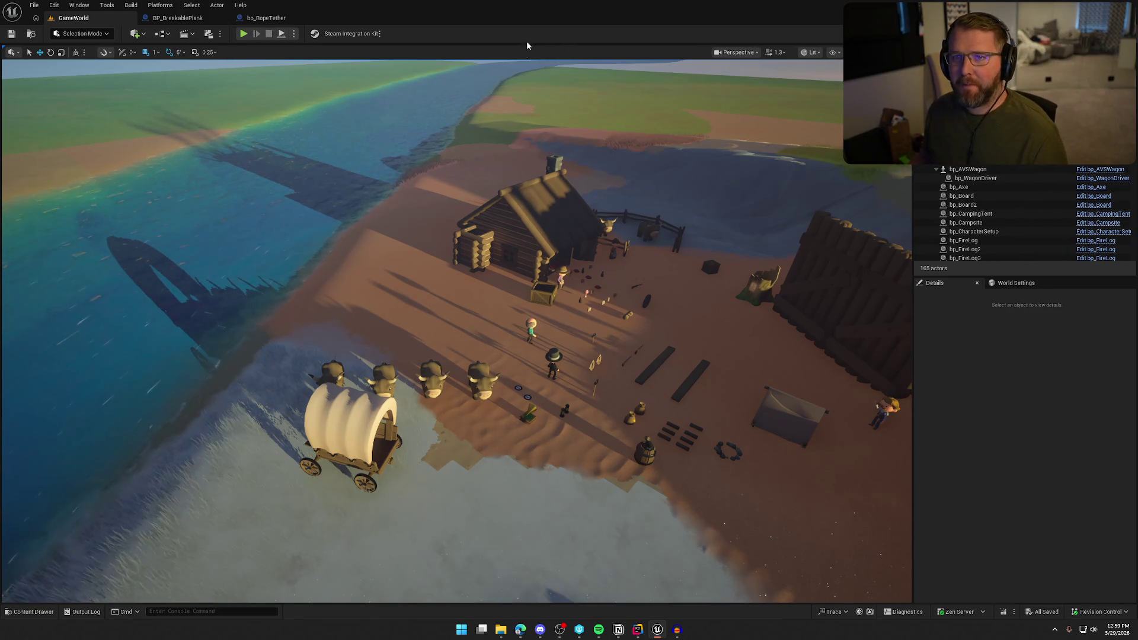
Playtest the level, walking and running the character to tow the wagon by rope, then stop.
{"action": "left_click", "coordinate": [242, 34]}
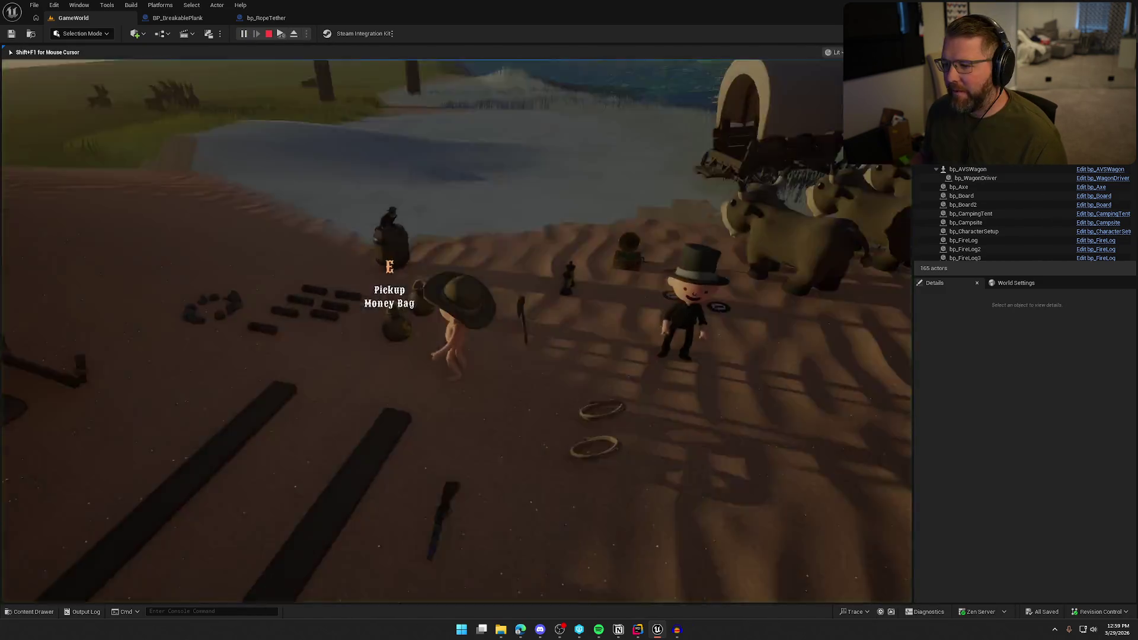
{"action": "key", "text": "w"}
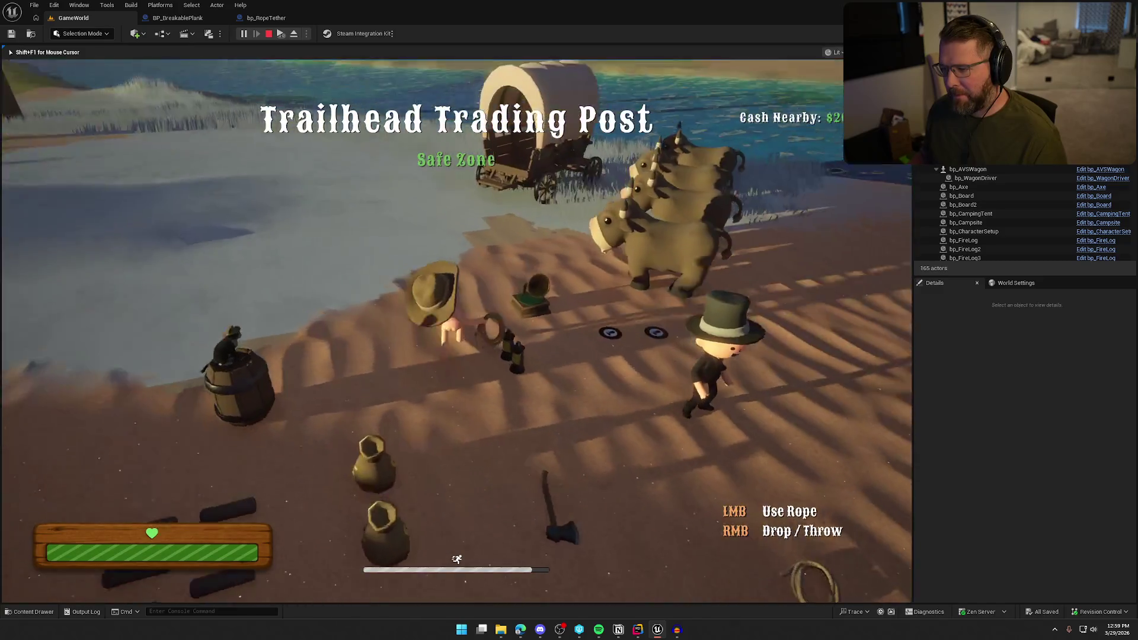
{"action": "key", "text": "w"}
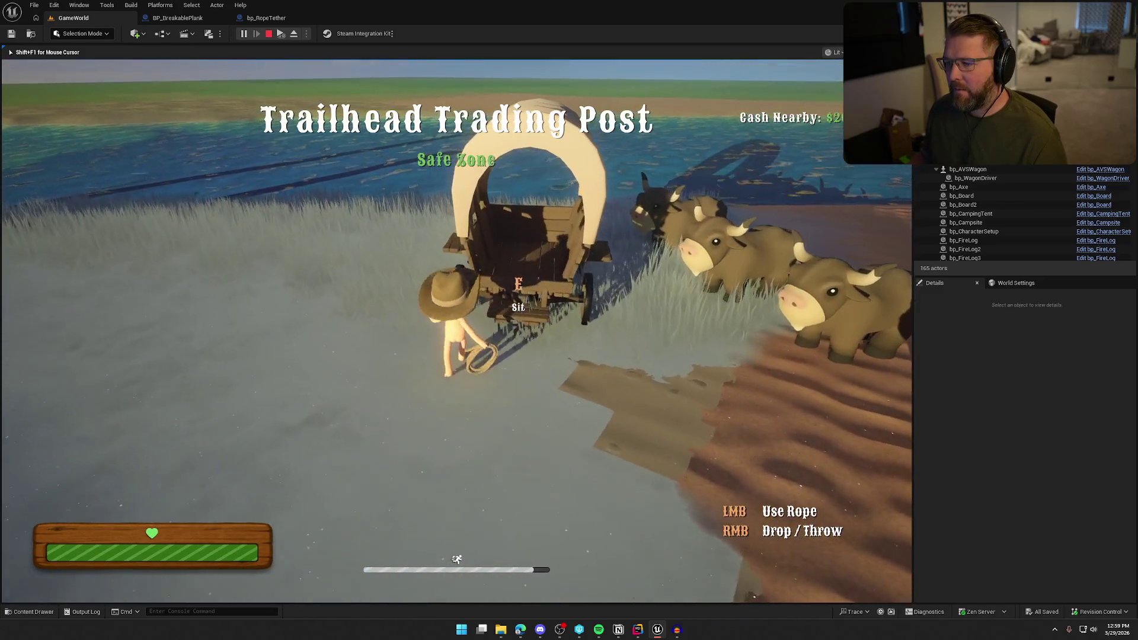
{"action": "key", "text": "s"}
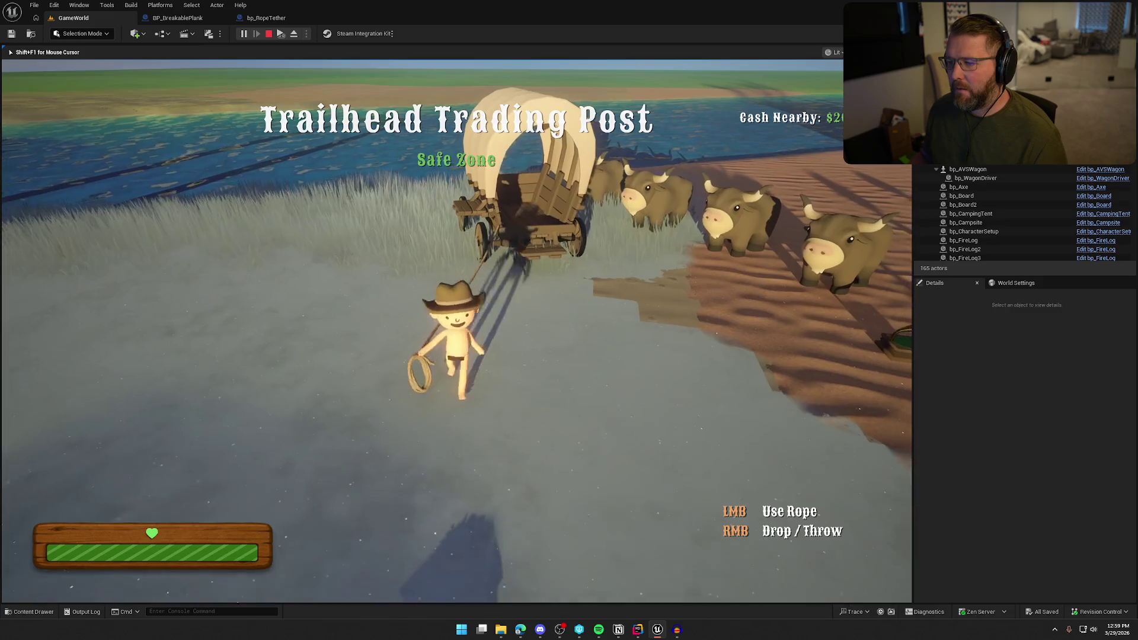
{"action": "key", "text": "s"}
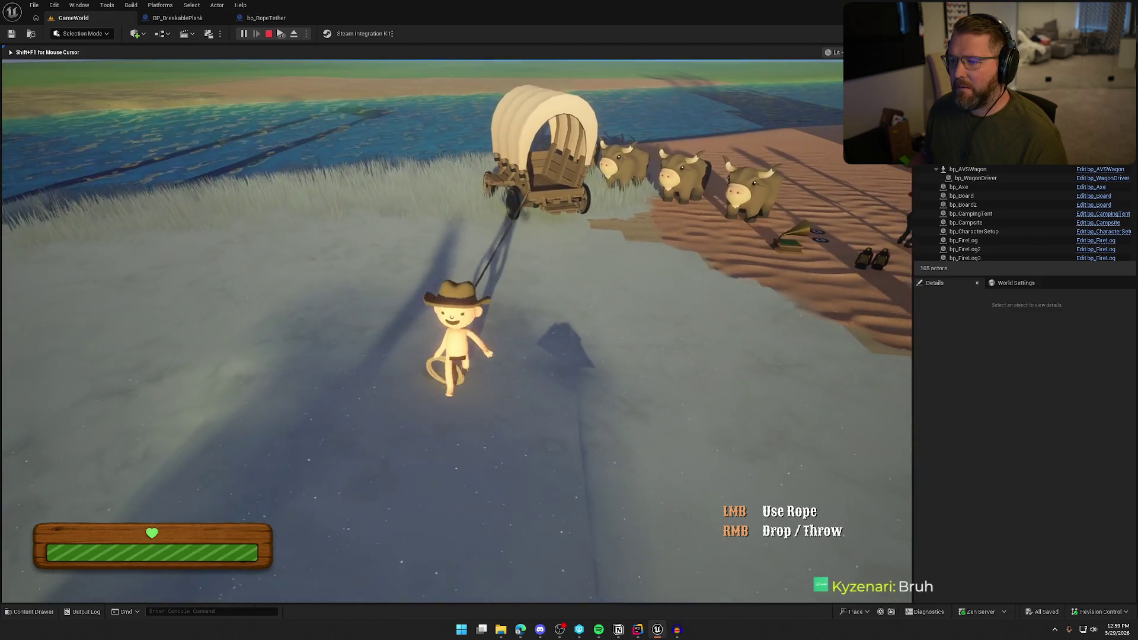
{"action": "key", "text": "shift"}
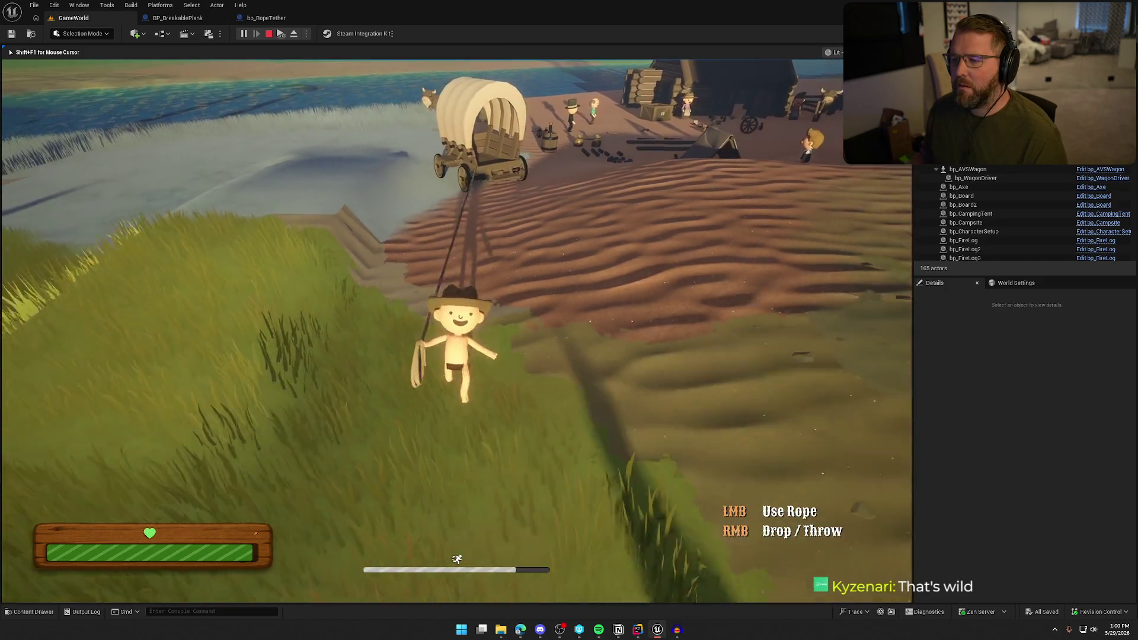
{"action": "key", "text": "Escape"}
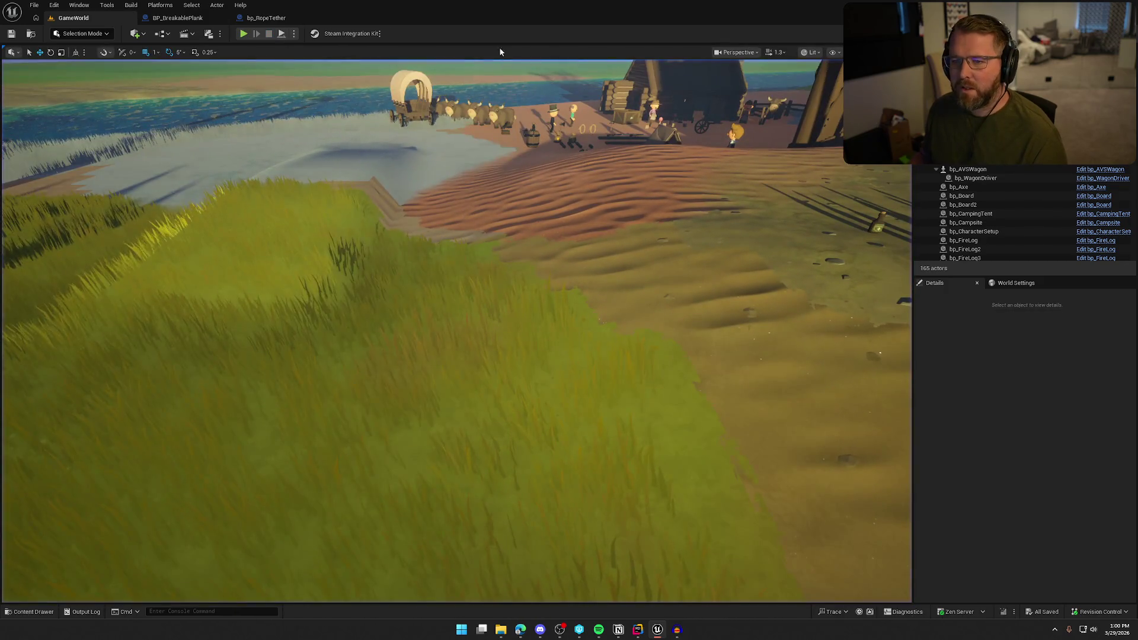
Set the Event Destroyed Play Sound at Location Volume Multiplier to 0.5, then replay GameWorld.
{"action": "left_click", "coordinate": [288, 20]}
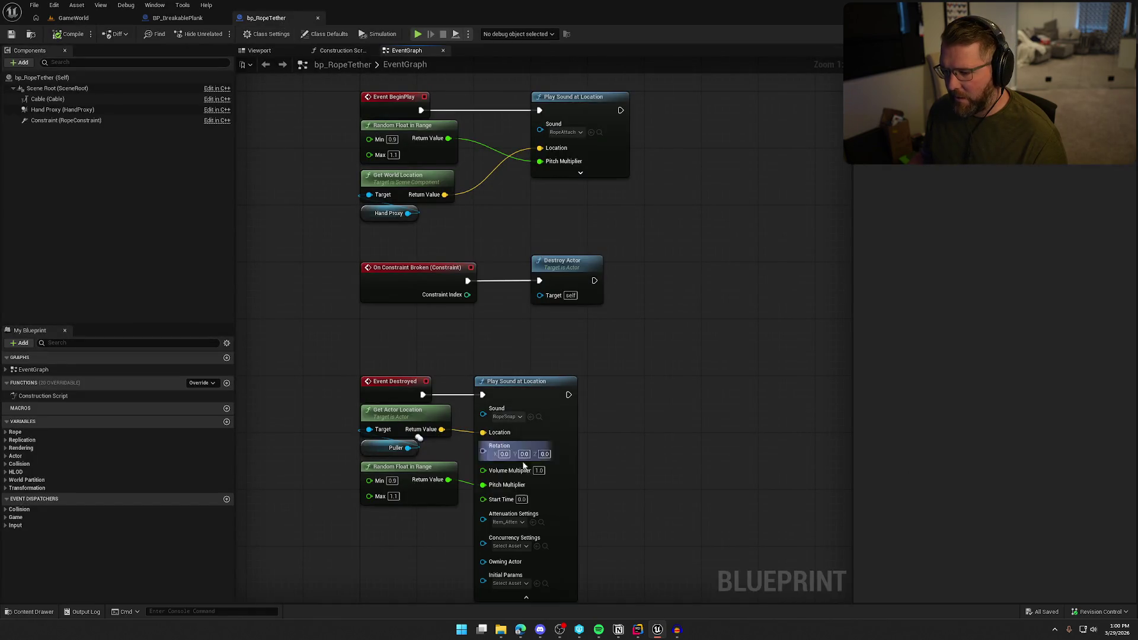
{"action": "left_click", "coordinate": [516, 459]}
{"action": "left_click_drag", "start_coordinate": [516, 458], "coordinate": [710, 312]}
{"action": "left_click_drag", "start_coordinate": [618, 390], "coordinate": [663, 371]}
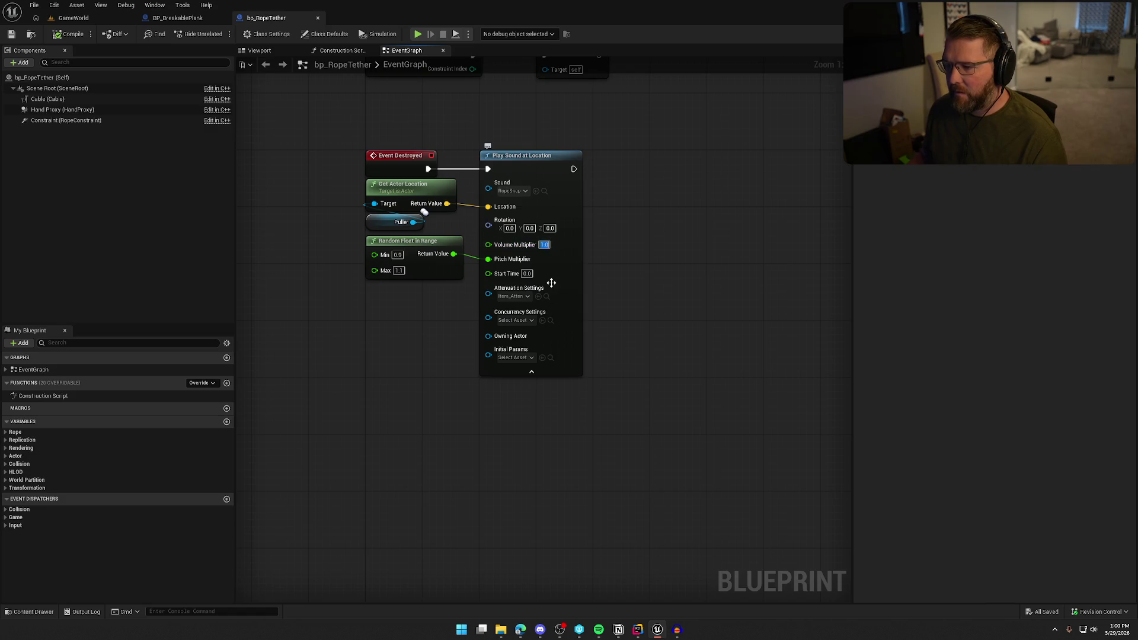
{"action": "key", "text": "BackSpace"}
{"action": "key", "text": "Return"}
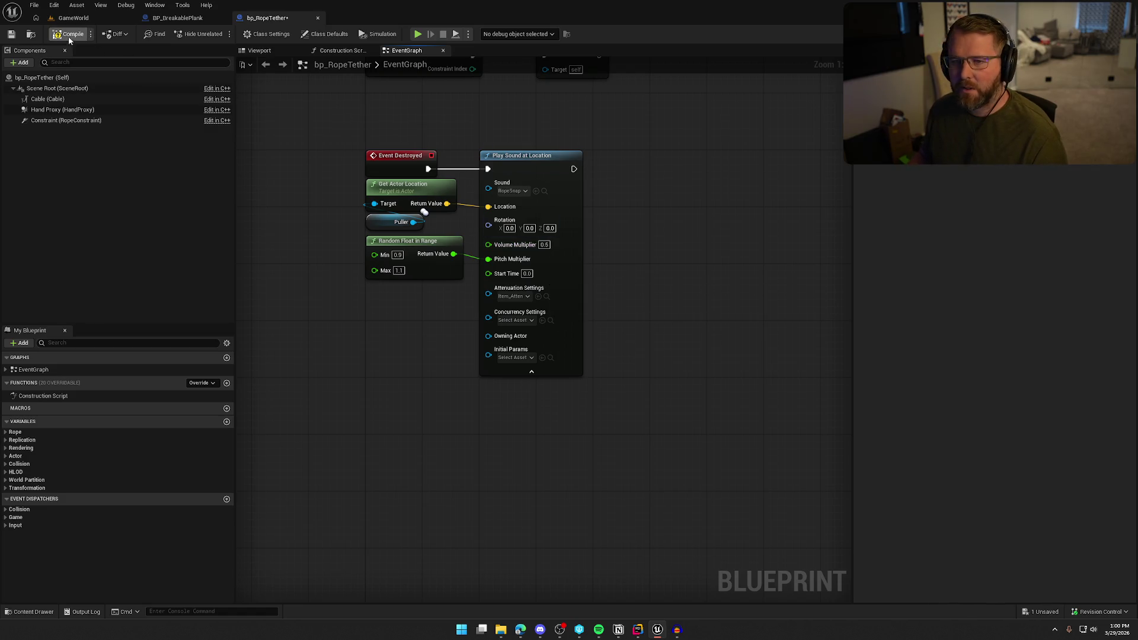
{"action": "left_click", "coordinate": [80, 19]}
{"action": "left_click", "coordinate": [244, 34]}
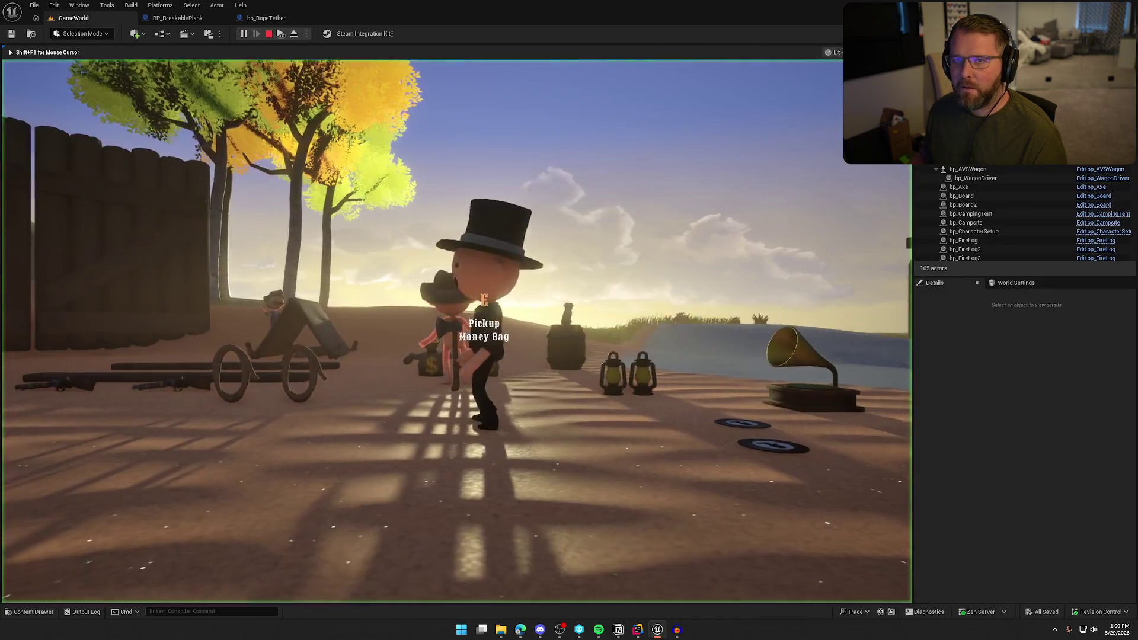
Pick up the rope and walk and run toward the wagon and traders, then end the playtest.
{"action": "key", "text": "e"}
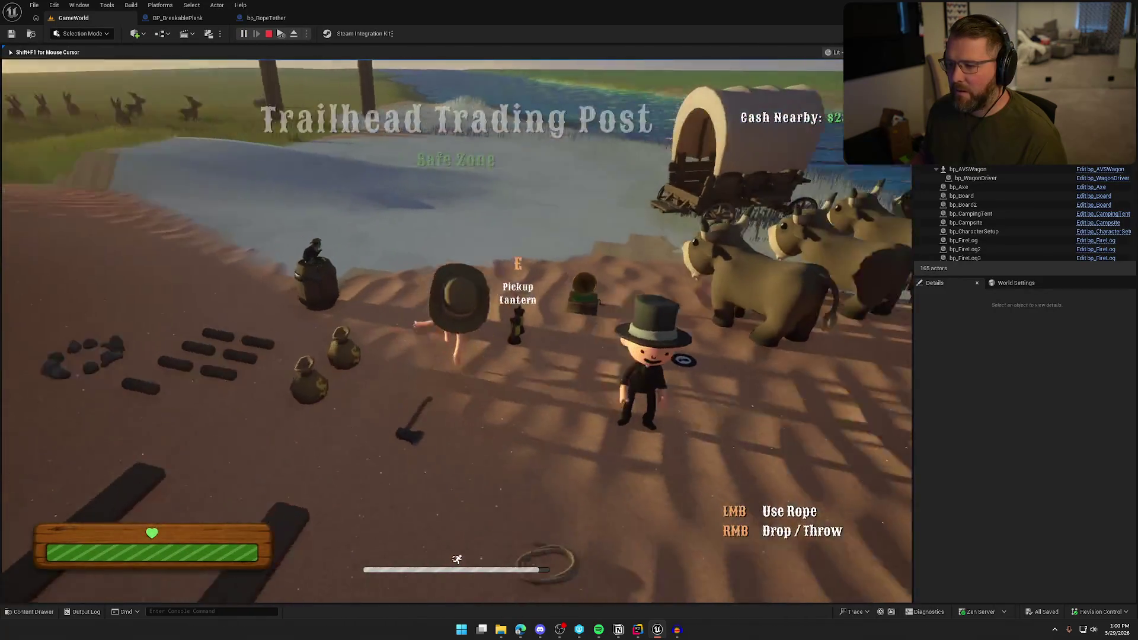
{"action": "key", "text": "w"}
{"action": "key", "text": "s"}
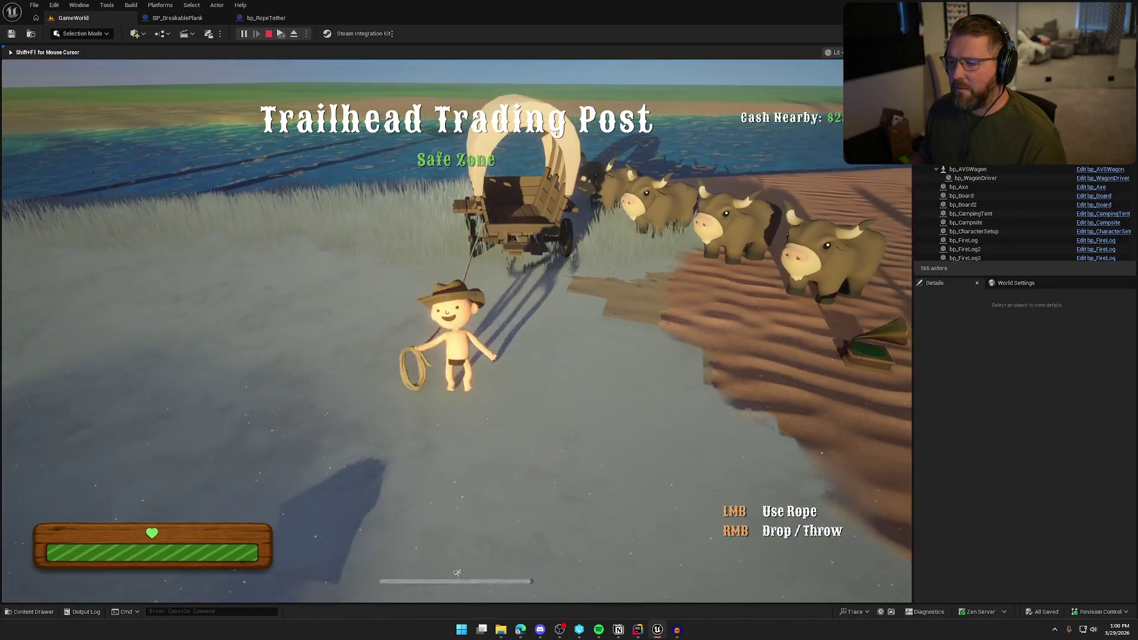
{"action": "key", "text": "shift"}
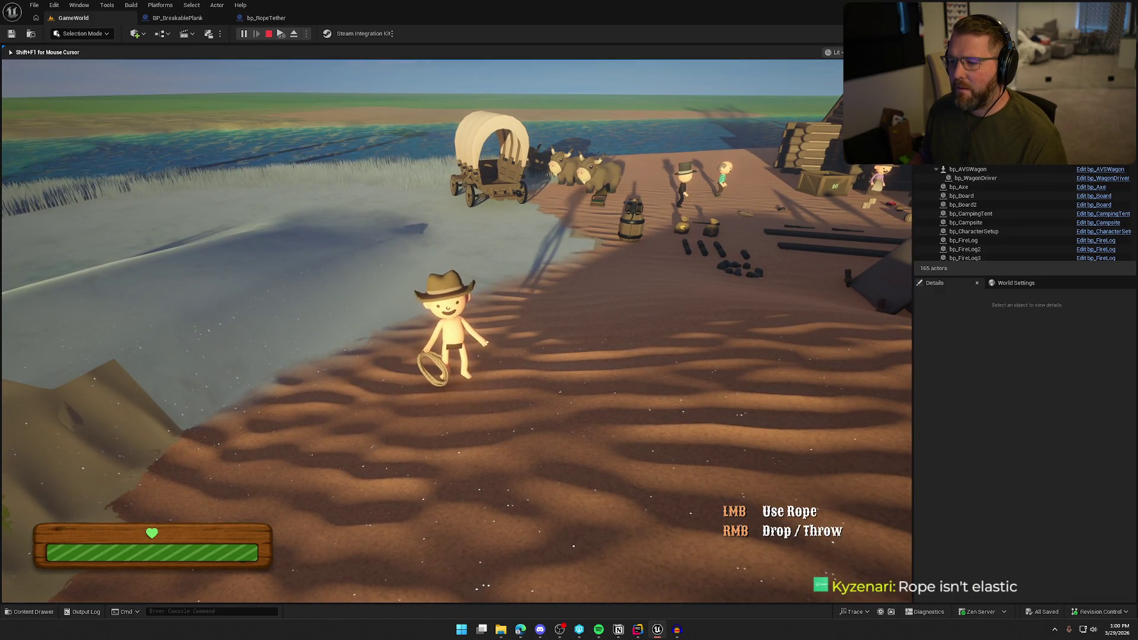
{"action": "key", "text": "w"}
{"action": "key", "text": "shift"}
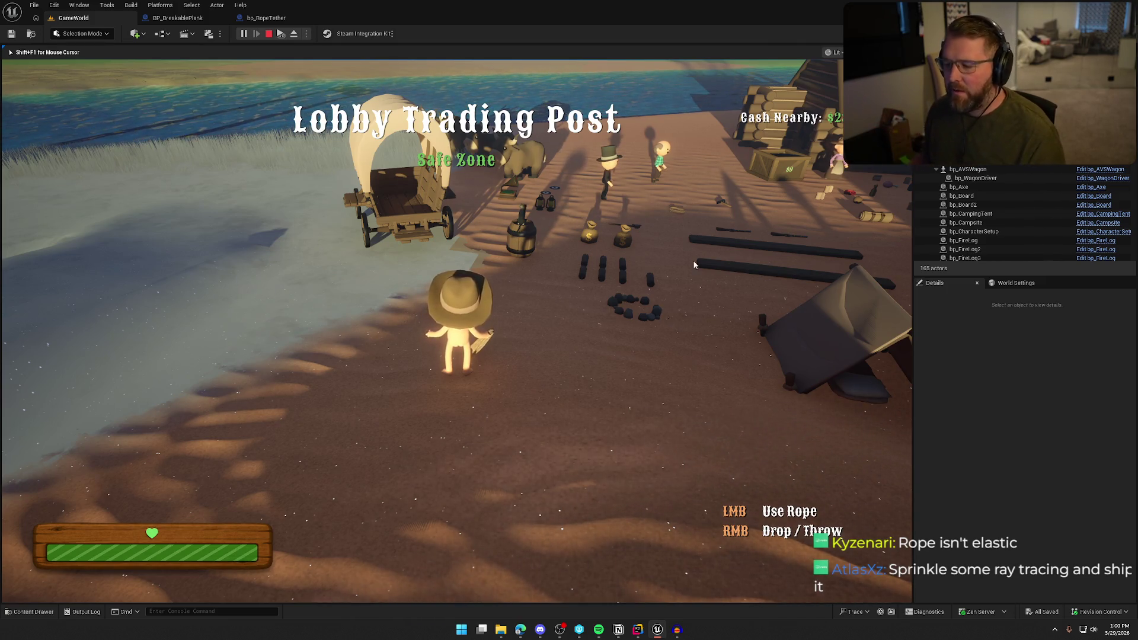
{"action": "key", "text": "Escape"}
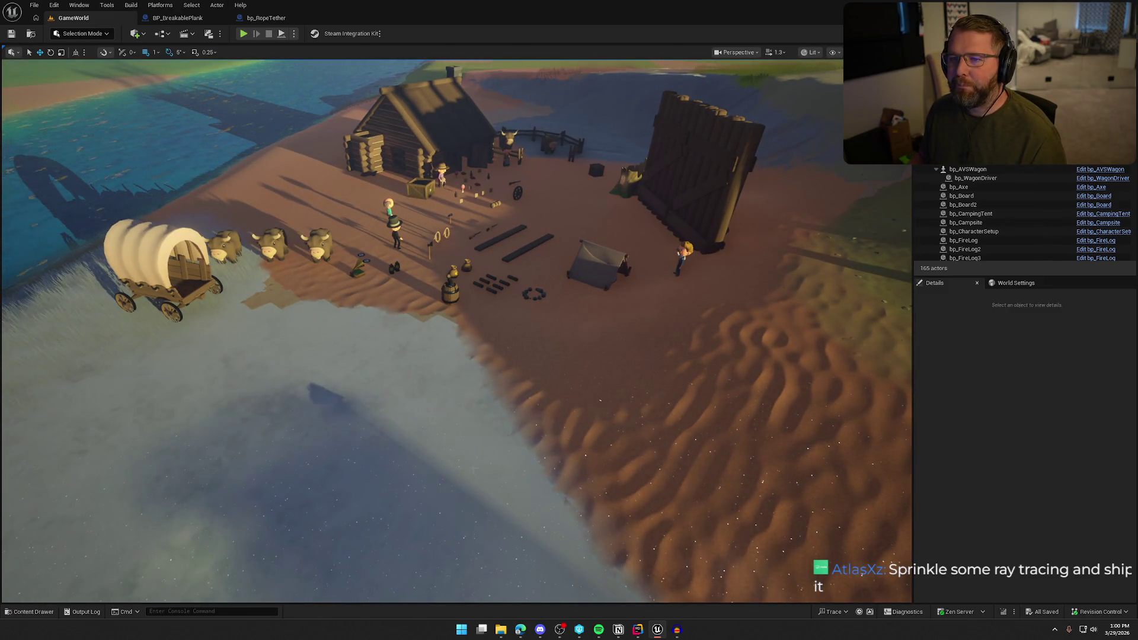
{"action": "key", "text": "alt+Tab"}
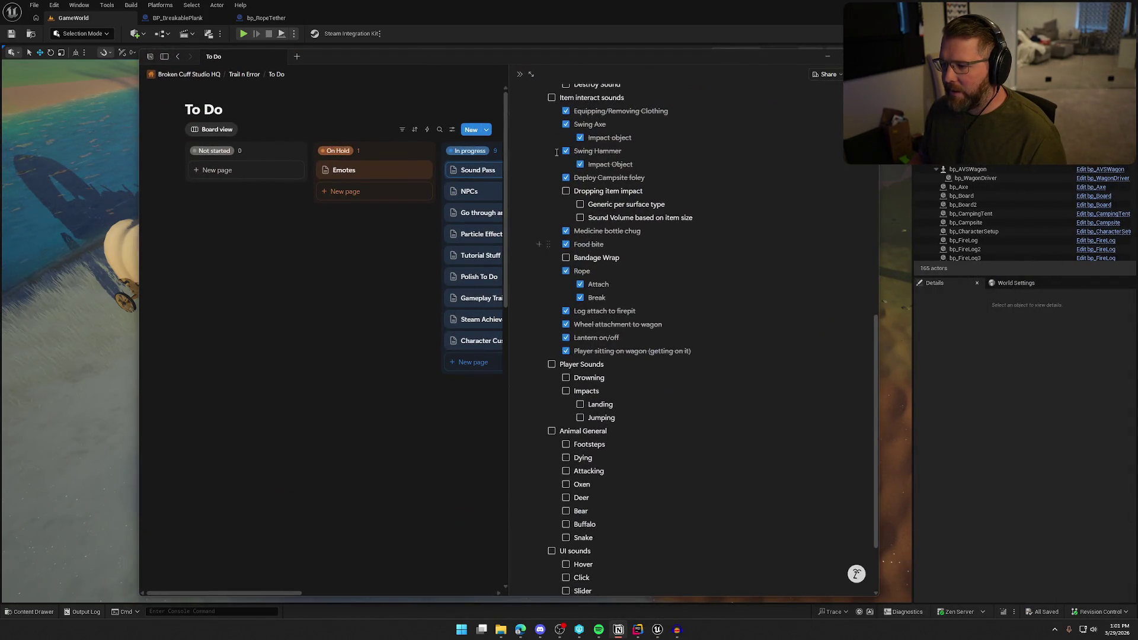
Put Notion away and bring Chrome's 'bandage sound effect' search results to the front.
{"action": "key", "text": "alt+Tab"}
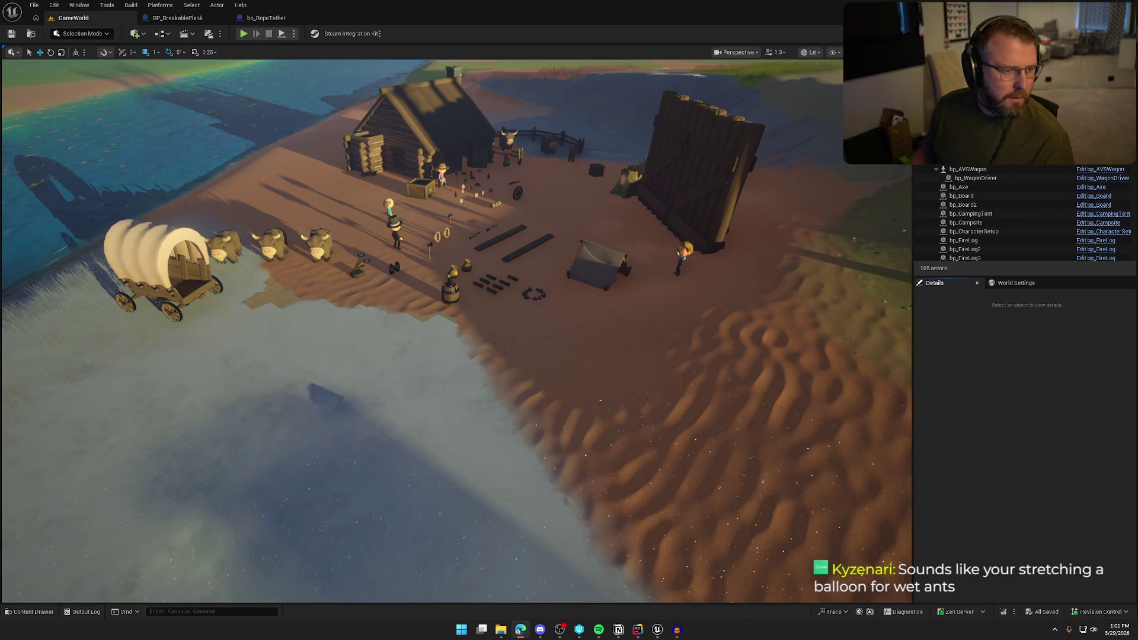
{"action": "key", "text": "alt+Tab"}
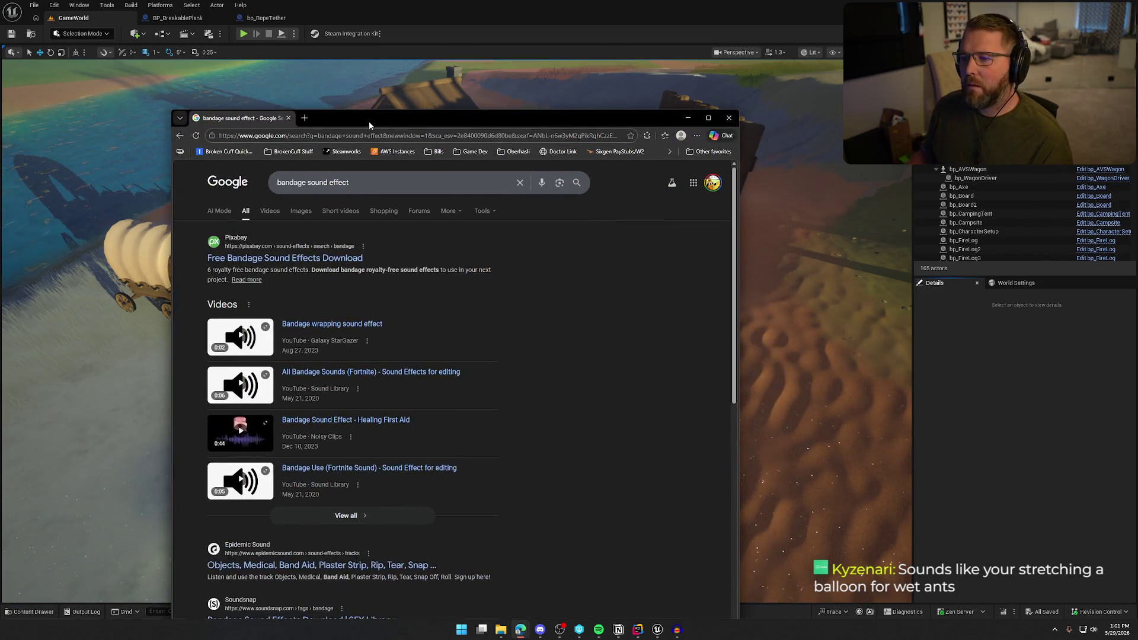
Maximize Chrome, then review and close the bandage wrapping and All Bandage Sounds video tabs.
{"action": "double_click", "coordinate": [372, 121]}
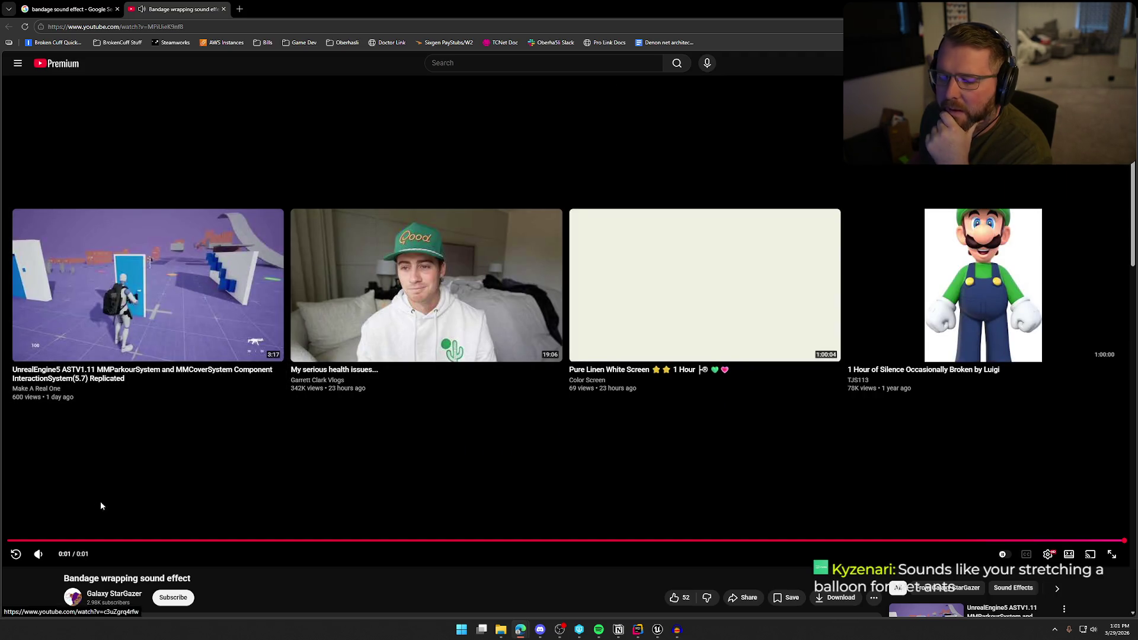
{"action": "left_click", "coordinate": [105, 504]}
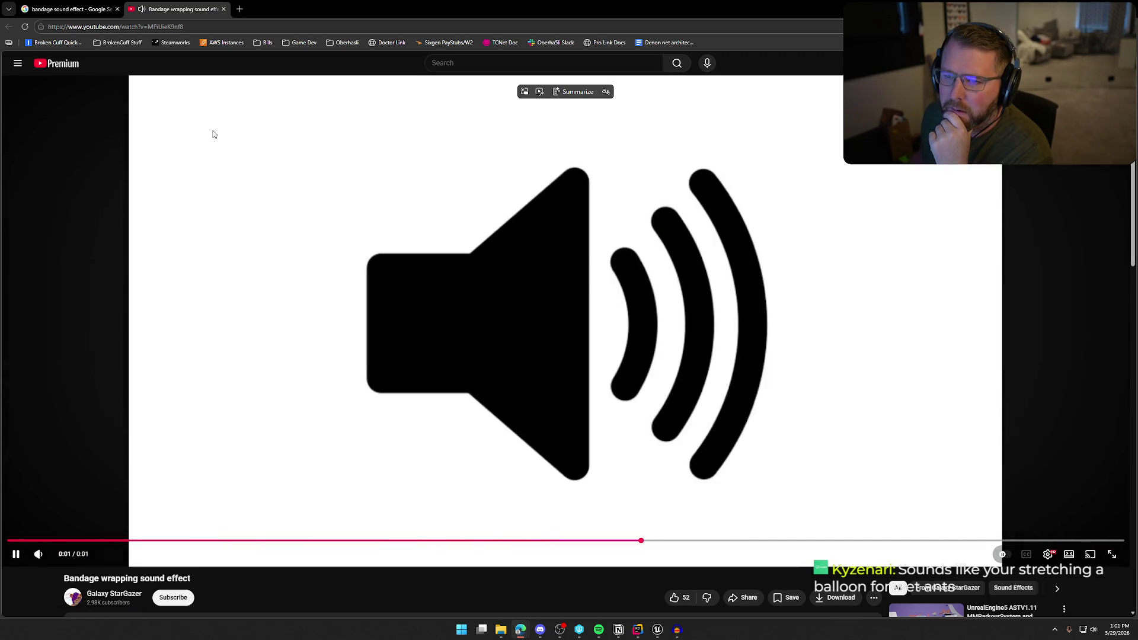
{"action": "key", "text": "ctrl+w"}
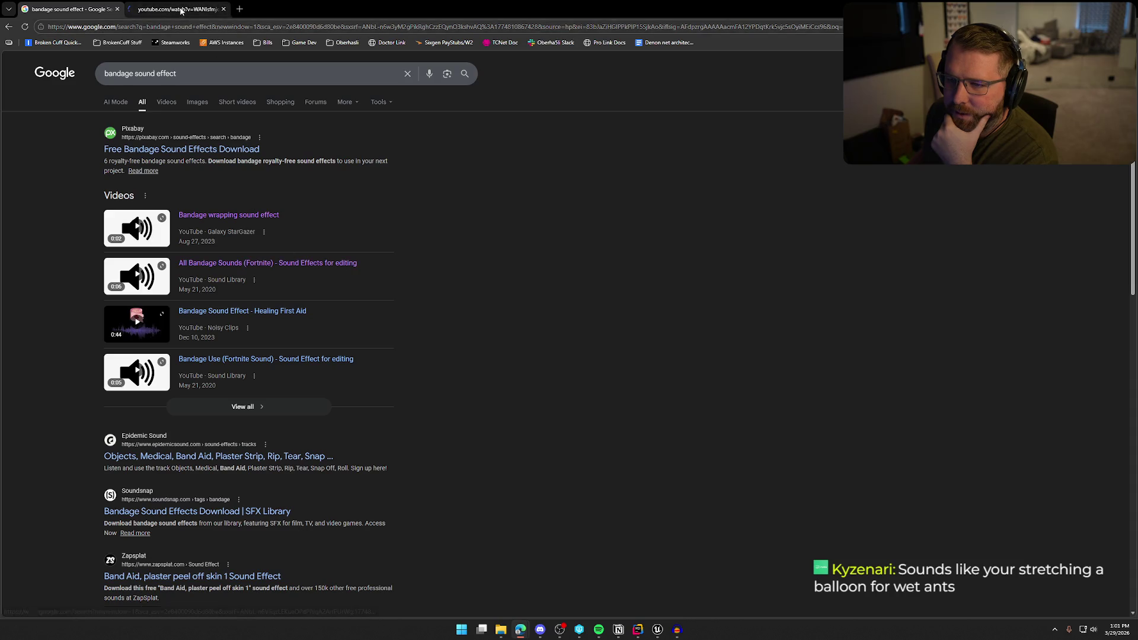
{"action": "left_click", "coordinate": [177, 10]}
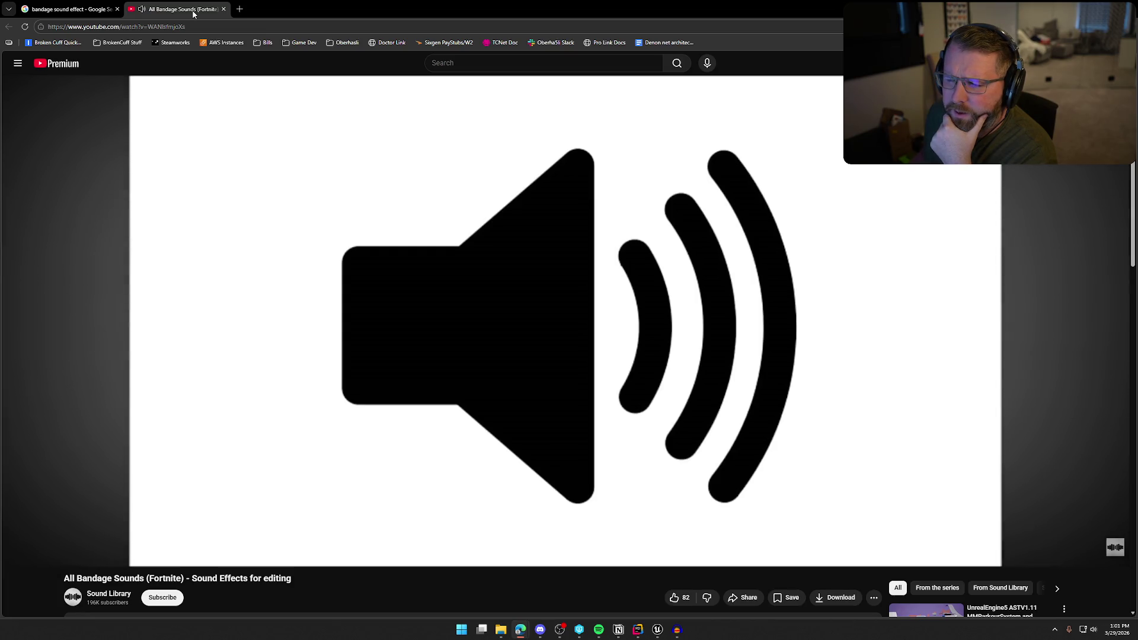
{"action": "middle_click", "coordinate": [194, 12]}
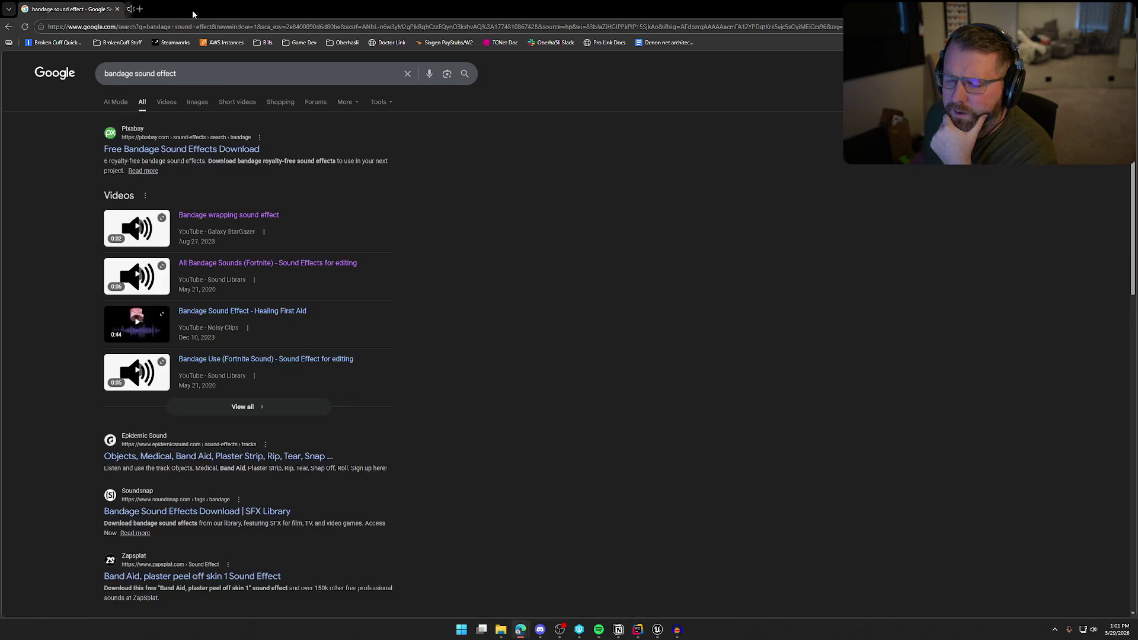
Watch the Healing First Aid bandage video, then open Pixabay's free bandage sound effects page.
{"action": "left_click", "coordinate": [284, 314]}
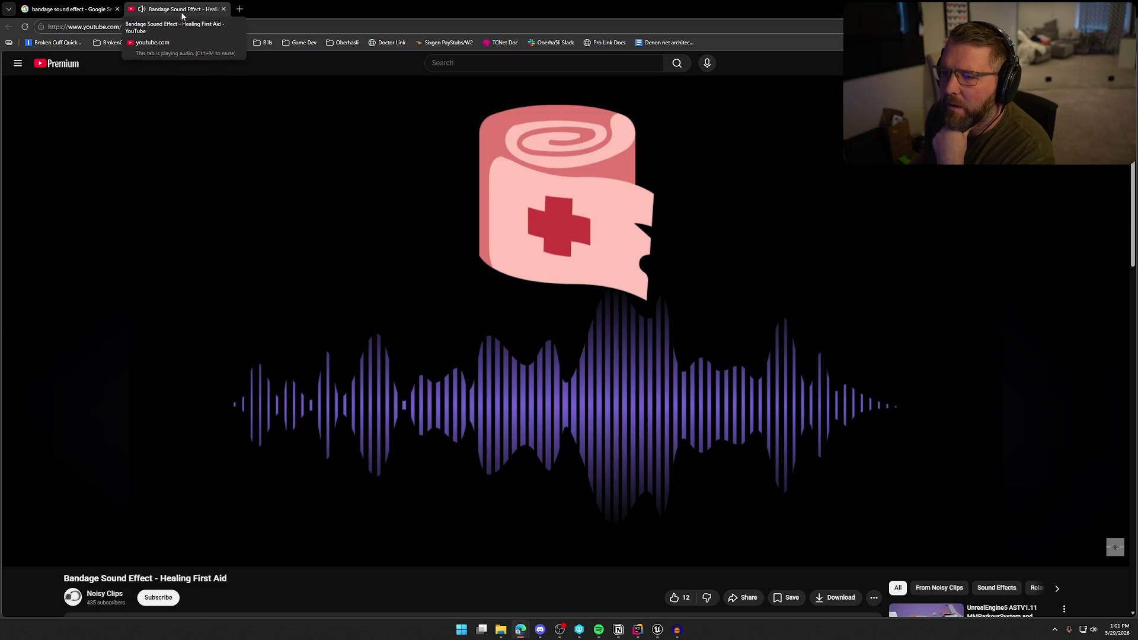
{"action": "left_click", "coordinate": [223, 9]}
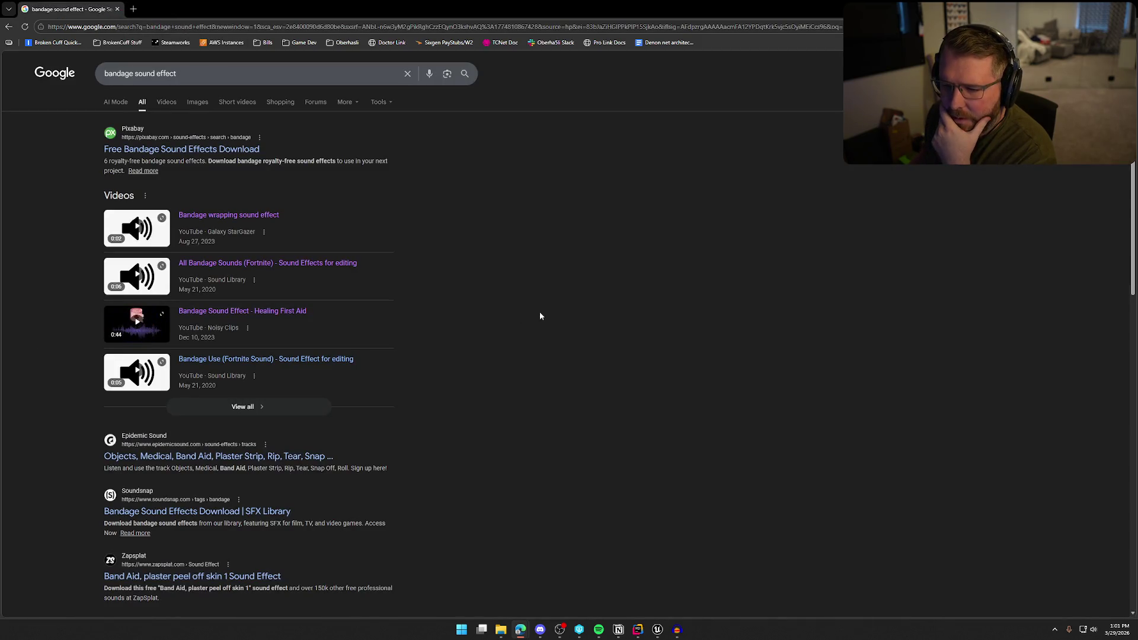
{"action": "left_click", "coordinate": [211, 150]}
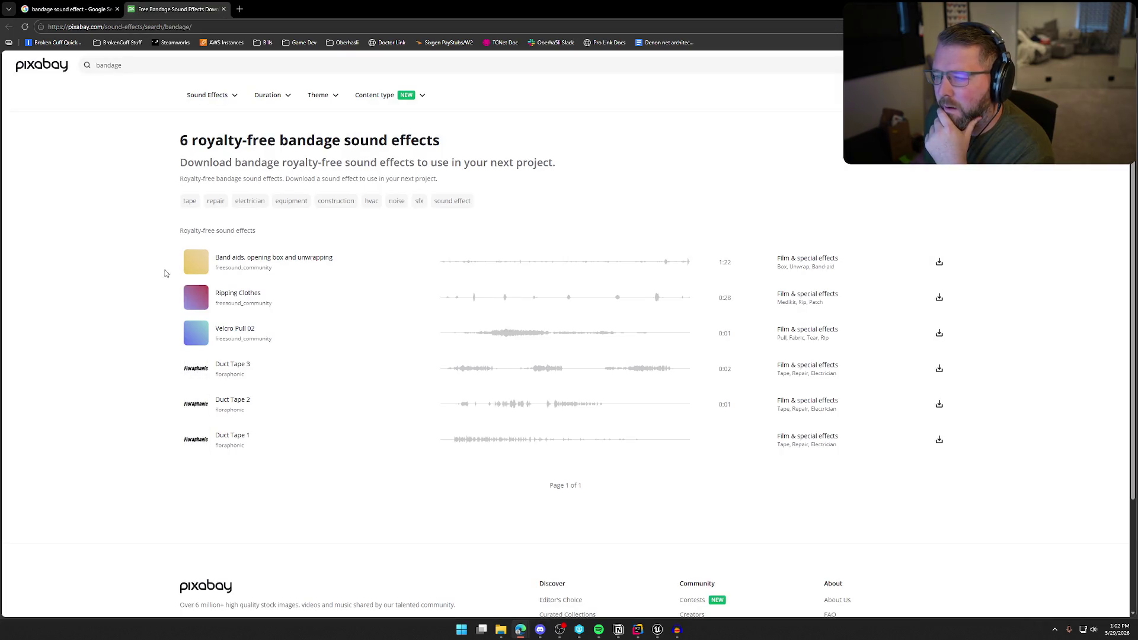
Preview Band aids, Ripping Clothes, and Duct Tape 3, 2 and 1, then close the Pixabay tab.
{"action": "left_click", "coordinate": [196, 262]}
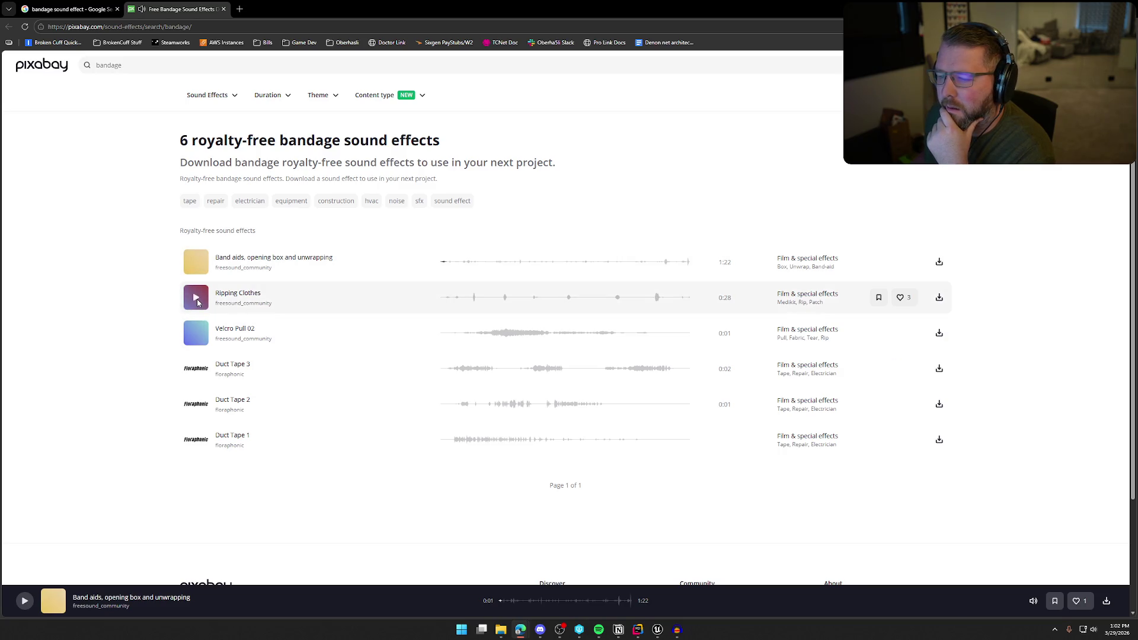
{"action": "left_click", "coordinate": [198, 299]}
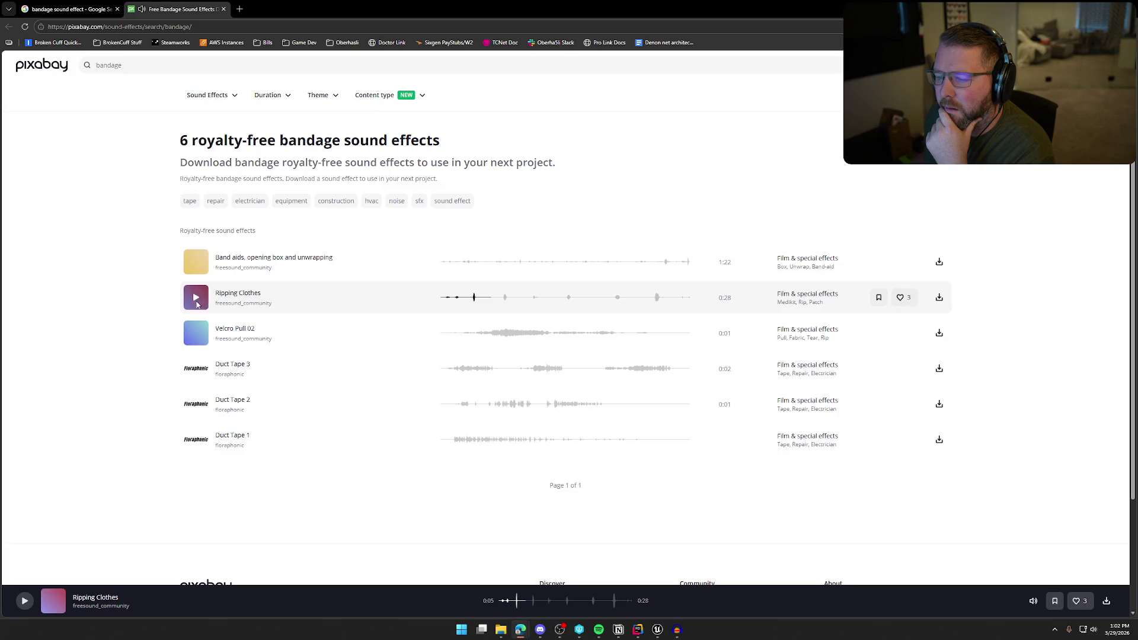
{"action": "scroll", "coordinate": [199, 304], "scroll_direction": "down", "scroll_amount": 2}
{"action": "left_click", "coordinate": [199, 286]}
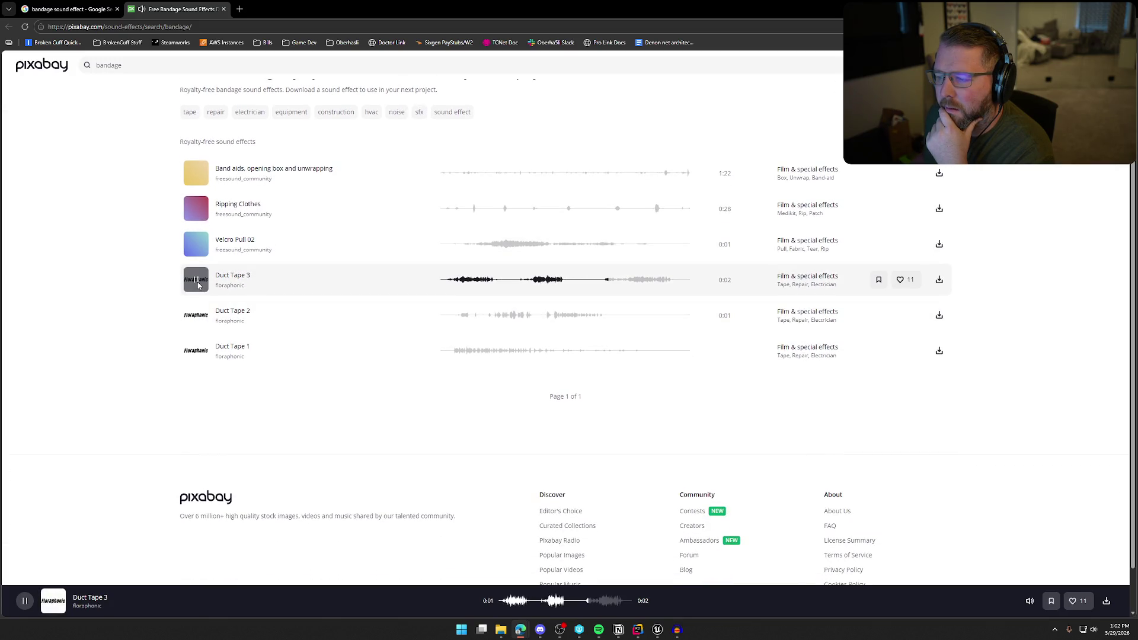
{"action": "left_click", "coordinate": [198, 319]}
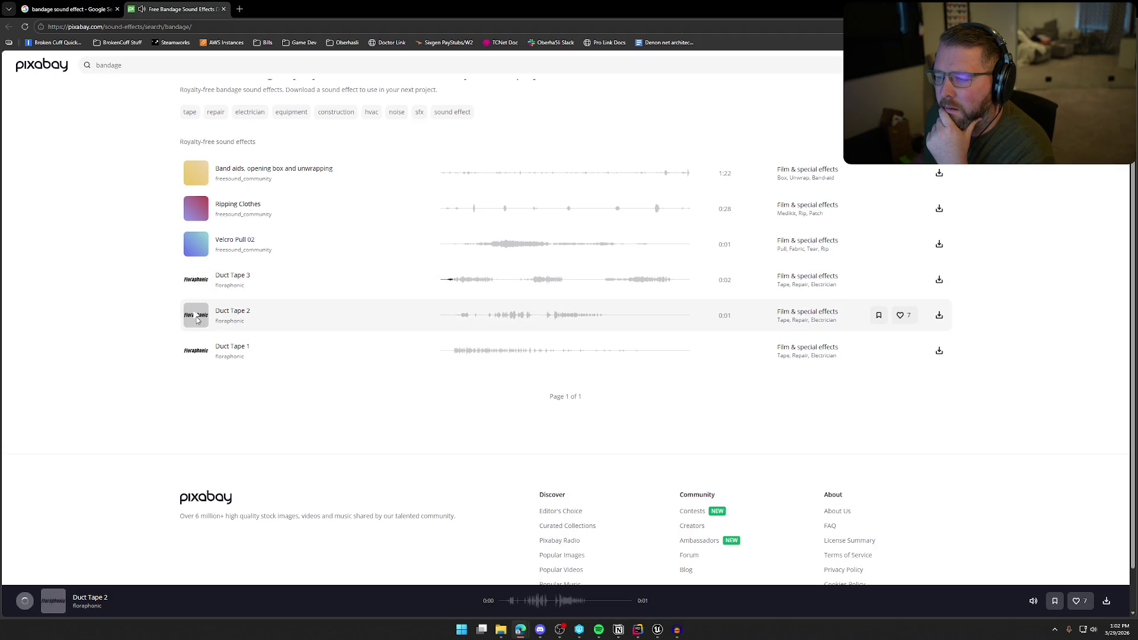
{"action": "left_click", "coordinate": [197, 352]}
{"action": "scroll", "coordinate": [166, 367], "scroll_direction": "down", "scroll_amount": 1}
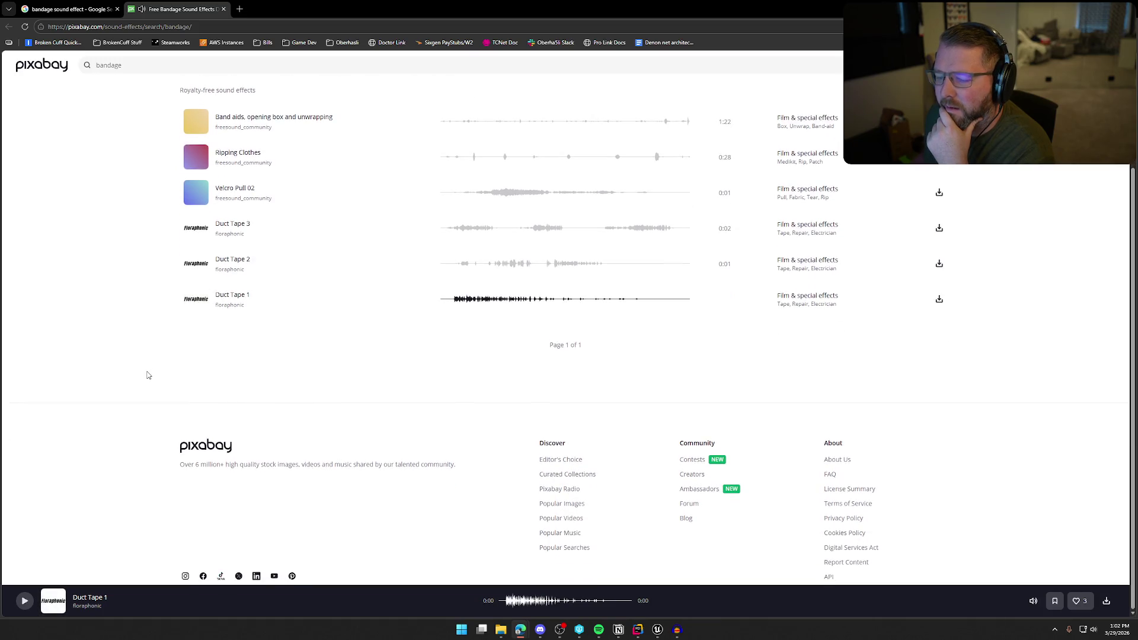
{"action": "scroll", "coordinate": [149, 373], "scroll_direction": "up", "scroll_amount": 3}
{"action": "key", "text": "ctrl+w"}
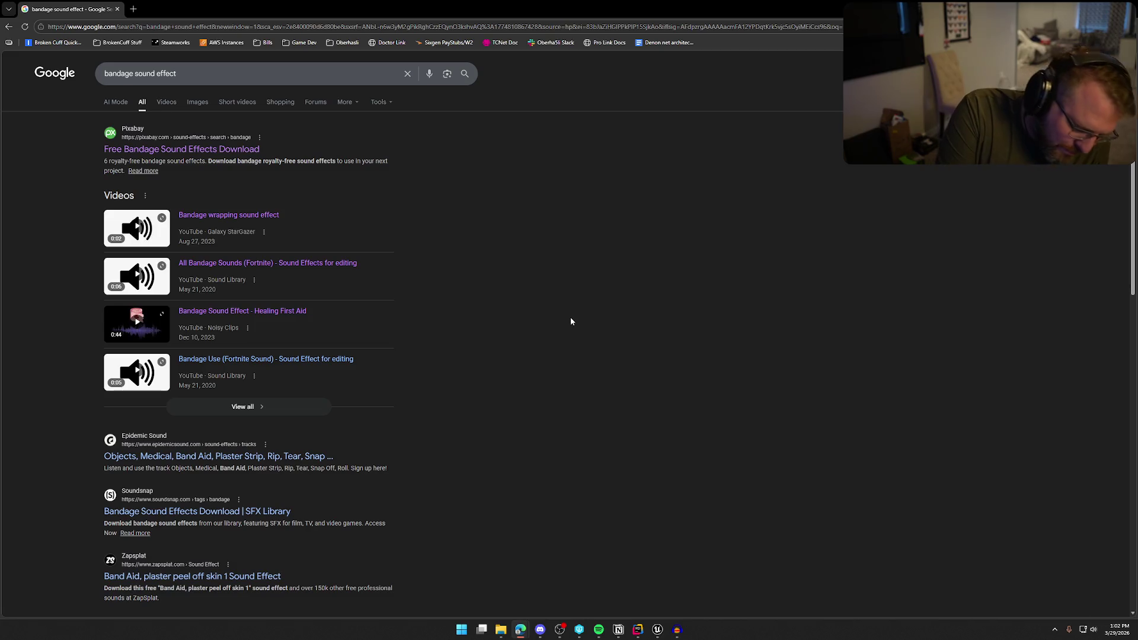
Scroll the results and open the 'Bandage wrapping sound effect' video in a new tab to view it.
{"action": "scroll", "coordinate": [571, 321], "scroll_direction": "down", "scroll_amount": 2}
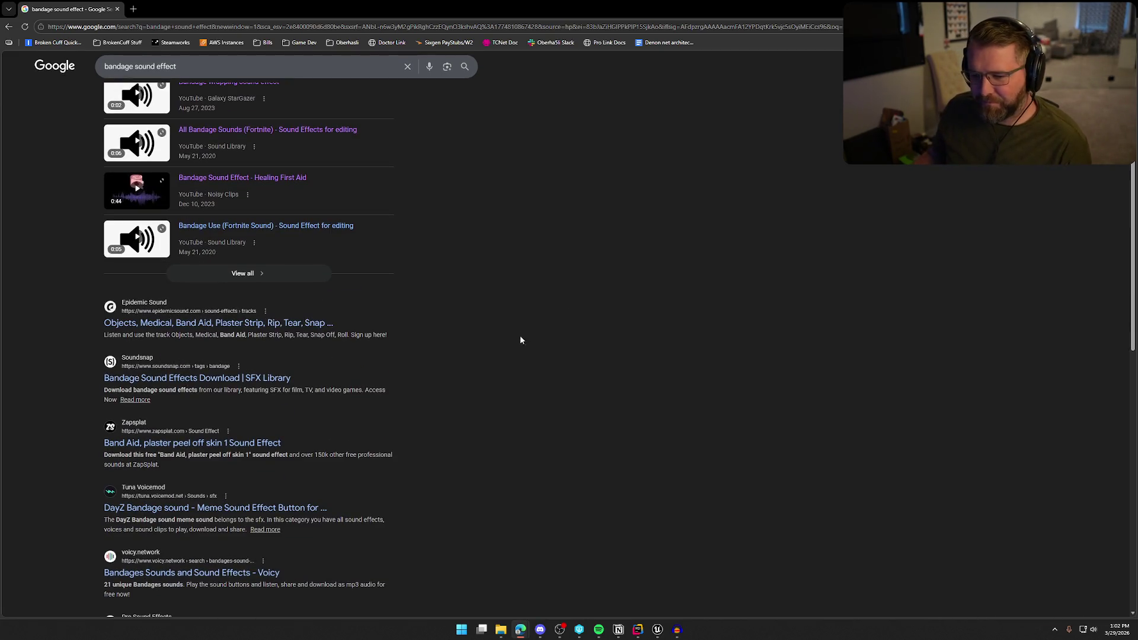
{"action": "scroll", "coordinate": [526, 347], "scroll_direction": "down", "scroll_amount": 2}
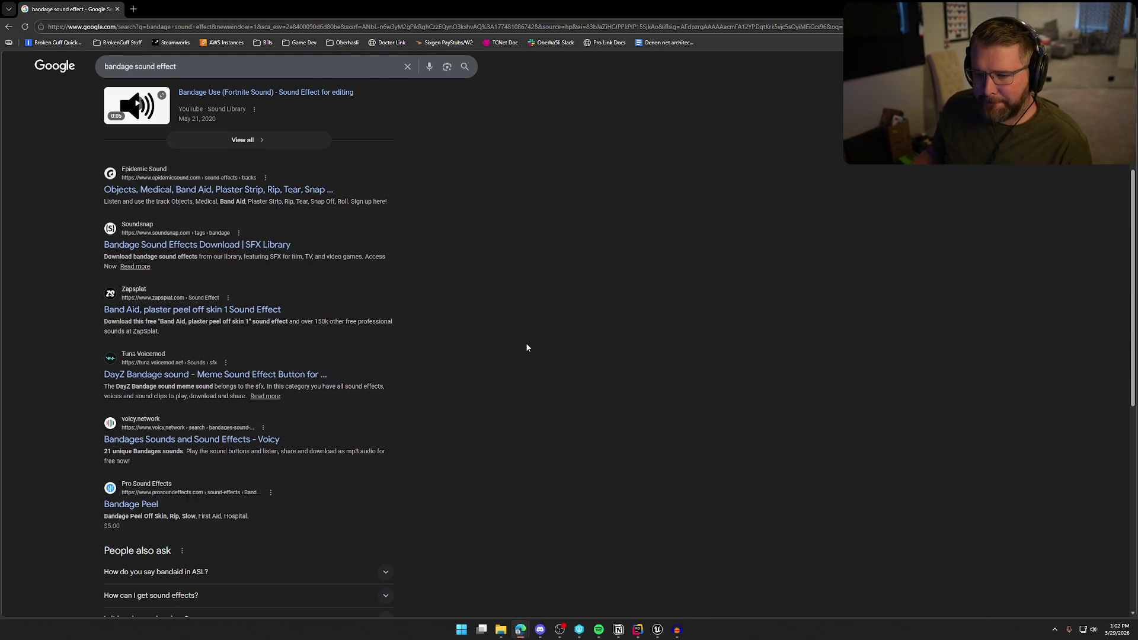
{"action": "scroll", "coordinate": [404, 276], "scroll_direction": "down", "scroll_amount": 1}
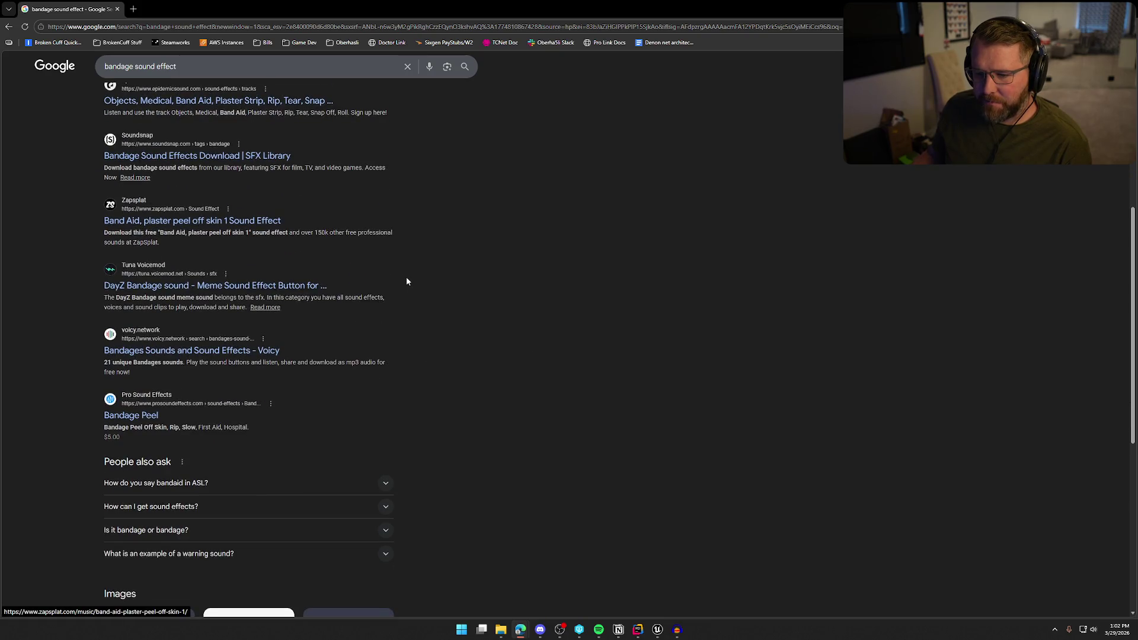
{"action": "scroll", "coordinate": [407, 281], "scroll_direction": "down", "scroll_amount": 1}
{"action": "scroll", "coordinate": [407, 282], "scroll_direction": "up", "scroll_amount": 3}
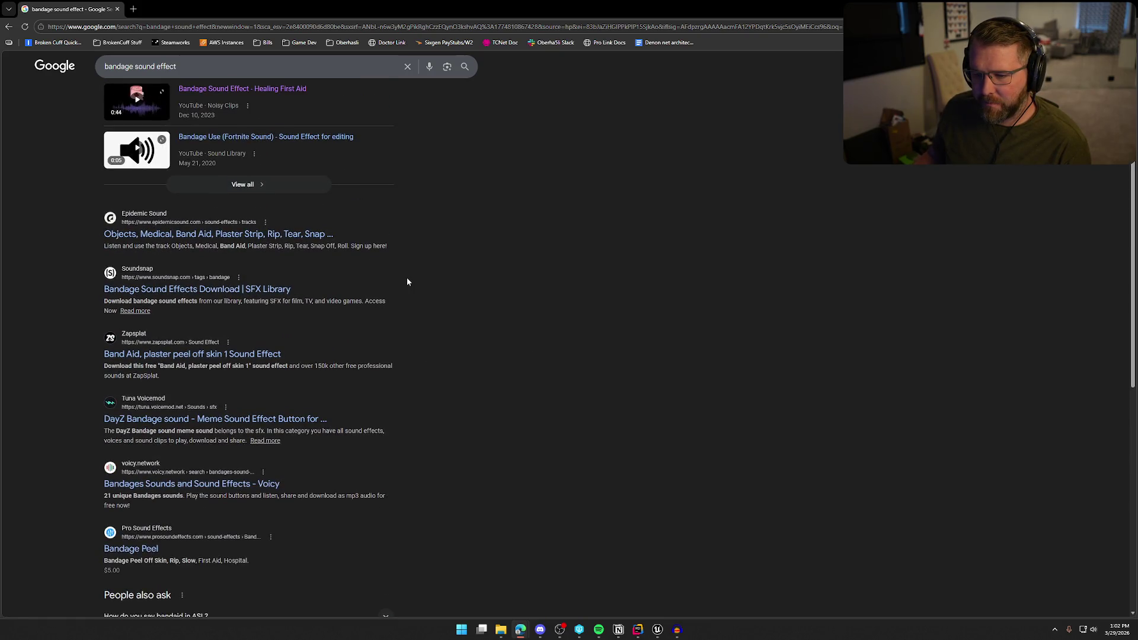
{"action": "scroll", "coordinate": [473, 289], "scroll_direction": "down", "scroll_amount": 8}
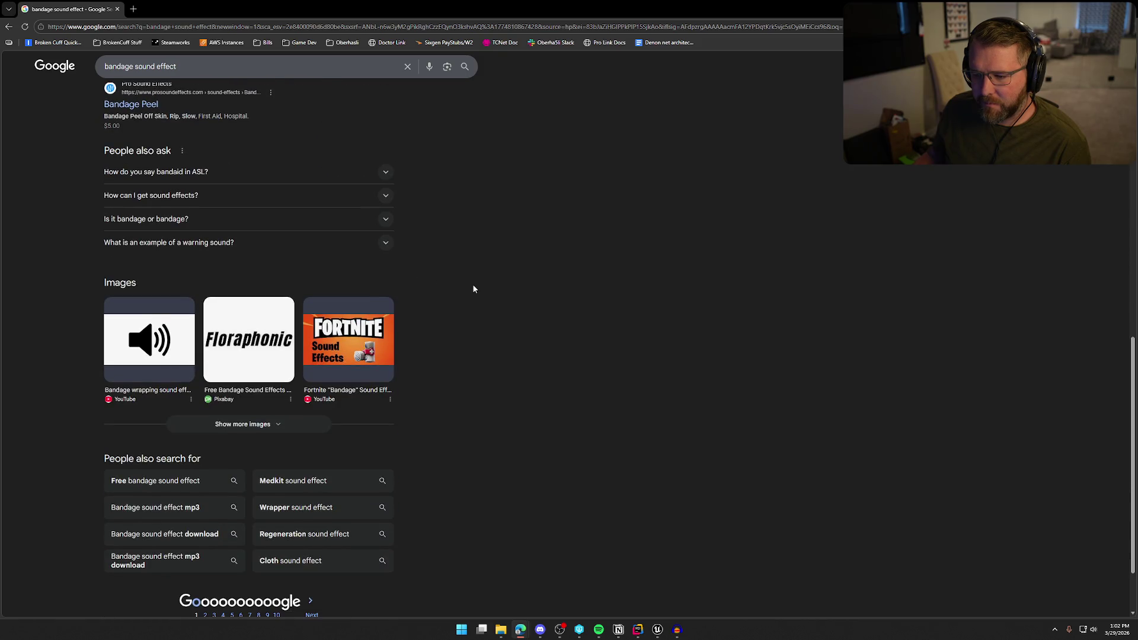
{"action": "scroll", "coordinate": [473, 289], "scroll_direction": "up", "scroll_amount": 15}
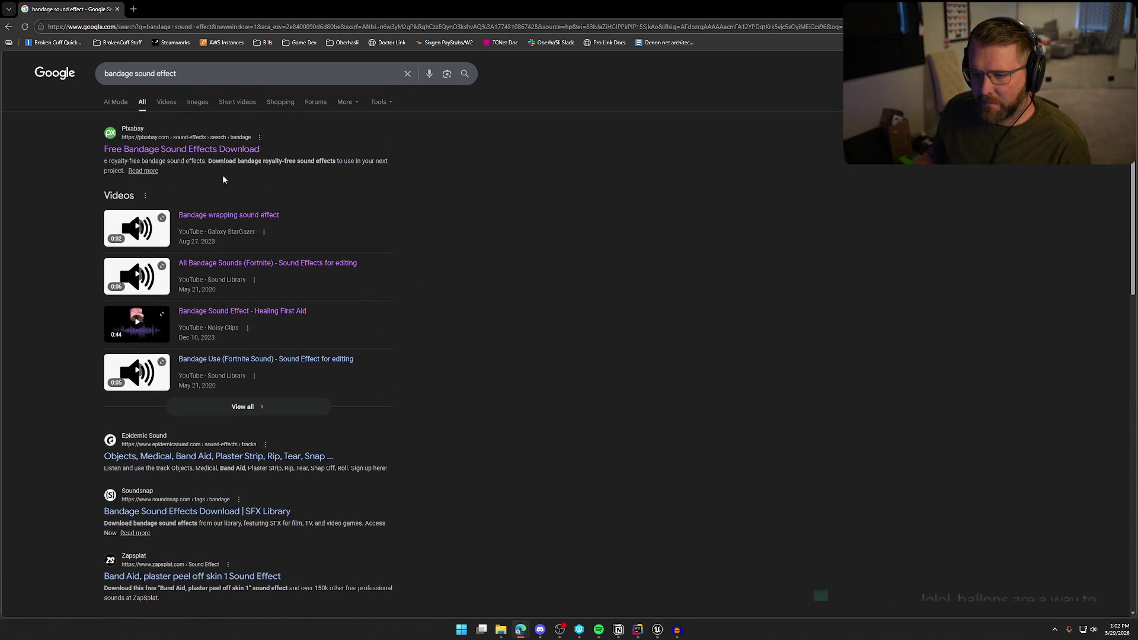
{"action": "middle_click", "coordinate": [255, 216]}
{"action": "left_click", "coordinate": [185, 9]}
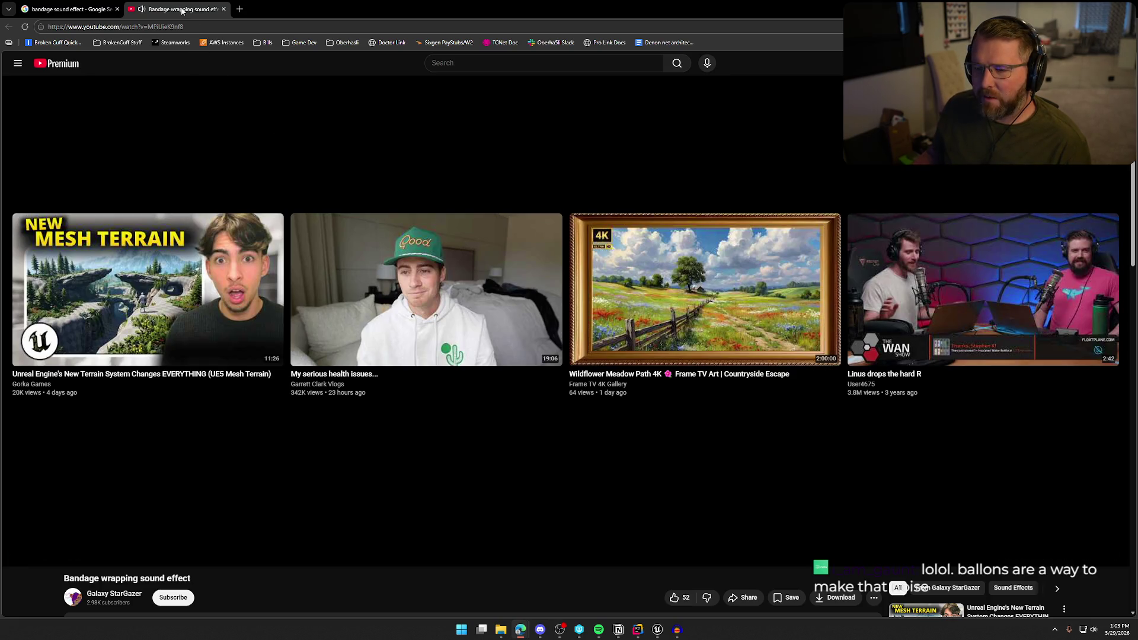
Read the video's full description and the first comment's reply, replay the clip, then return to Google.
{"action": "scroll", "coordinate": [285, 427], "scroll_direction": "down", "scroll_amount": 8}
{"action": "left_click", "coordinate": [82, 151]}
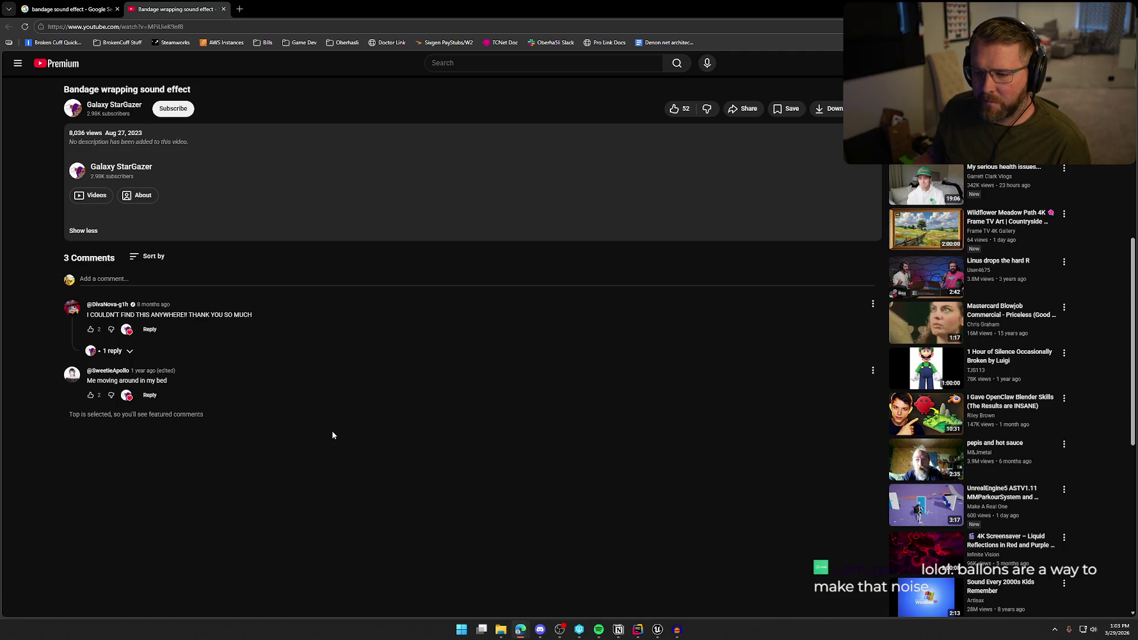
{"action": "left_click", "coordinate": [127, 352]}
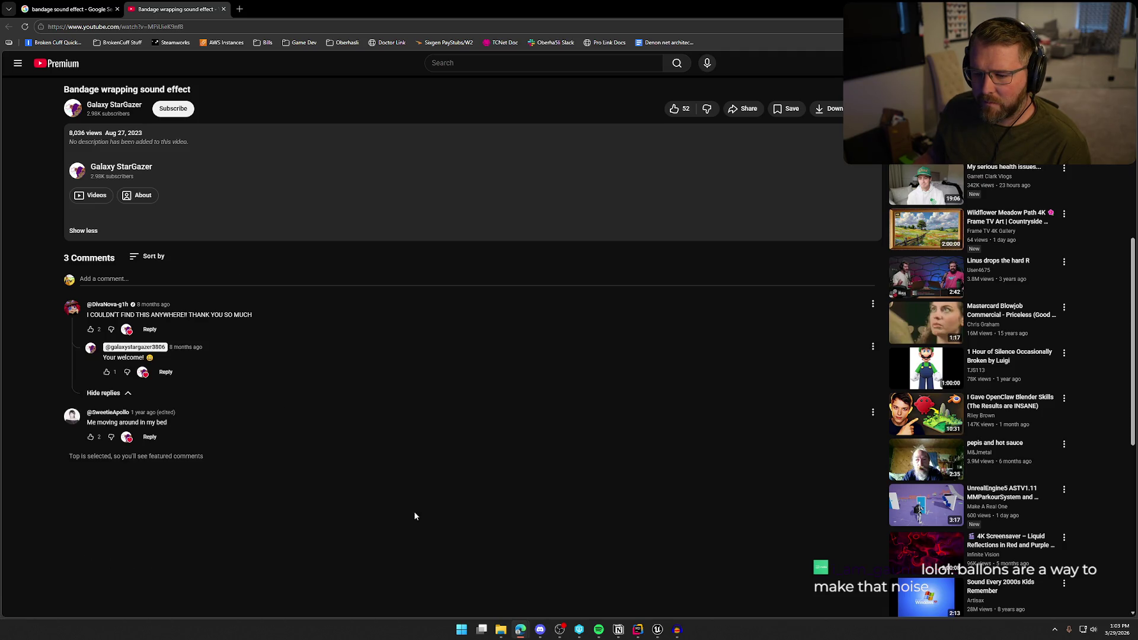
{"action": "scroll", "coordinate": [390, 483], "scroll_direction": "down", "scroll_amount": 3}
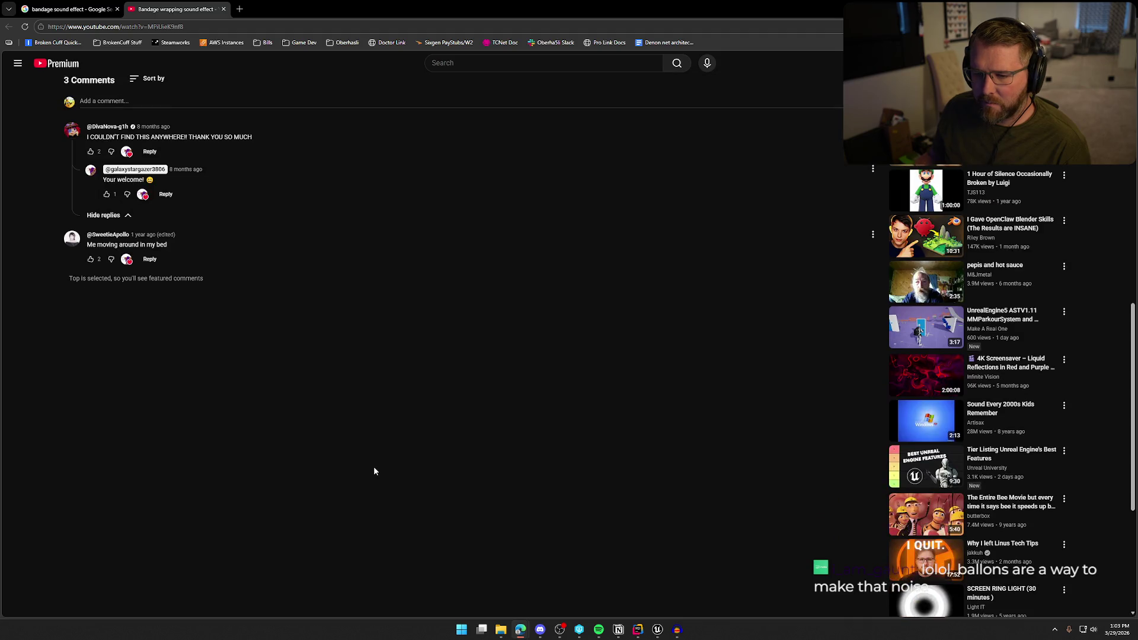
{"action": "scroll", "coordinate": [374, 471], "scroll_direction": "up", "scroll_amount": 4}
{"action": "scroll", "coordinate": [374, 471], "scroll_direction": "up", "scroll_amount": 5}
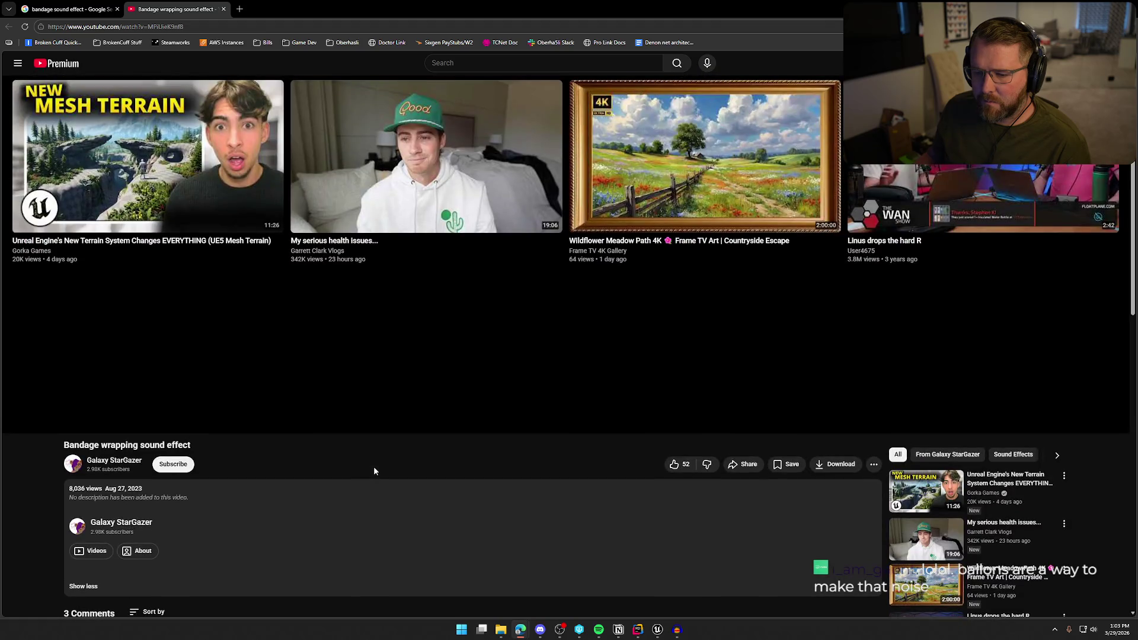
{"action": "left_click", "coordinate": [15, 420]}
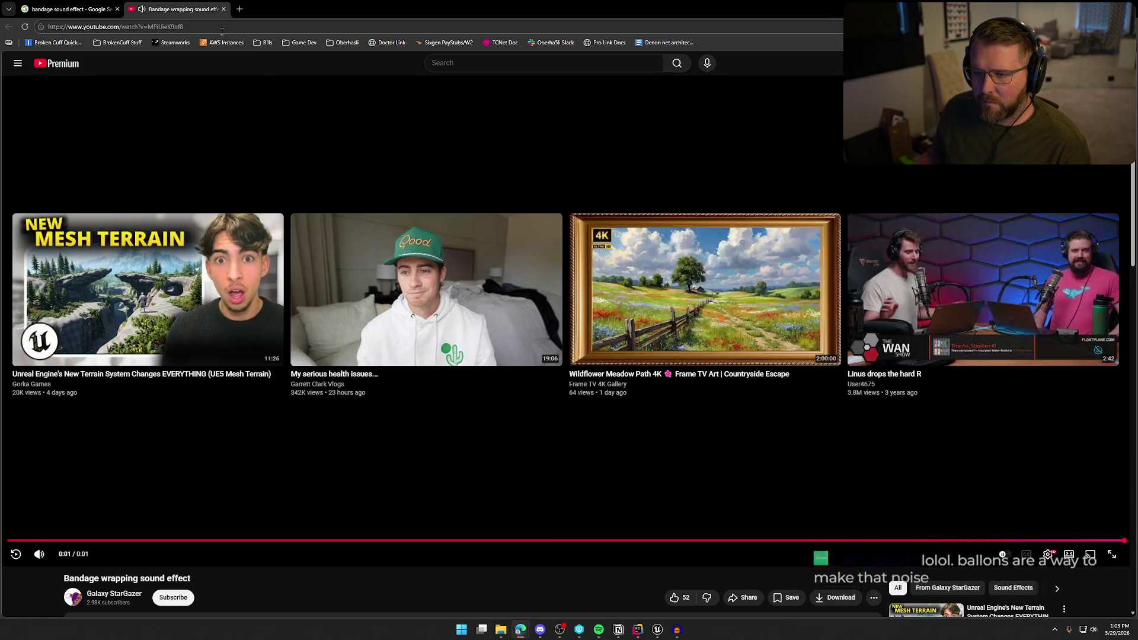
{"action": "left_click", "coordinate": [71, 15]}
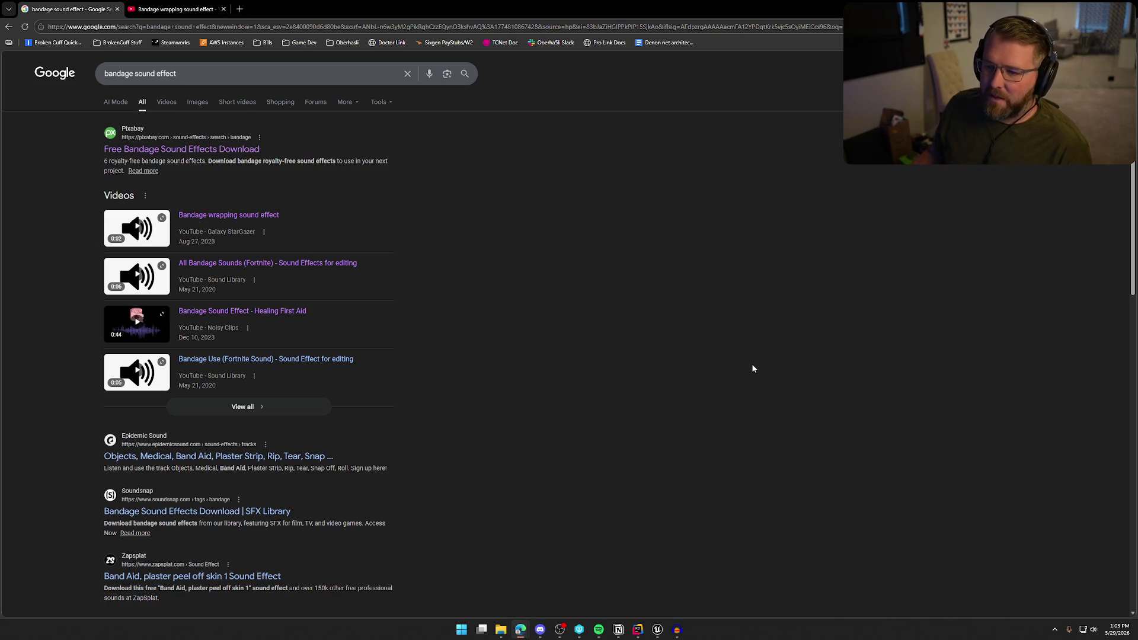
Close the Bandage wrapping video tab and minimize Chrome to reveal Unreal Editor's GameWorld level.
{"action": "scroll", "coordinate": [619, 325], "scroll_direction": "down", "scroll_amount": 3}
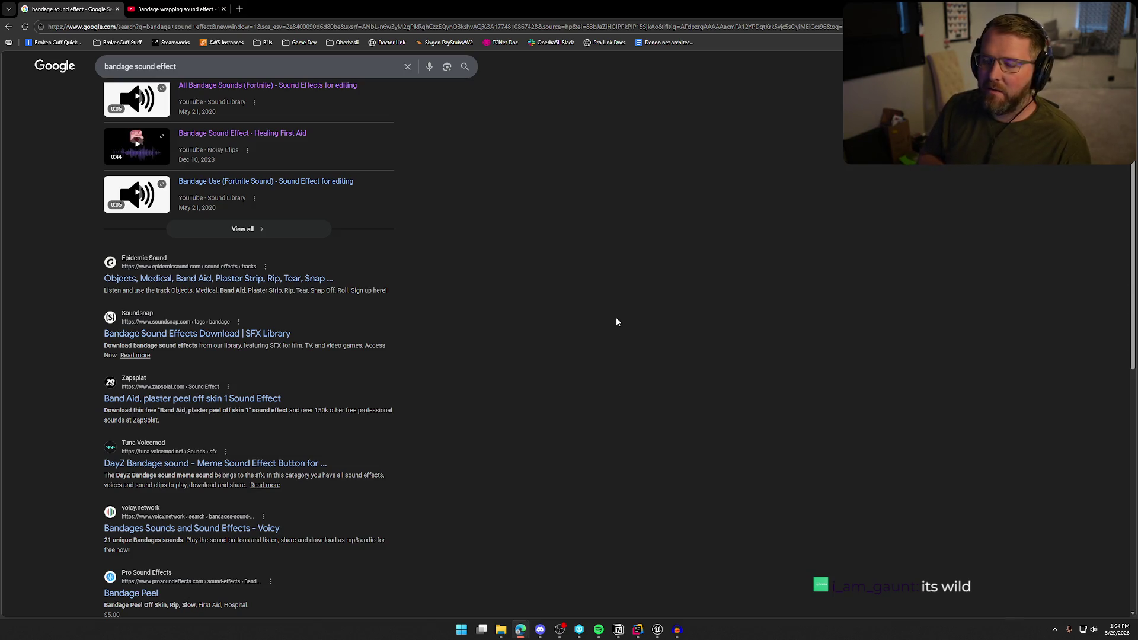
{"action": "scroll", "coordinate": [508, 318], "scroll_direction": "down", "scroll_amount": 7}
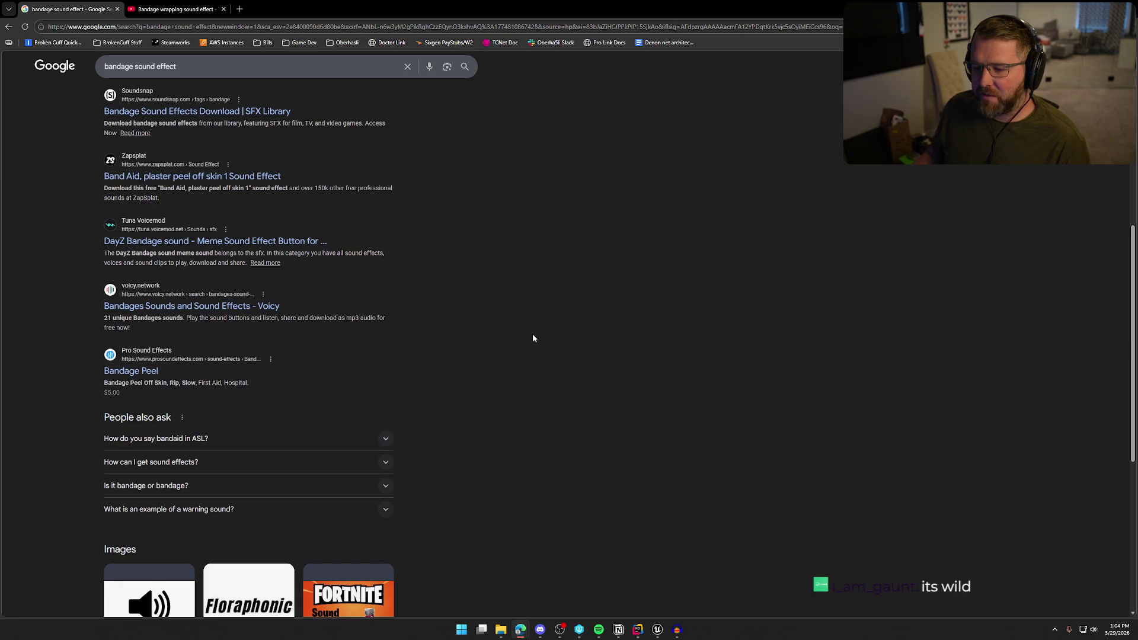
{"action": "scroll", "coordinate": [607, 341], "scroll_direction": "up", "scroll_amount": 8}
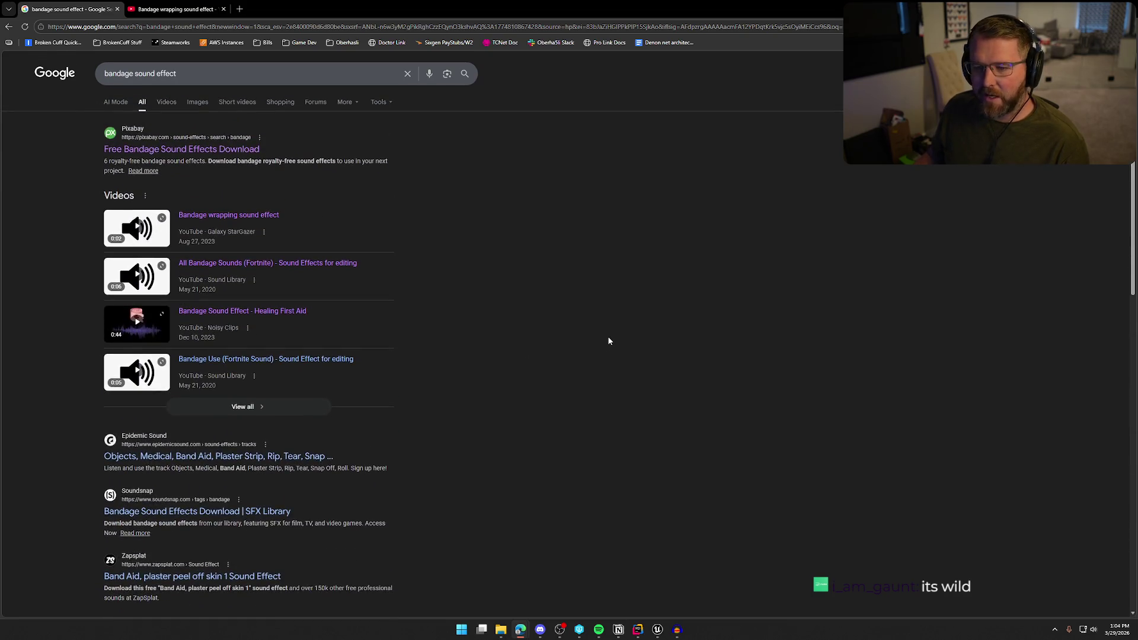
{"action": "left_click", "coordinate": [176, 10]}
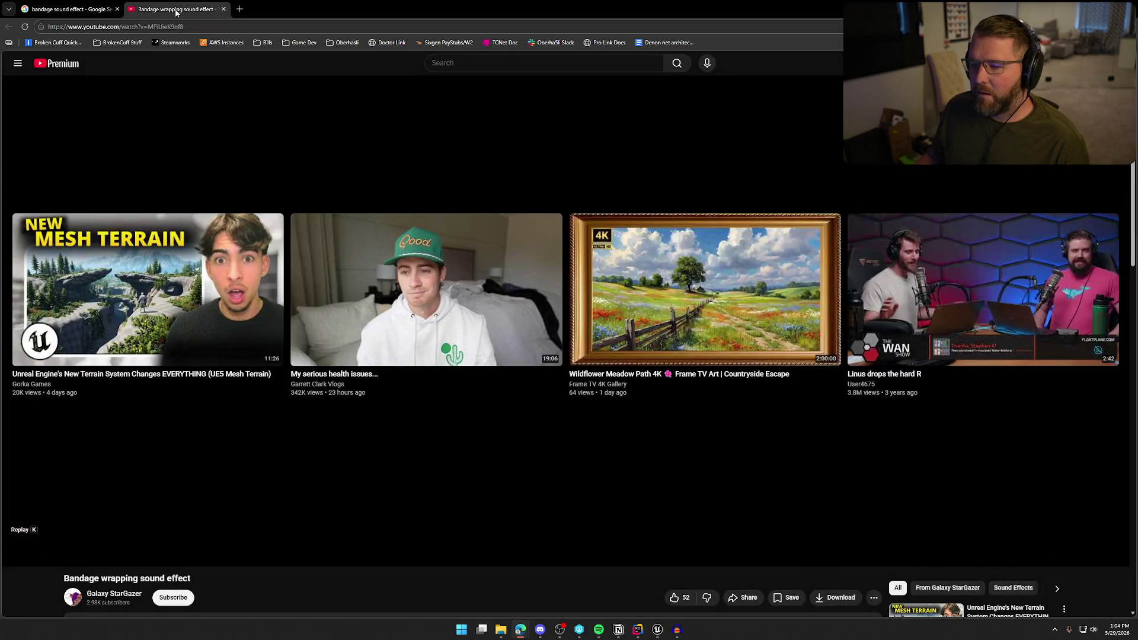
{"action": "middle_click", "coordinate": [176, 10]}
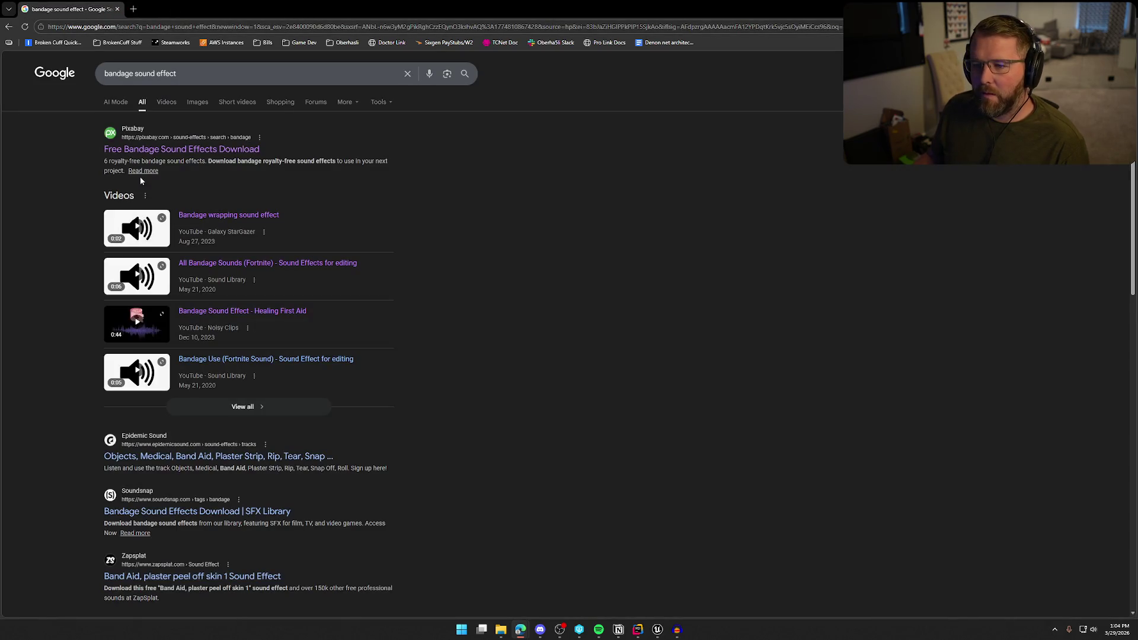
{"action": "scroll", "coordinate": [410, 279], "scroll_direction": "down", "scroll_amount": 3}
{"action": "scroll", "coordinate": [410, 278], "scroll_direction": "up", "scroll_amount": 1}
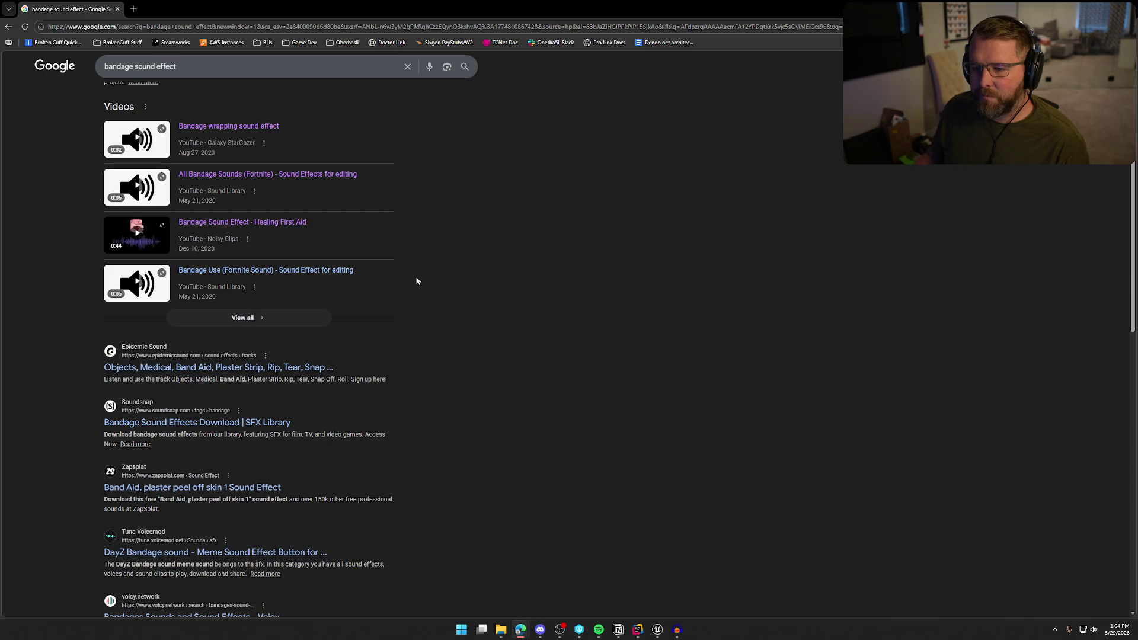
{"action": "scroll", "coordinate": [417, 281], "scroll_direction": "down", "scroll_amount": 10}
{"action": "scroll", "coordinate": [457, 274], "scroll_direction": "up", "scroll_amount": 10}
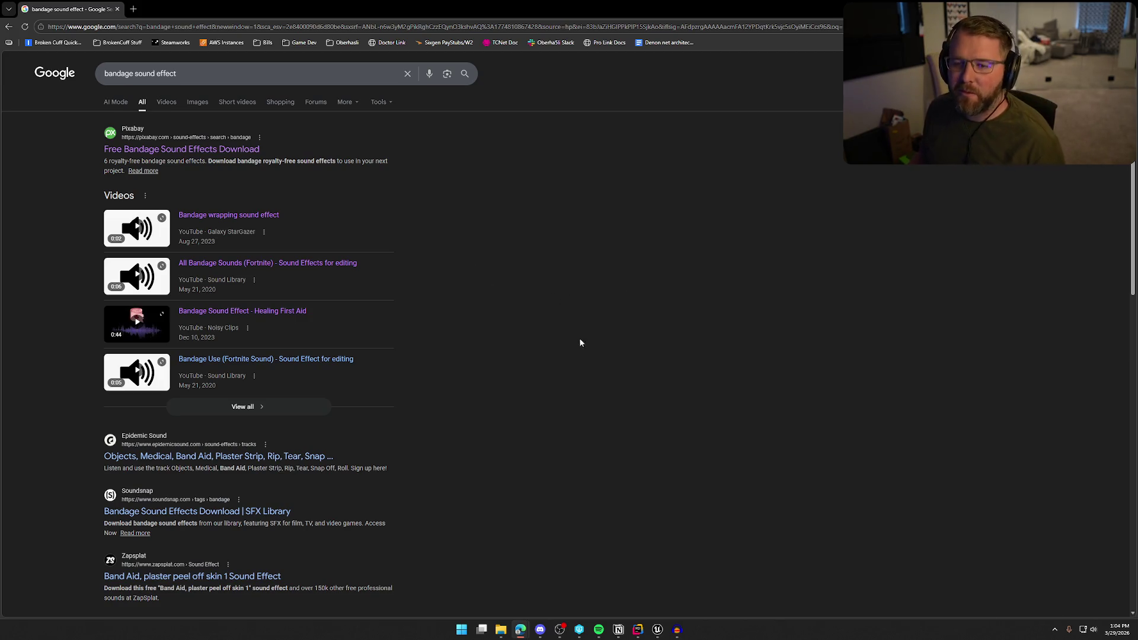
{"action": "left_click", "coordinate": [1071, 9]}
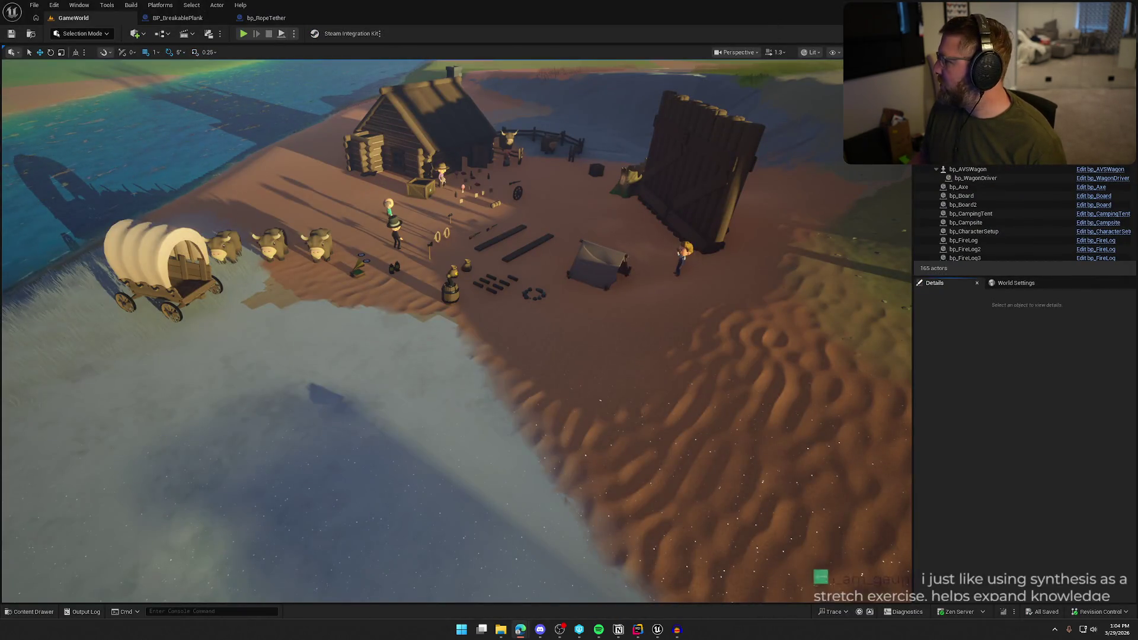
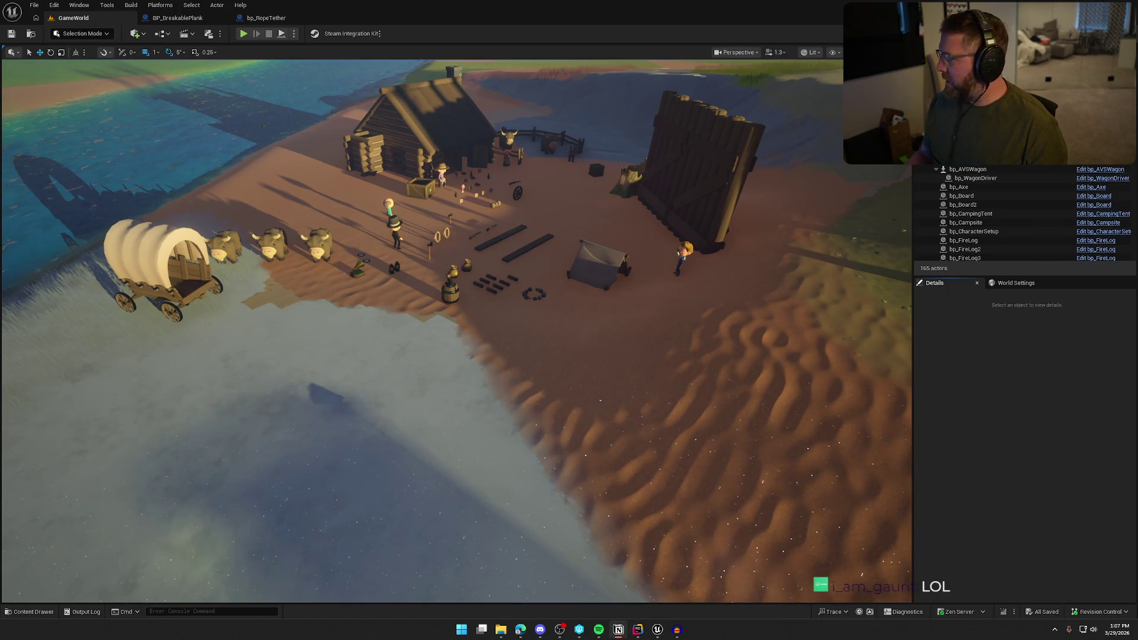
Bring the Notion To Do sound checklist up over the Unreal editor.
{"action": "key", "text": "alt+Tab"}
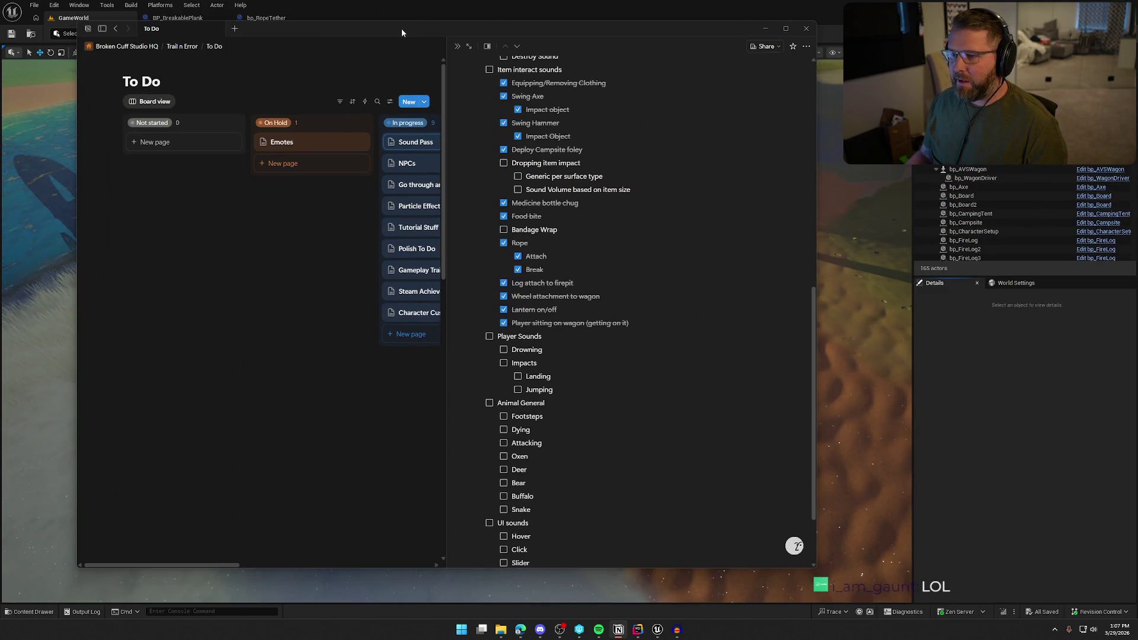
Add a 'Player Cough (while diseased)' to-do right below Drowning in the Player Sounds list.
{"action": "left_click_drag", "start_coordinate": [402, 31], "coordinate": [364, 58]}
{"action": "scroll", "coordinate": [573, 354], "scroll_direction": "up", "scroll_amount": 3}
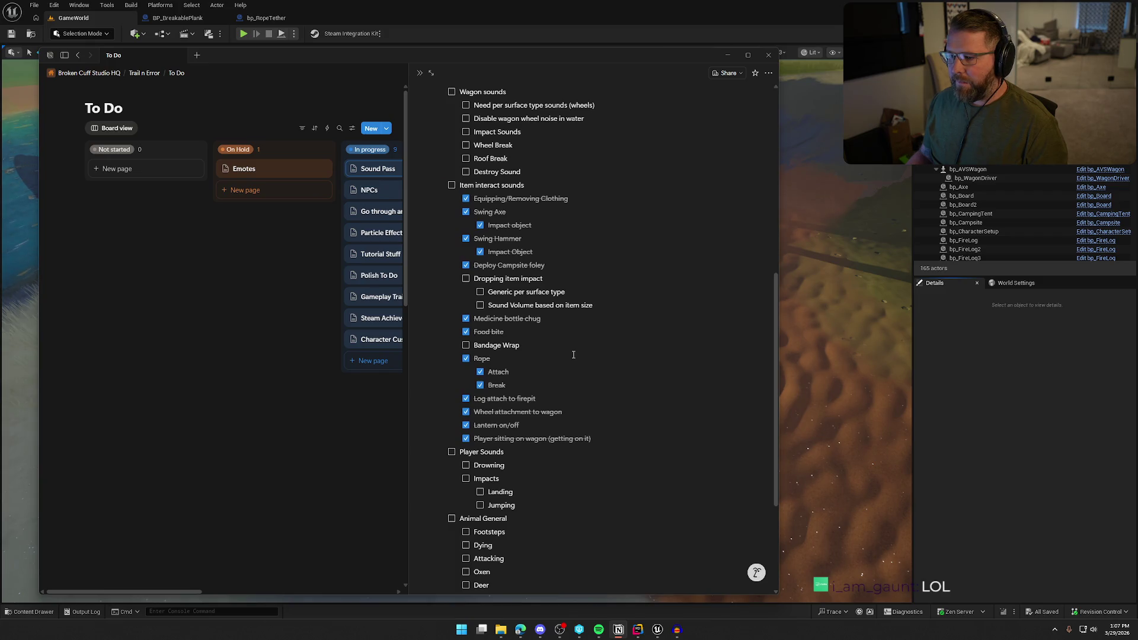
{"action": "scroll", "coordinate": [534, 308], "scroll_direction": "up", "scroll_amount": 2}
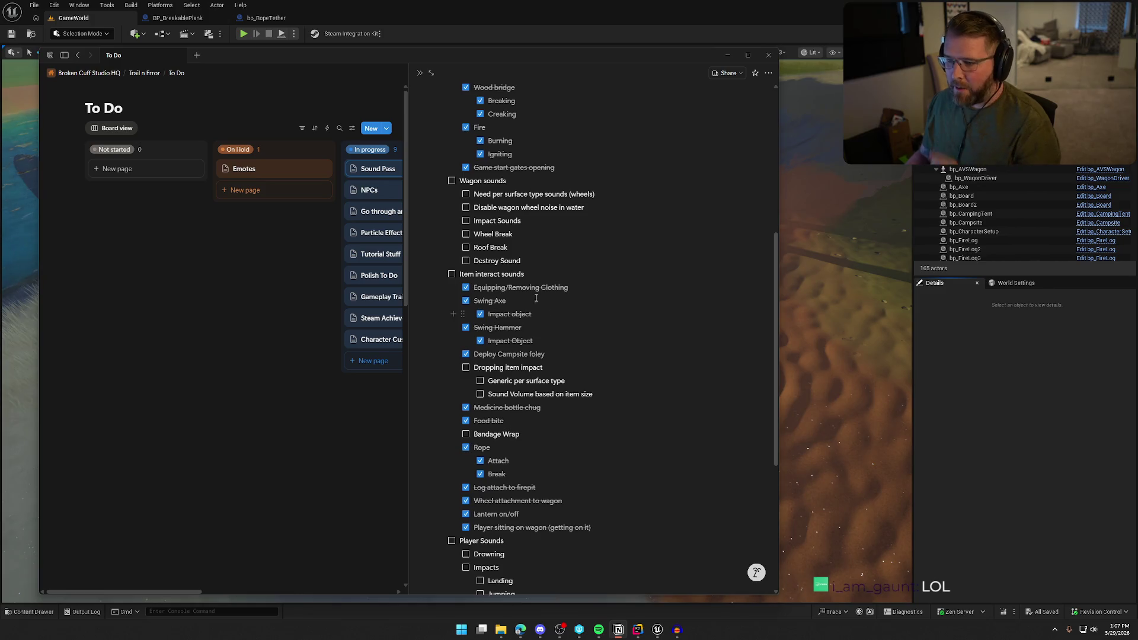
{"action": "scroll", "coordinate": [501, 318], "scroll_direction": "up", "scroll_amount": 5}
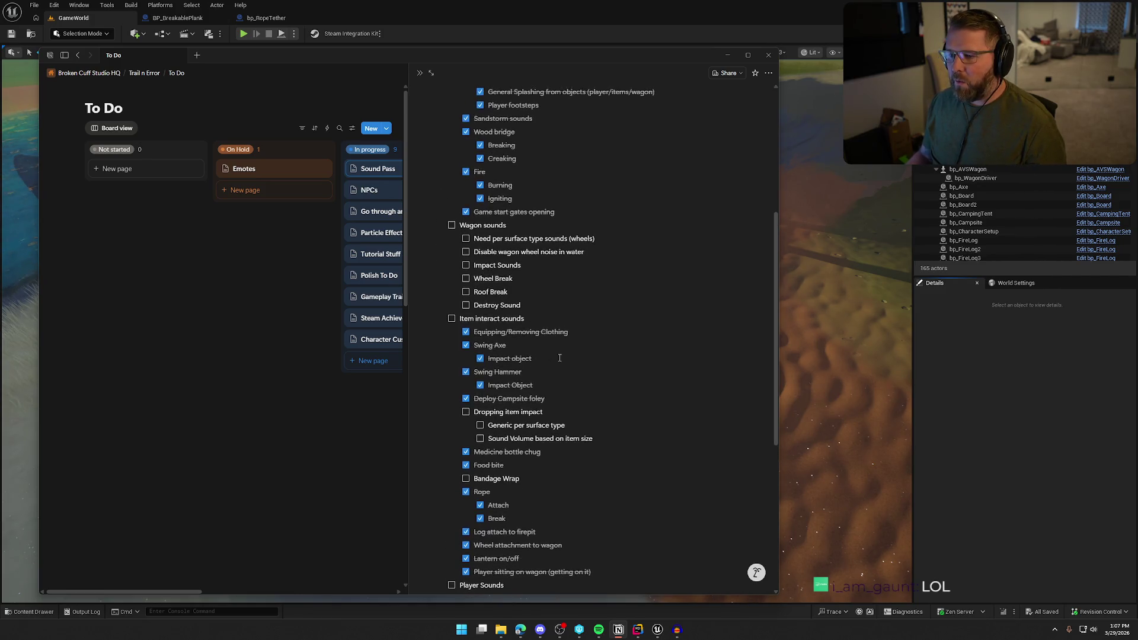
{"action": "scroll", "coordinate": [608, 386], "scroll_direction": "down", "scroll_amount": 12}
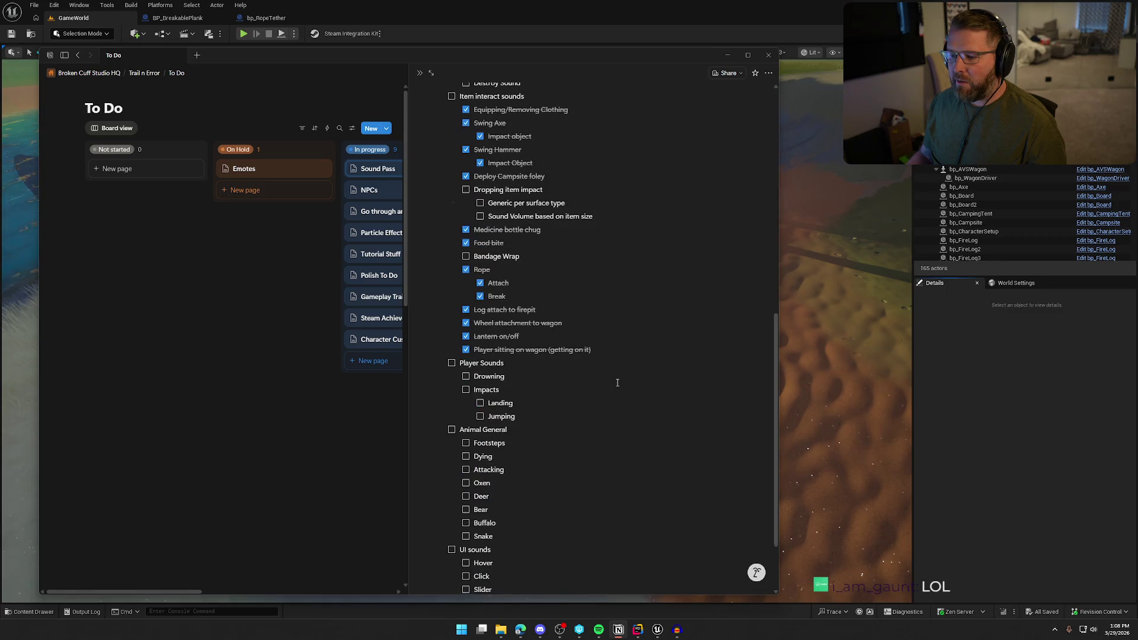
{"action": "left_click", "coordinate": [512, 289]}
{"action": "key", "text": "Return"}
{"action": "type", "text": "Player Cough (while di"}
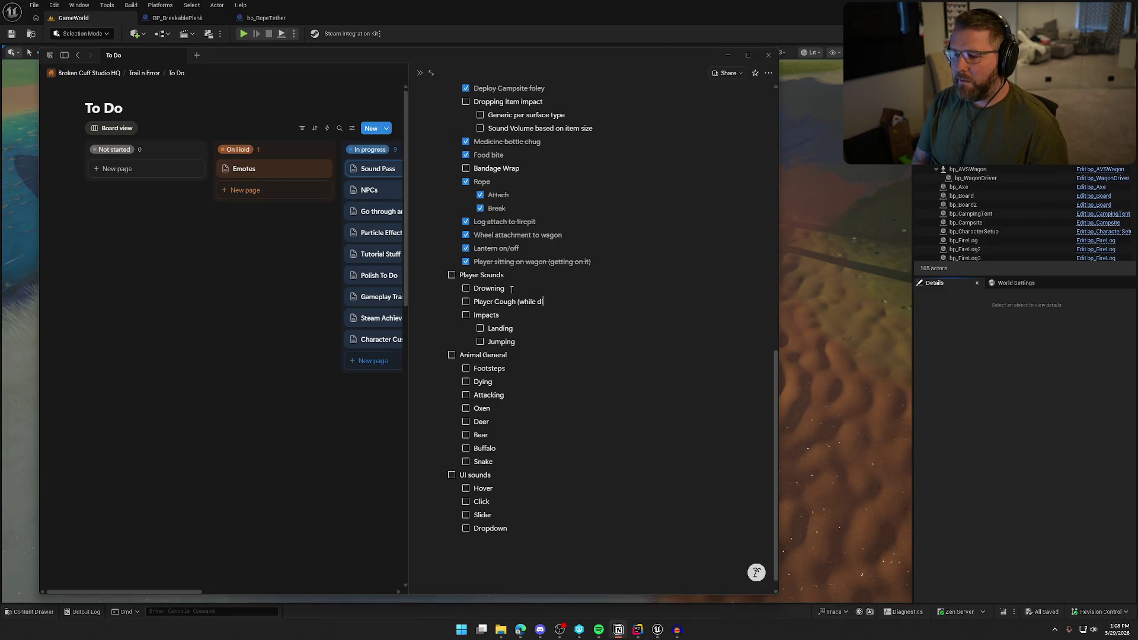
{"action": "type", "text": "seased"}
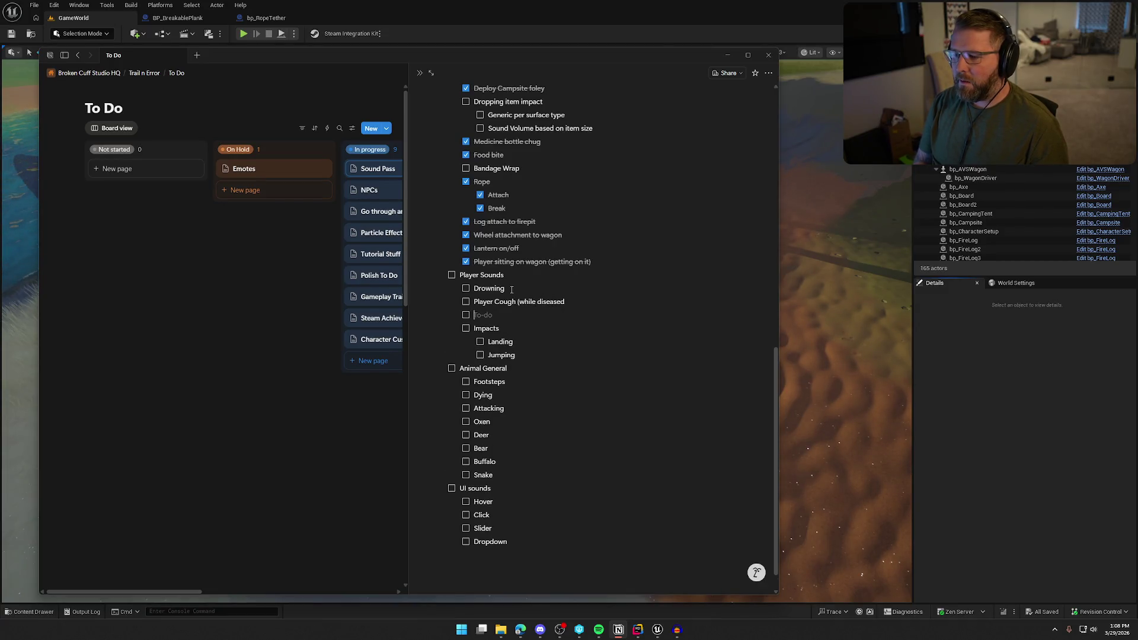
{"action": "key", "text": "Return"}
{"action": "key", "text": "BackSpace"}
{"action": "type", "text": ")"}
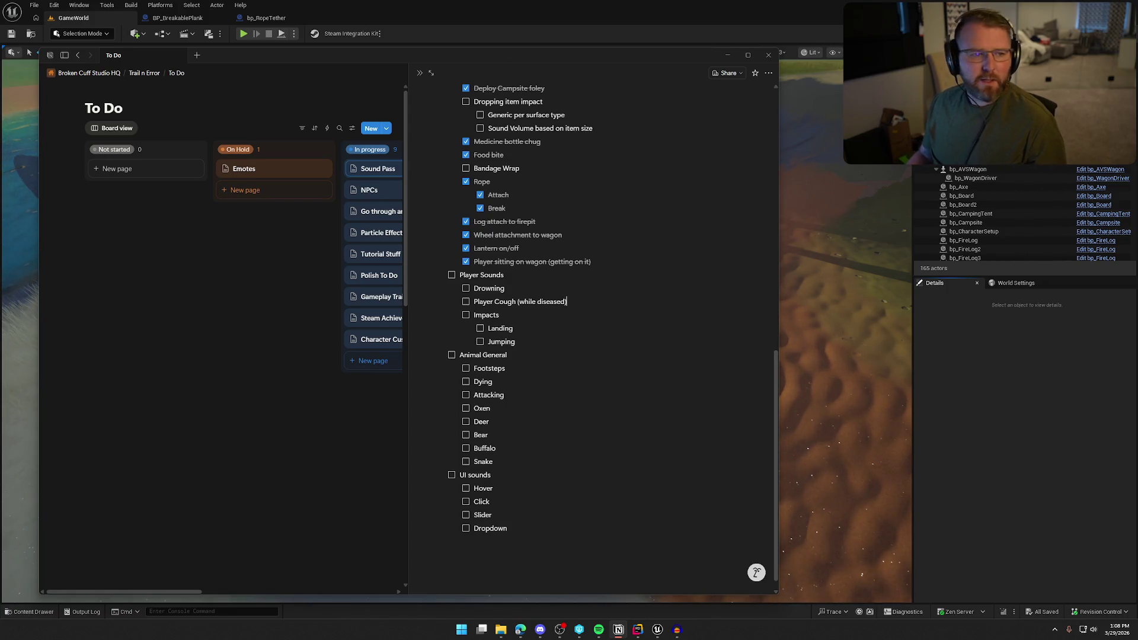
{"action": "key", "text": "alt+Tab"}
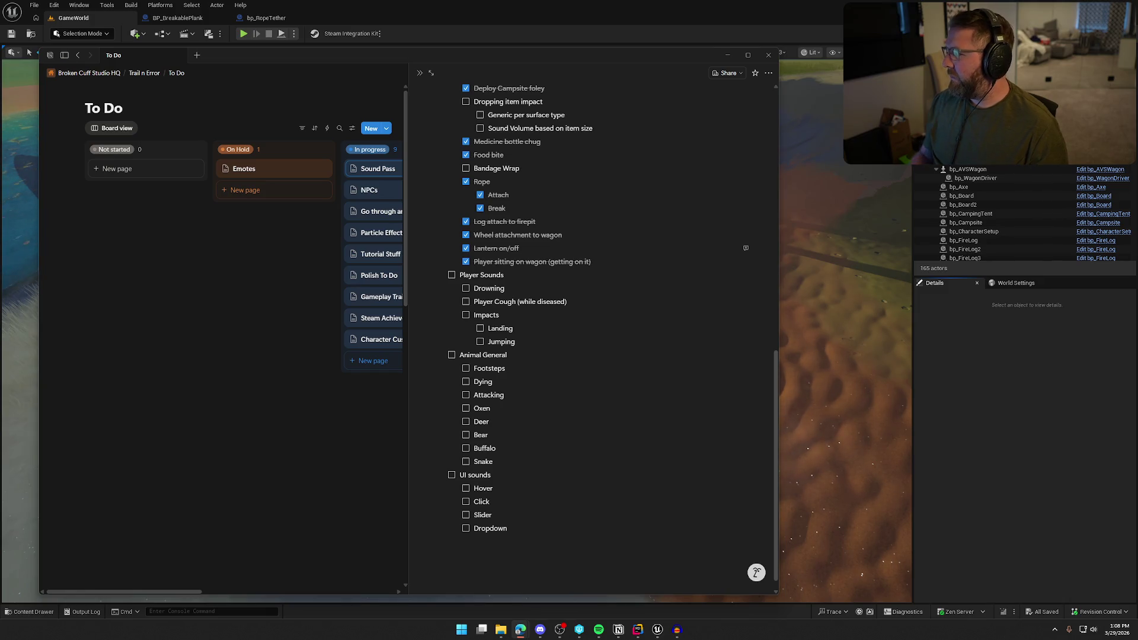
{"action": "key", "text": "alt+Tab"}
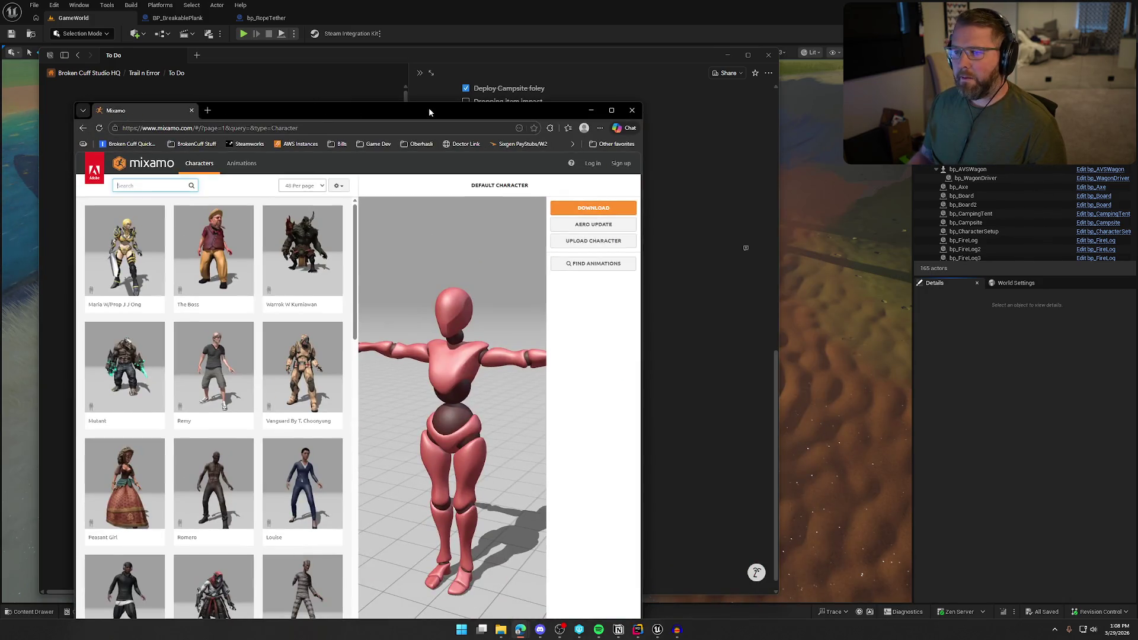
Search Mixamo characters for 'ill', 'sneeze' and 'sick', finding no match, then return to Audacity.
{"action": "double_click", "coordinate": [428, 108]}
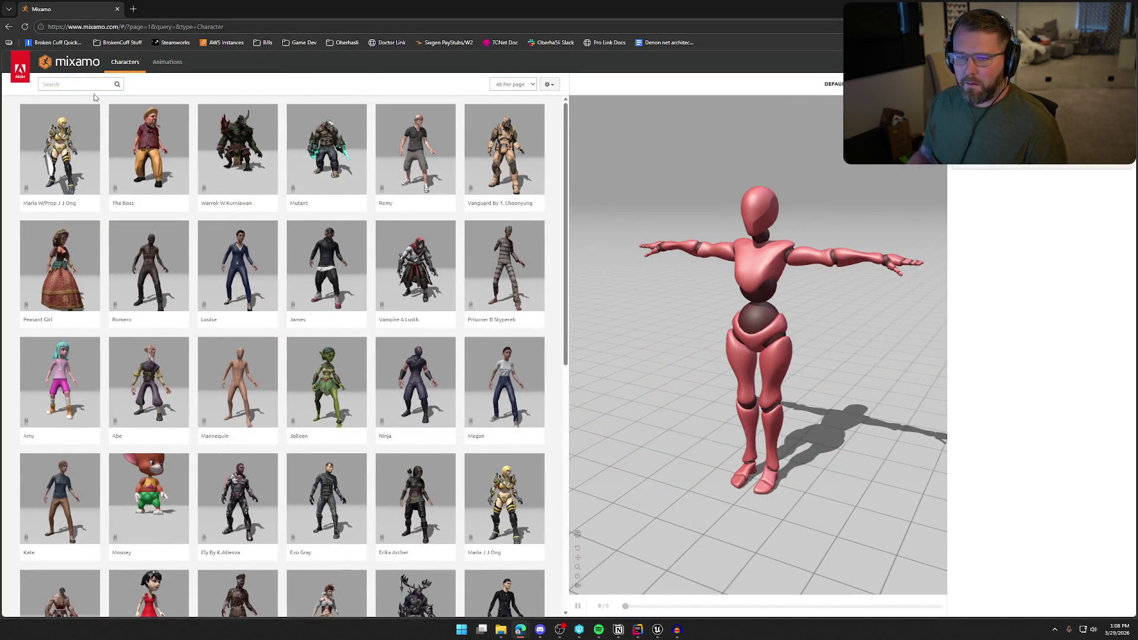
{"action": "left_click", "coordinate": [67, 83]}
{"action": "type", "text": "ill"}
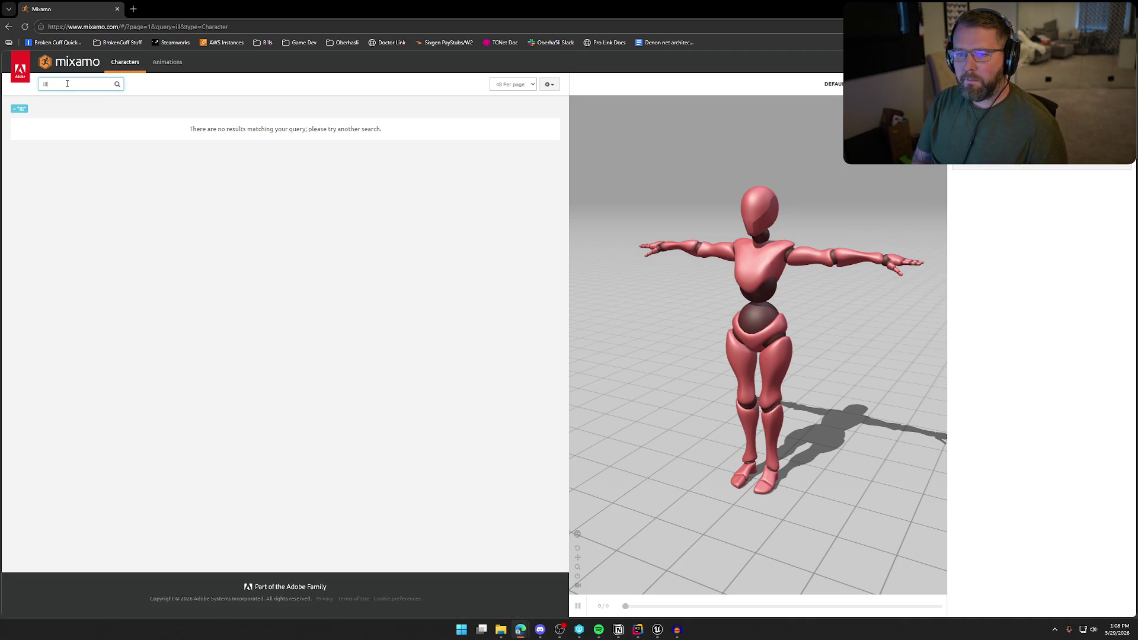
{"action": "key", "text": "BackSpace"}
{"action": "key", "text": "BackSpace"}
{"action": "key", "text": "BackSpace"}
{"action": "type", "text": "sword"}
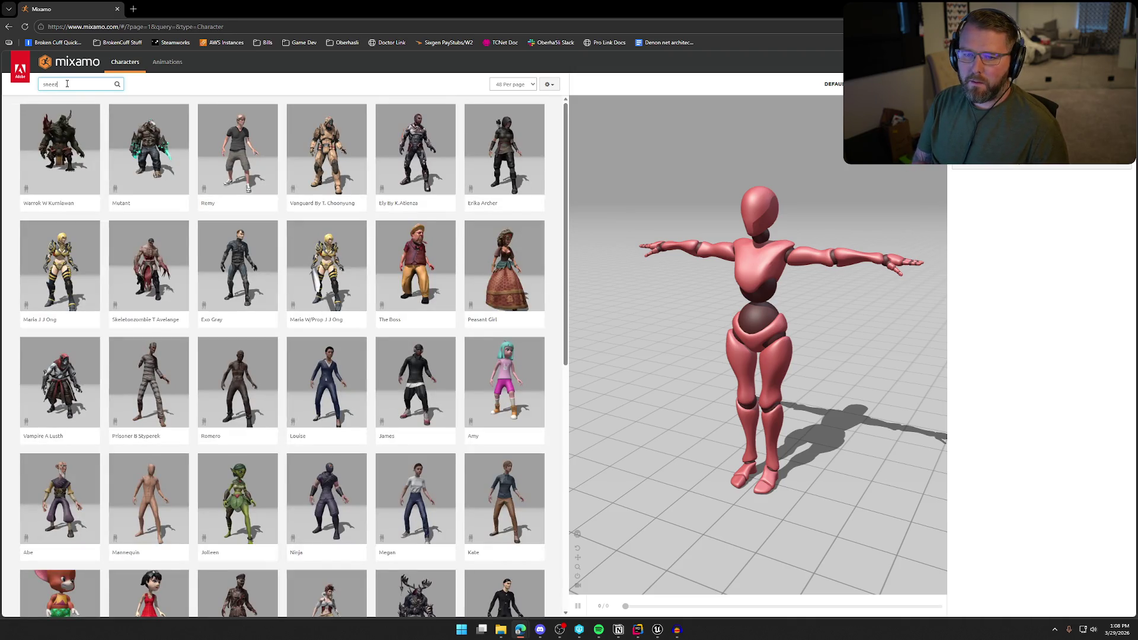
{"action": "type", "text": "e"}
{"action": "key", "text": "BackSpace"}
{"action": "key", "text": "BackSpace"}
{"action": "key", "text": "BackSpace"}
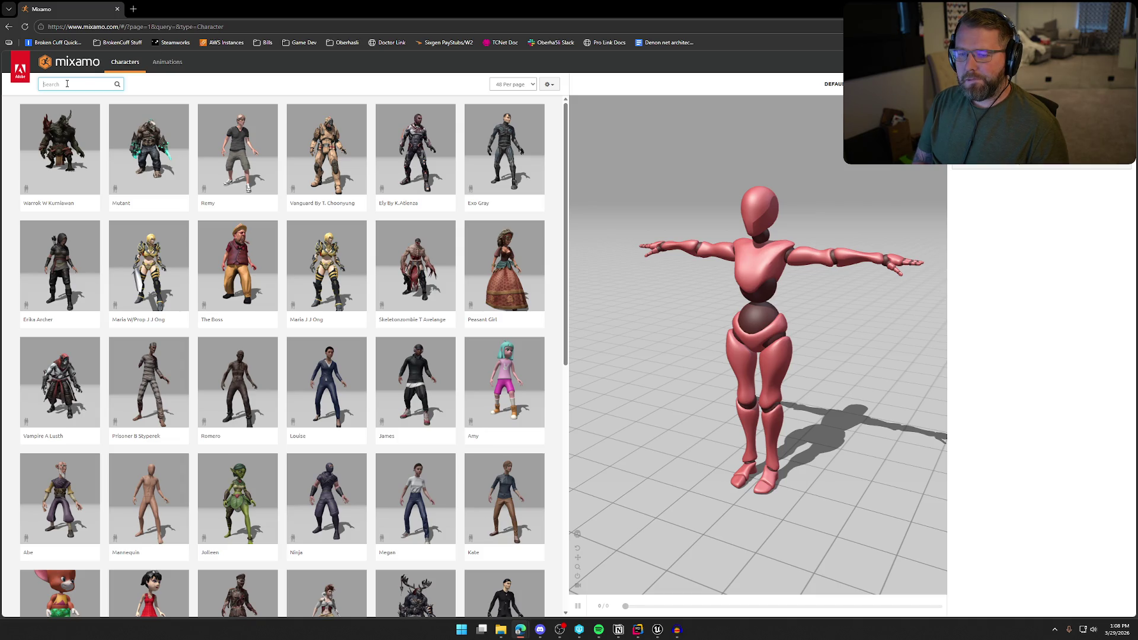
{"action": "key", "text": "BackSpace"}
{"action": "key", "text": "BackSpace"}
{"action": "key", "text": "BackSpace"}
{"action": "key", "text": "BackSpace"}
{"action": "key", "text": "BackSpace"}
{"action": "key", "text": "BackSpace"}
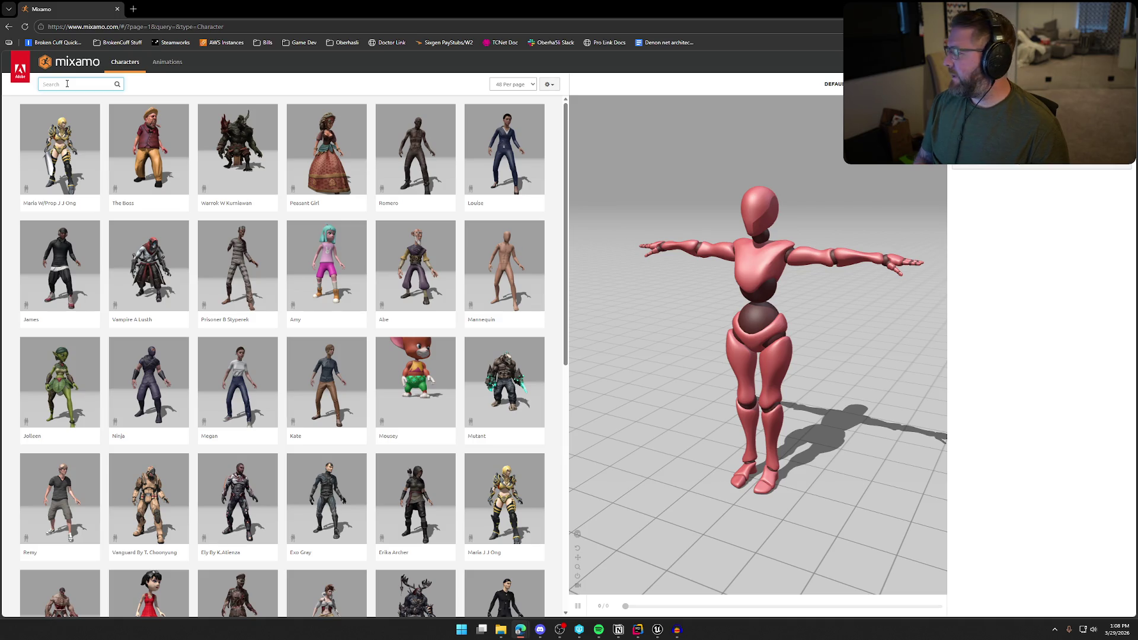
{"action": "key", "text": "alt+Tab"}
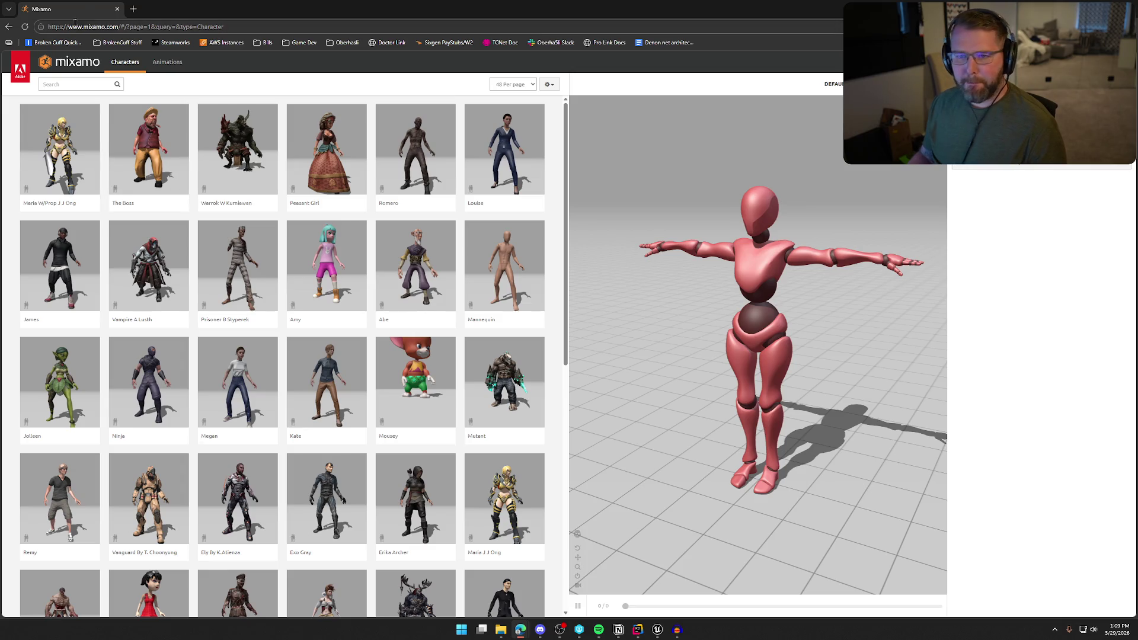
{"action": "key", "text": "alt+Tab"}
{"action": "left_click", "coordinate": [677, 630]}
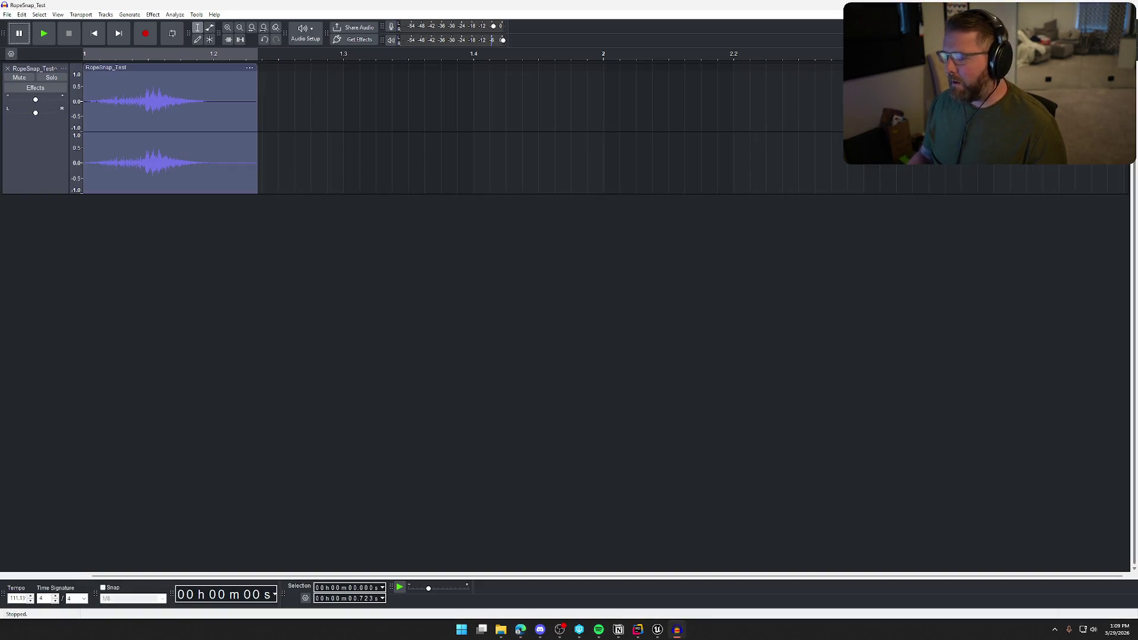
Open the Bandage WAV in place of the rope-snap clip, play it twice and select the whole track.
{"action": "left_click", "coordinate": [6, 66]}
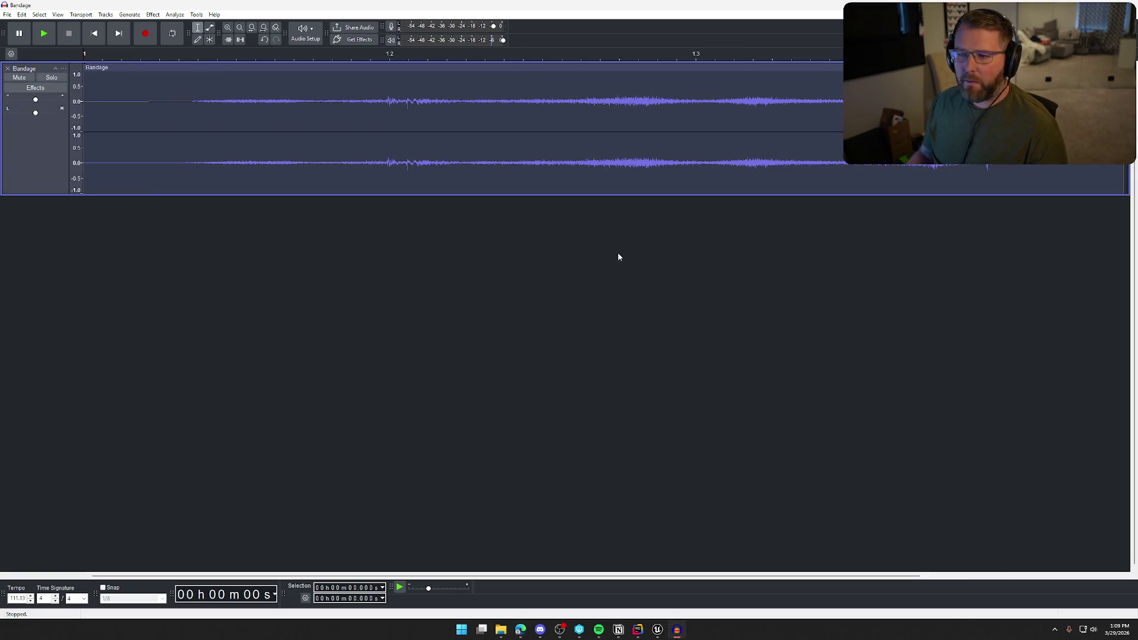
{"action": "key", "text": "alt+Tab"}
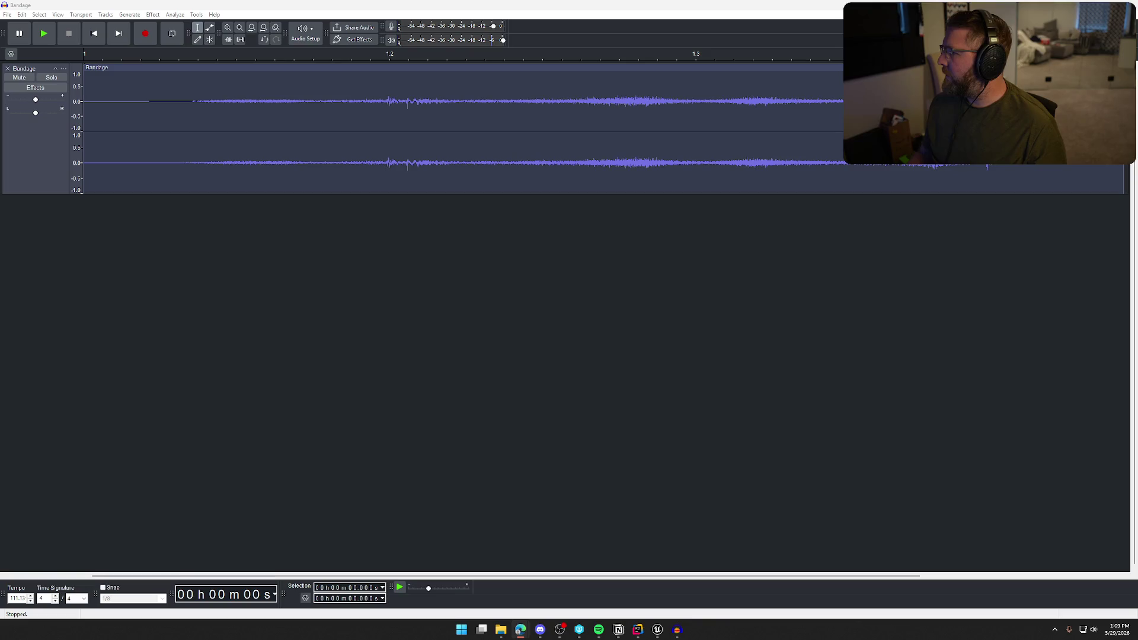
{"action": "left_click", "coordinate": [709, 380]}
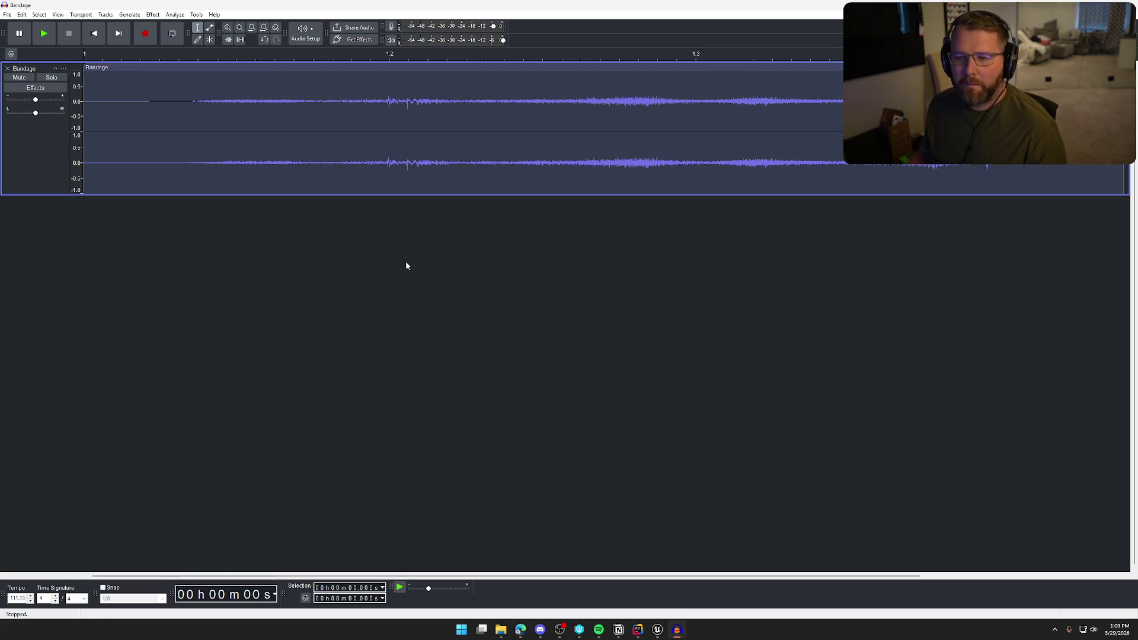
{"action": "key", "text": "space"}
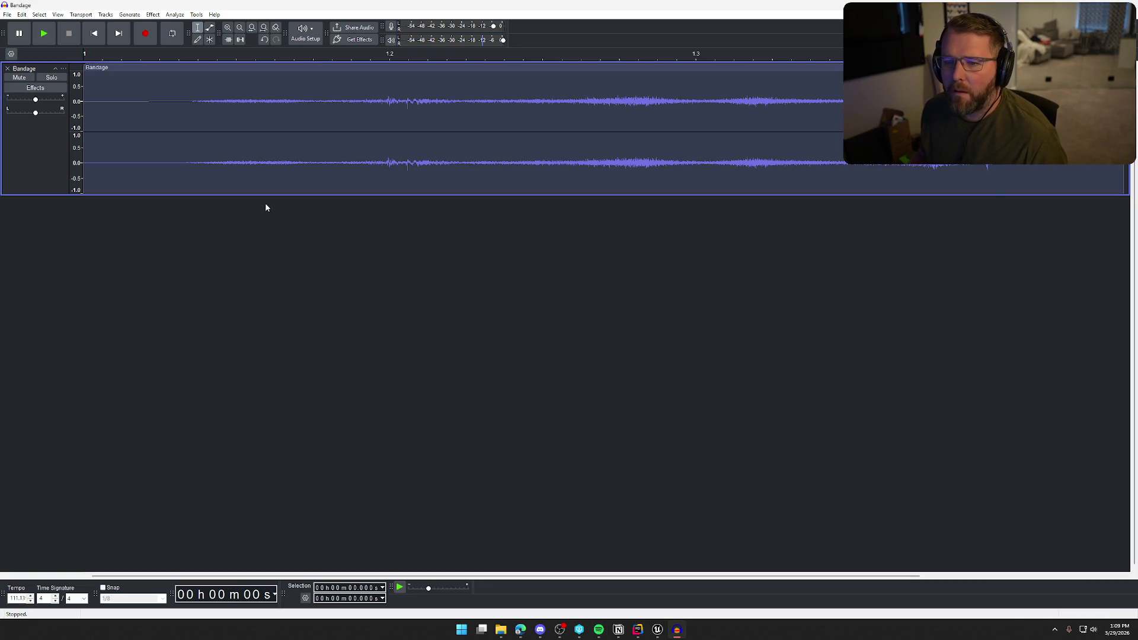
{"action": "key", "text": "space"}
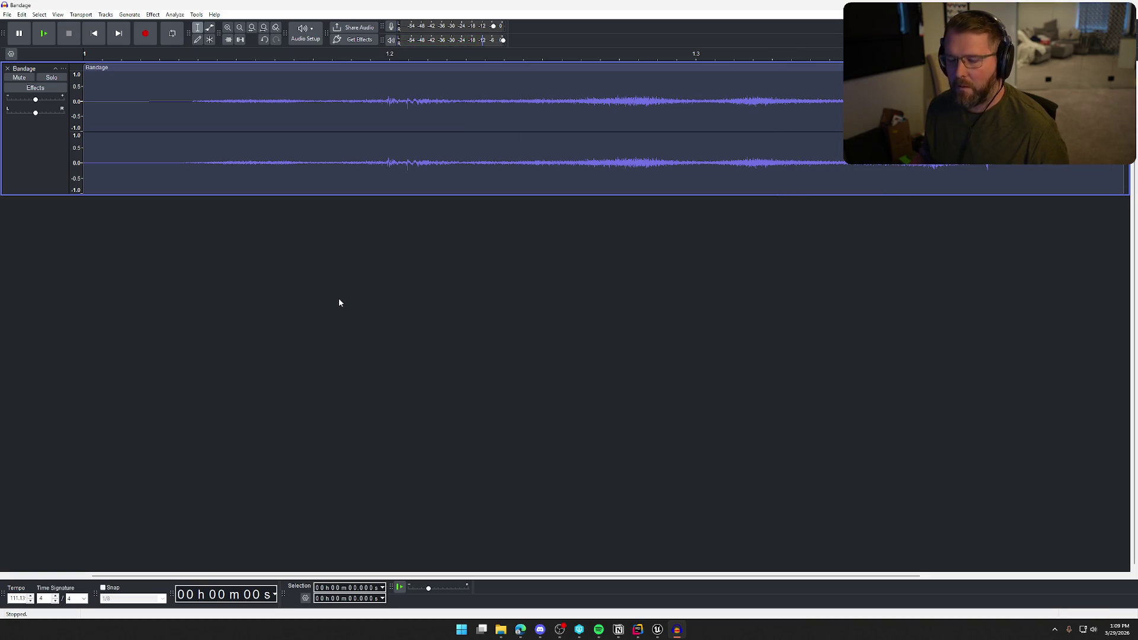
{"action": "key", "text": "ctrl+a"}
Lower the Bandage sound's pitch by 11 percent with Change Pitch.
{"action": "left_click", "coordinate": [153, 14]}
{"action": "mouse_move", "coordinate": [208, 96]}
{"action": "left_click", "coordinate": [296, 96]}
{"action": "left_click_drag", "start_coordinate": [573, 353], "coordinate": [560, 355]}
{"action": "left_click", "coordinate": [509, 386]}
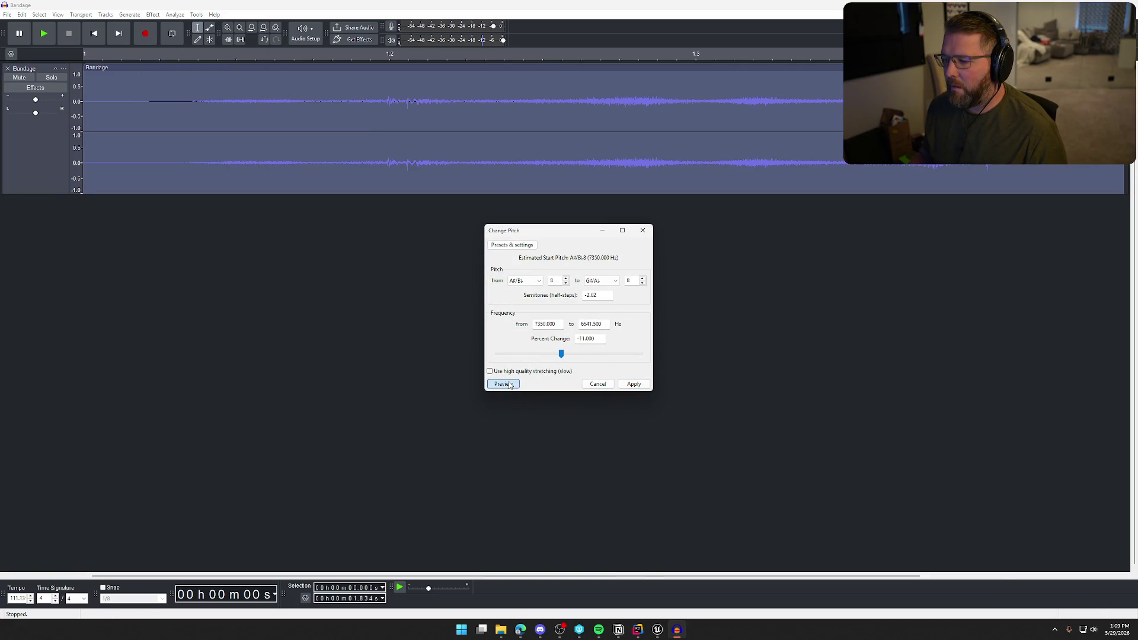
{"action": "left_click", "coordinate": [638, 387]}
Apply a Bass and Treble adjustment to the track and play the result.
{"action": "left_click", "coordinate": [153, 15]}
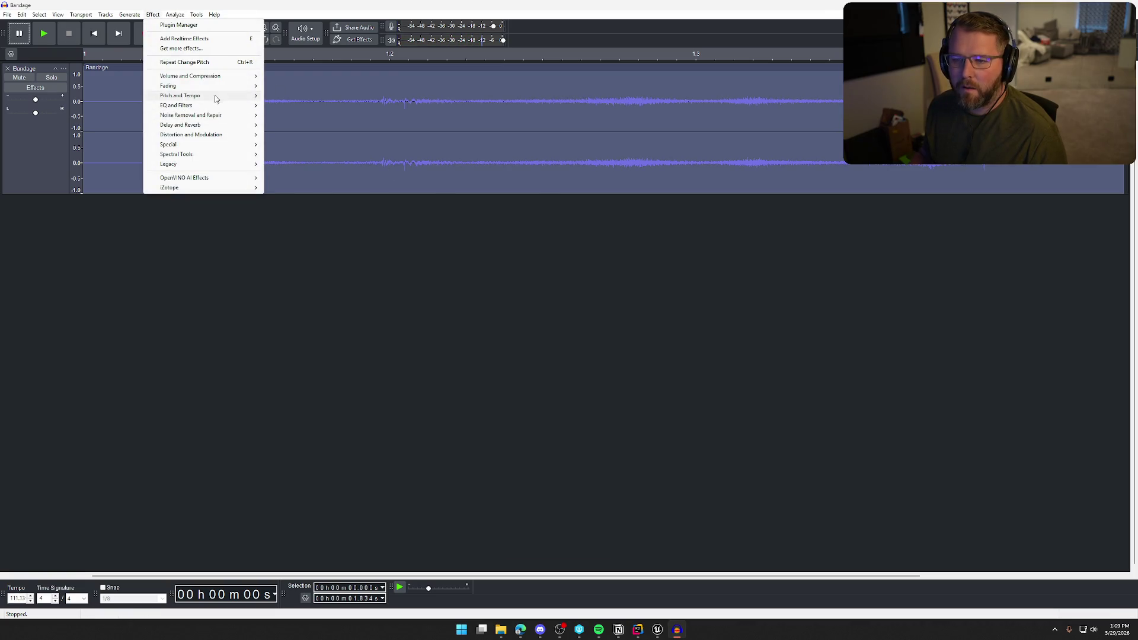
{"action": "mouse_move", "coordinate": [216, 105]}
{"action": "left_click", "coordinate": [300, 106]}
{"action": "left_click", "coordinate": [535, 365]}
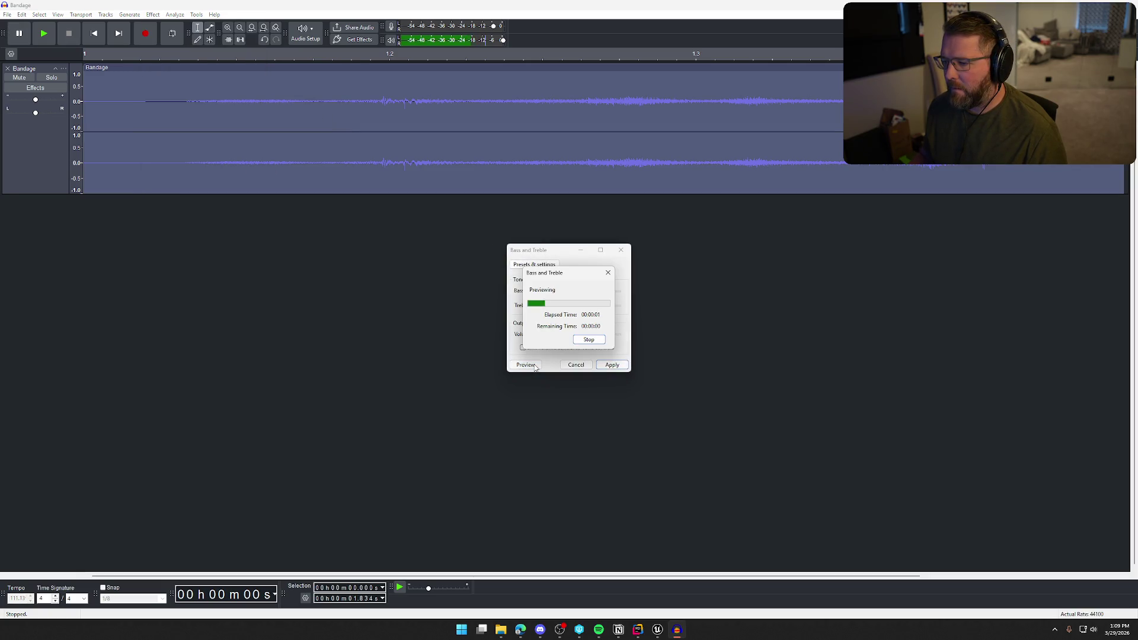
{"action": "left_click", "coordinate": [612, 364]}
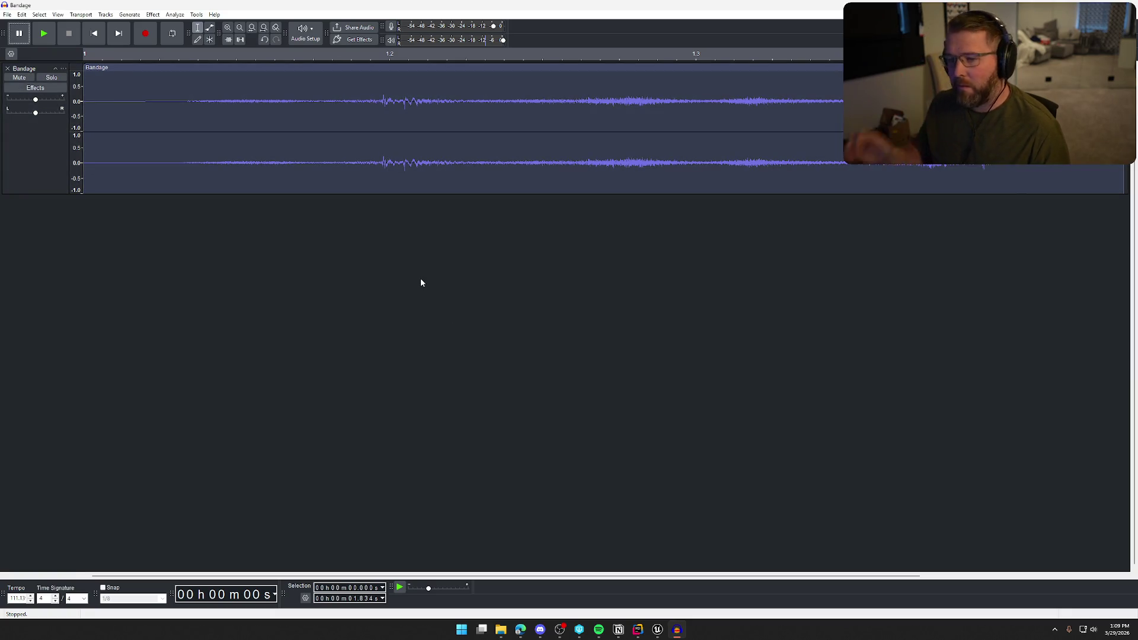
{"action": "key", "text": "ctrl+a"}
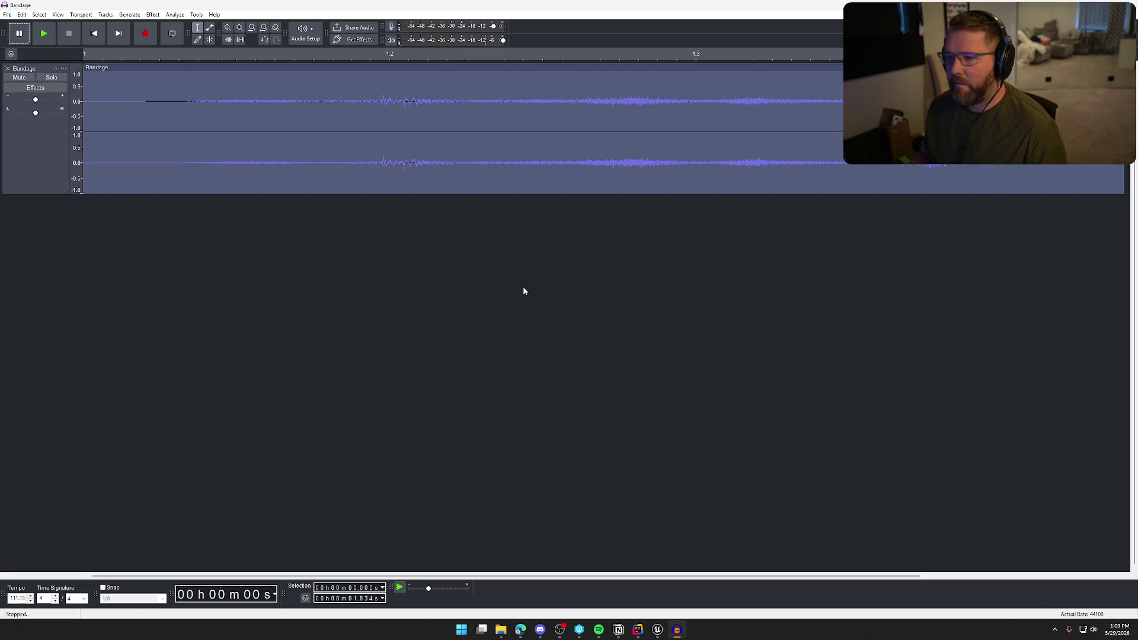
{"action": "key", "text": "space"}
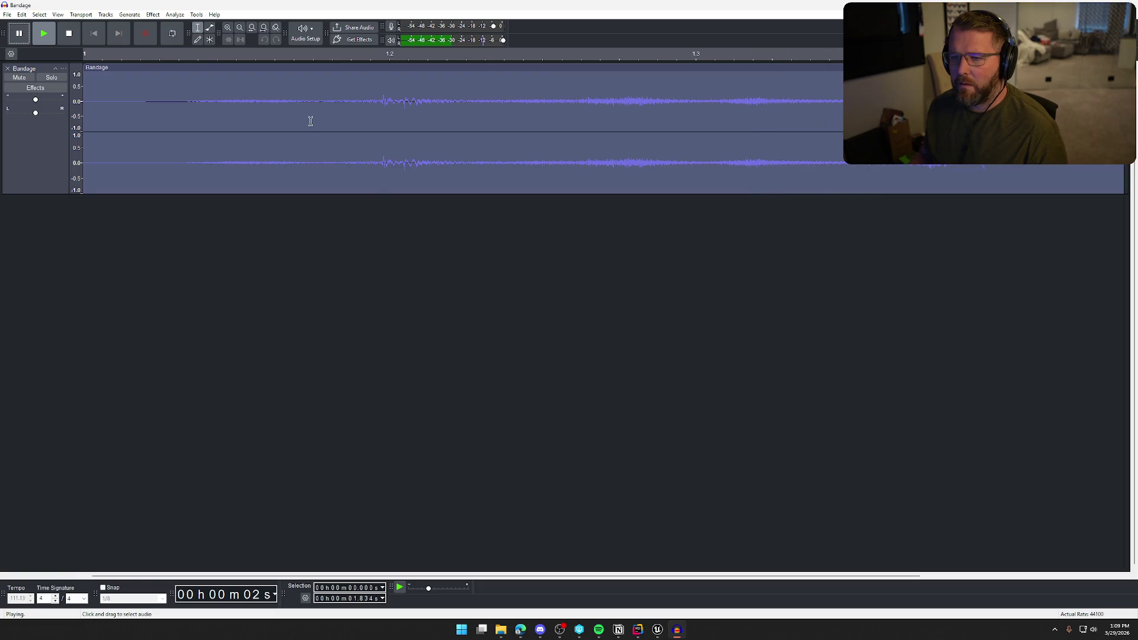
{"action": "left_click", "coordinate": [153, 14]}
{"action": "mouse_move", "coordinate": [208, 88]}
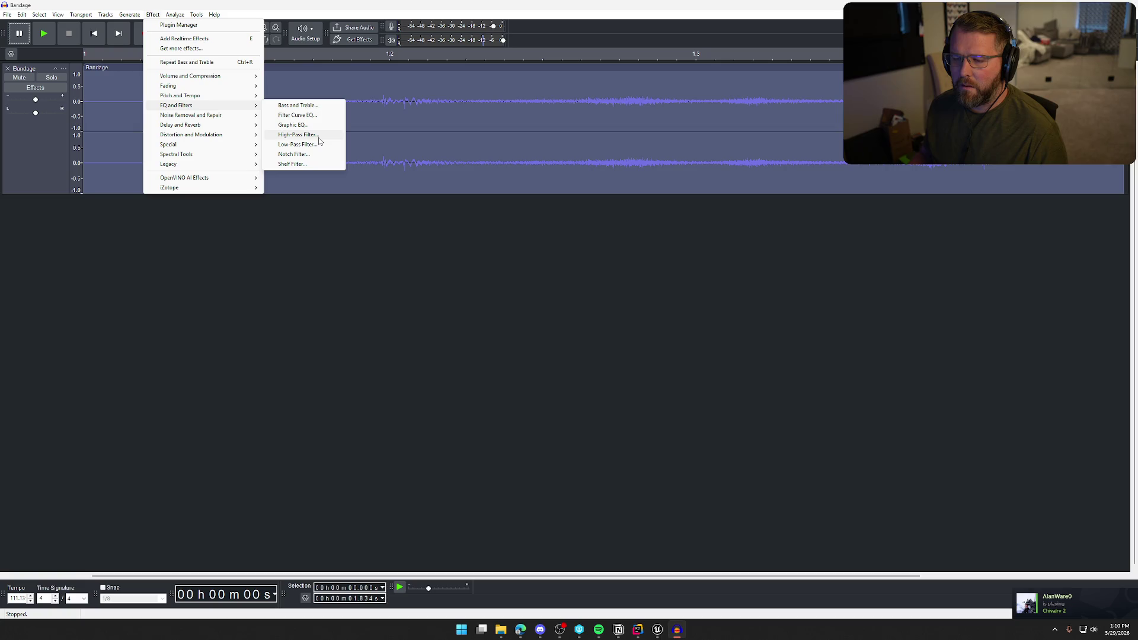
Apply a 6 dB-per-octave Low-Pass Filter to the Bandage sound and listen to it.
{"action": "left_click", "coordinate": [315, 145]}
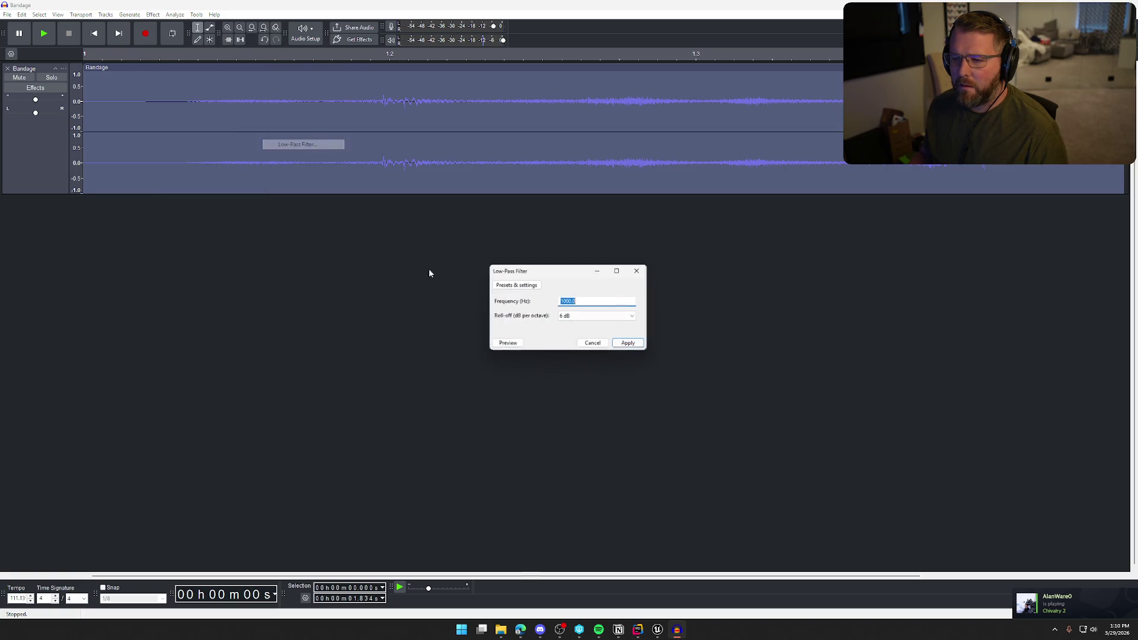
{"action": "left_click", "coordinate": [507, 344]}
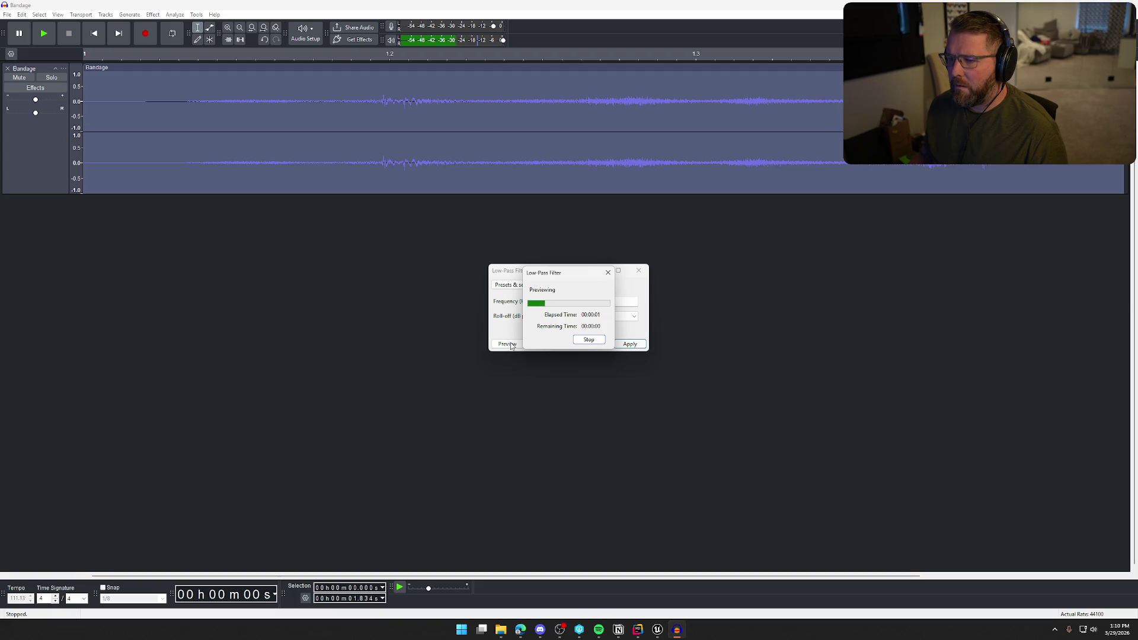
{"action": "left_click", "coordinate": [630, 344]}
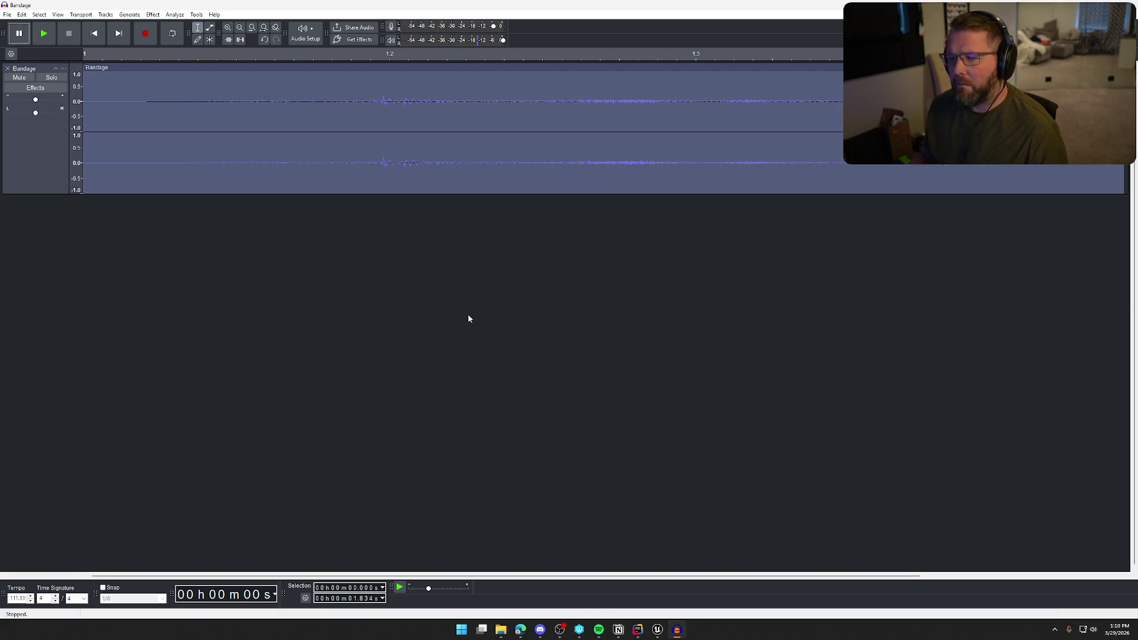
{"action": "key", "text": "space"}
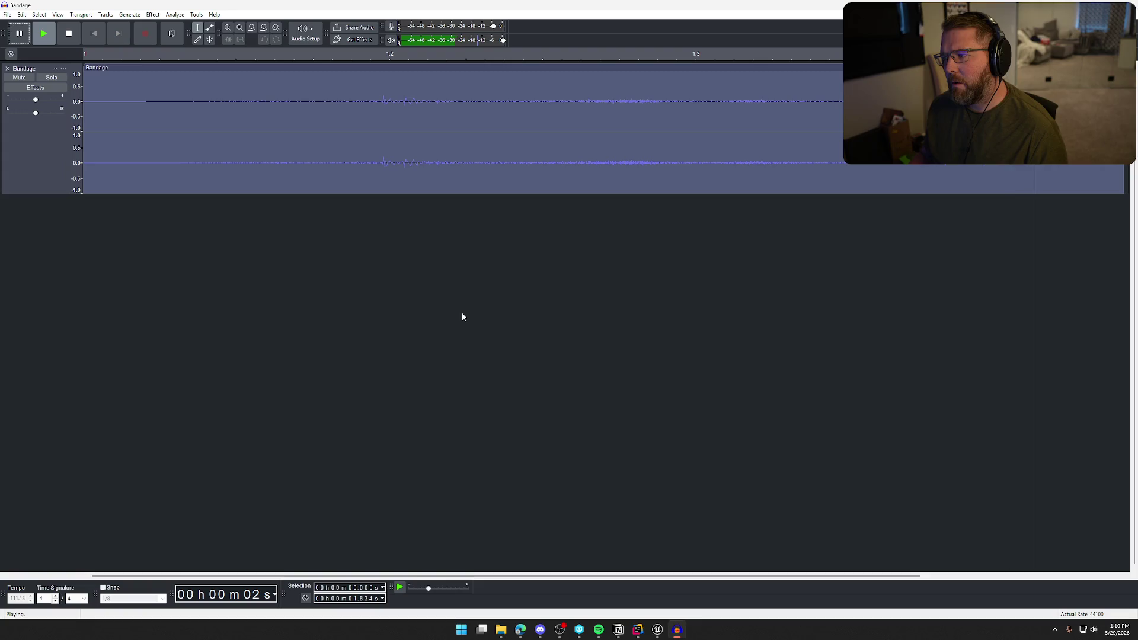
{"action": "left_click", "coordinate": [153, 15]}
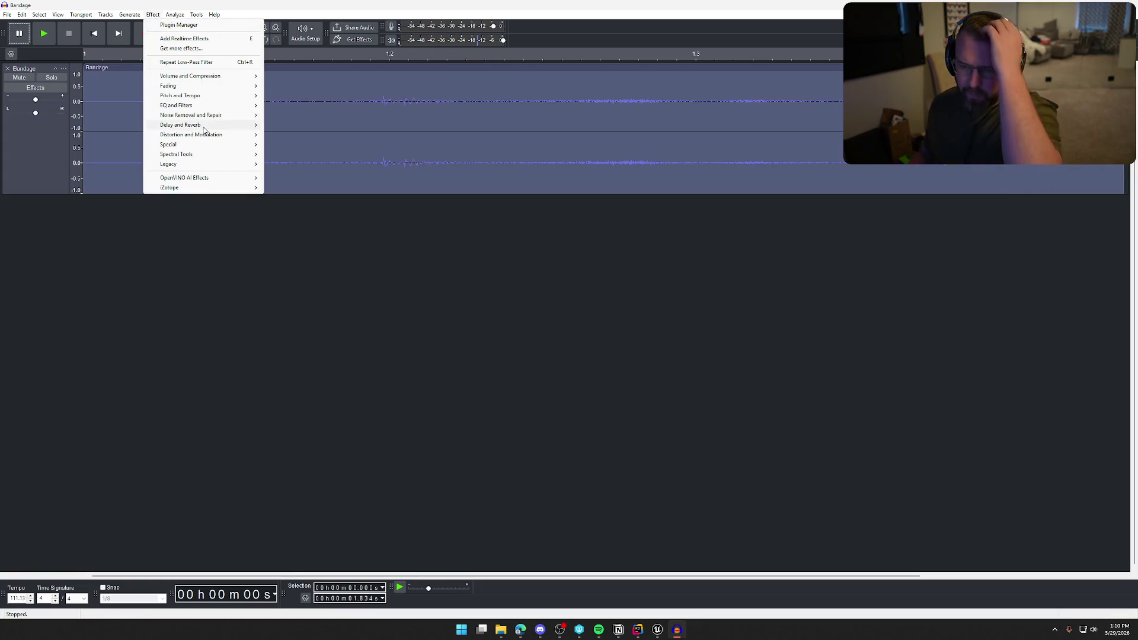
{"action": "mouse_move", "coordinate": [207, 125]}
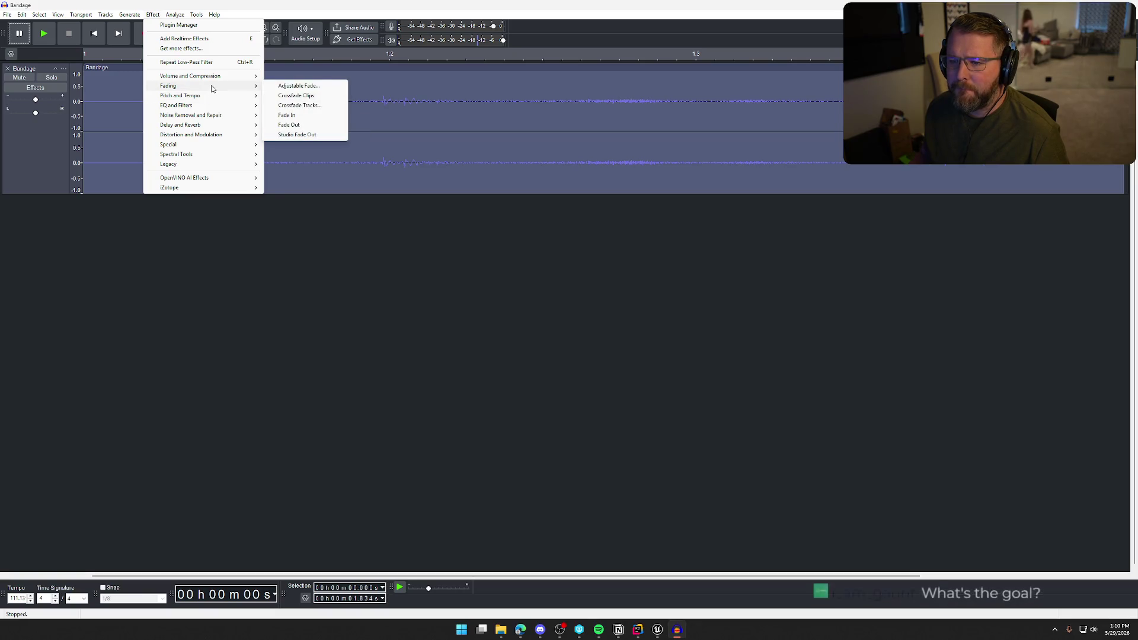
Preview the Compressor on the sound, close it without applying, and replay the clip.
{"action": "mouse_move", "coordinate": [222, 79]}
{"action": "left_click", "coordinate": [295, 95]}
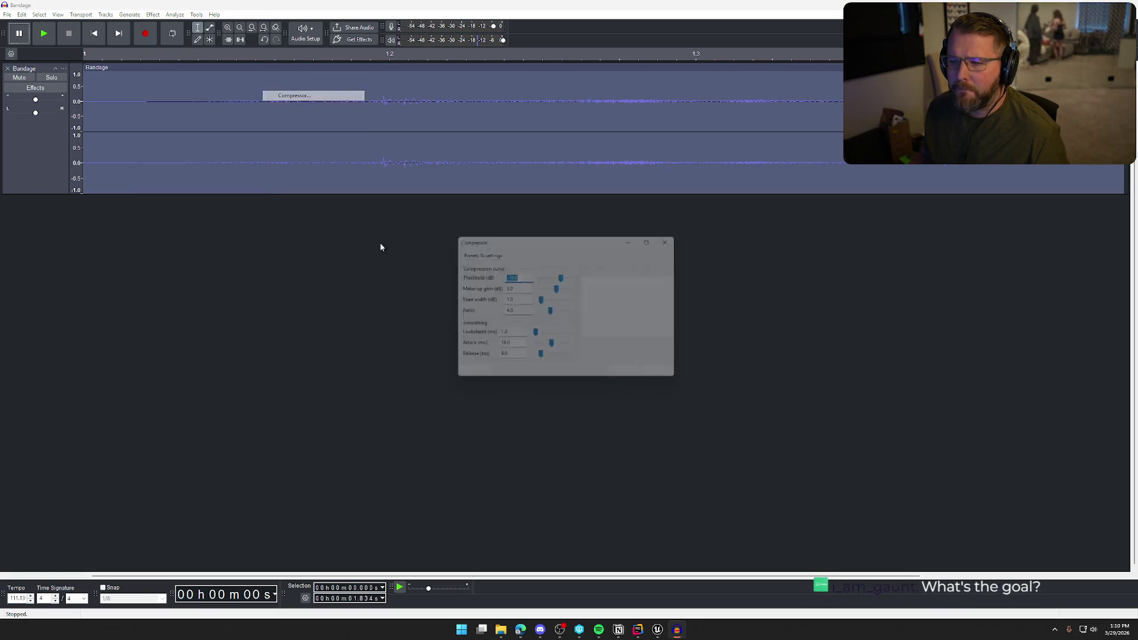
{"action": "left_click", "coordinate": [469, 378]}
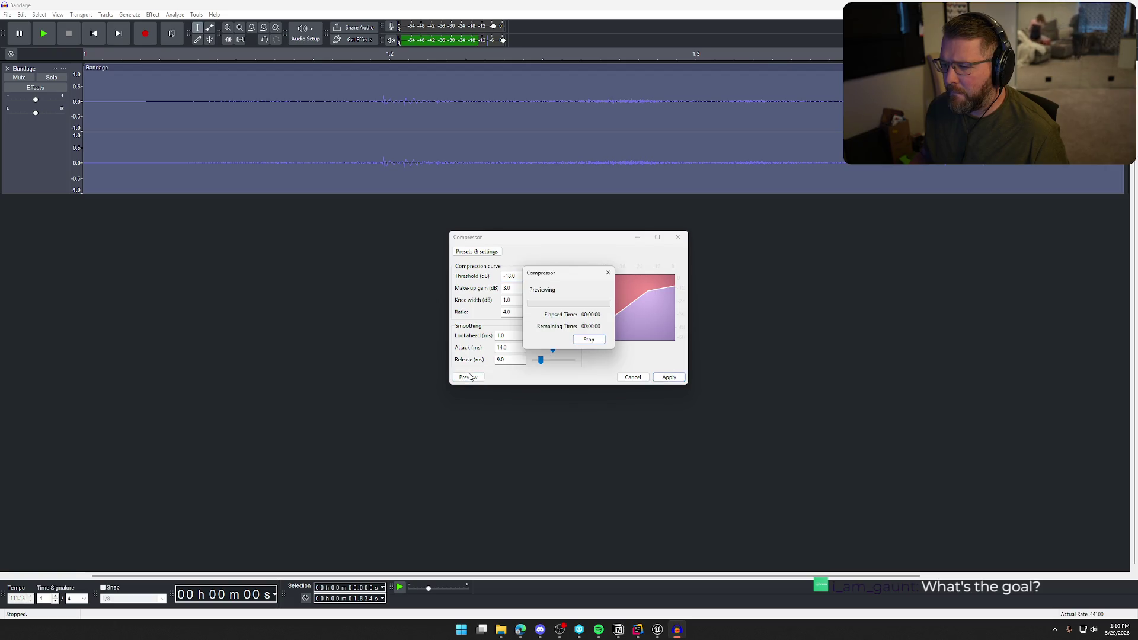
{"action": "left_click", "coordinate": [678, 238]}
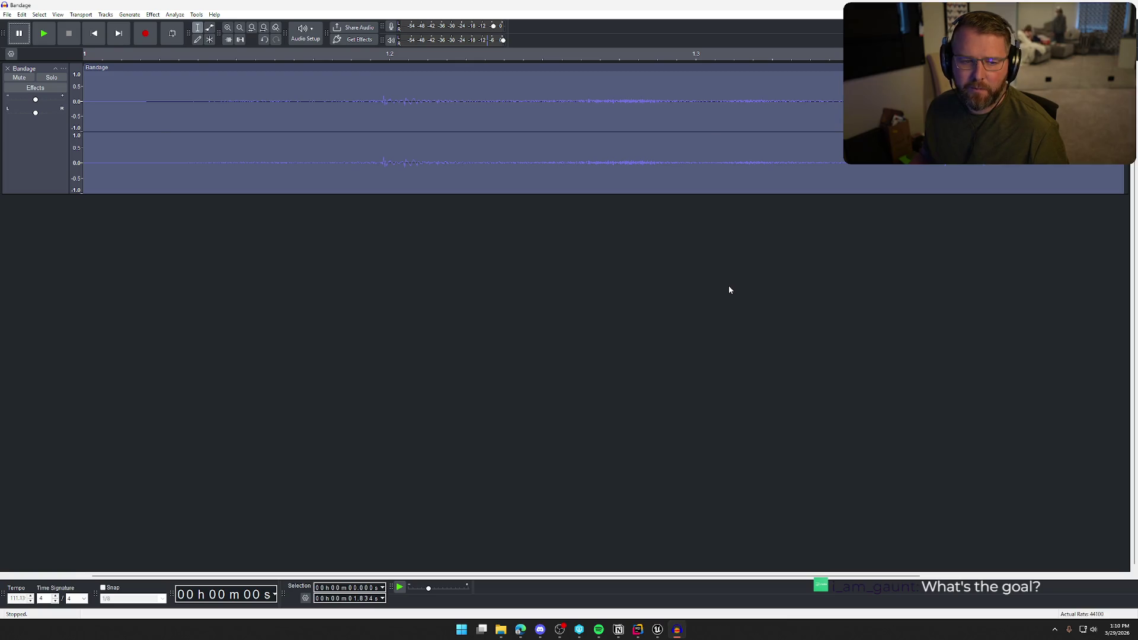
{"action": "key", "text": "space"}
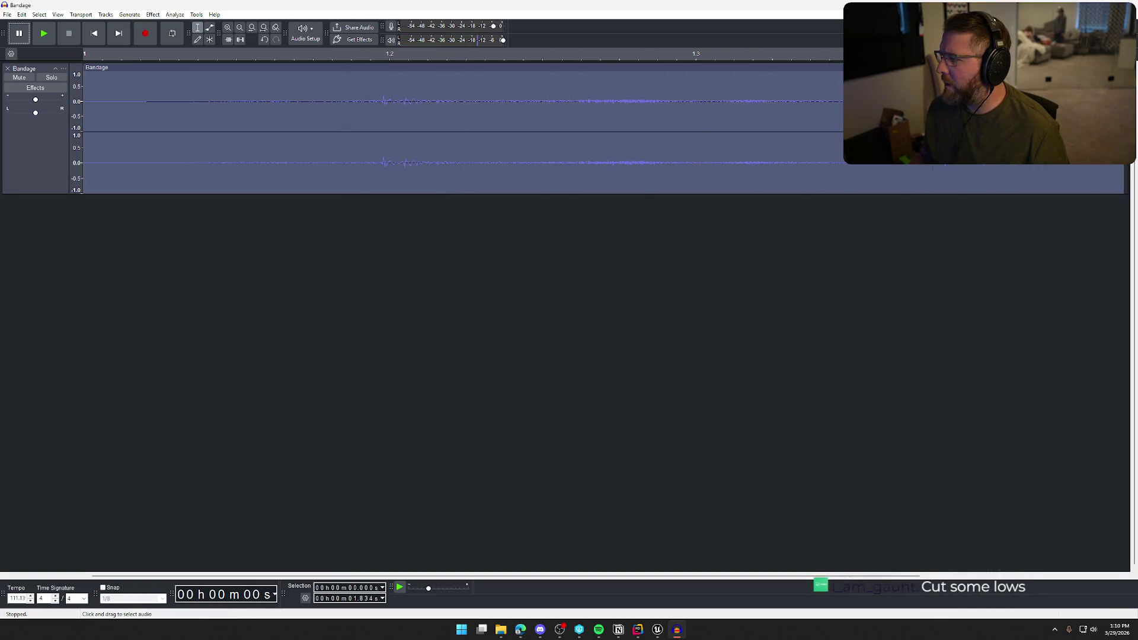
Fade out the clip's tail from 1.505 s to the end and play it back.
{"action": "left_click", "coordinate": [1126, 211]}
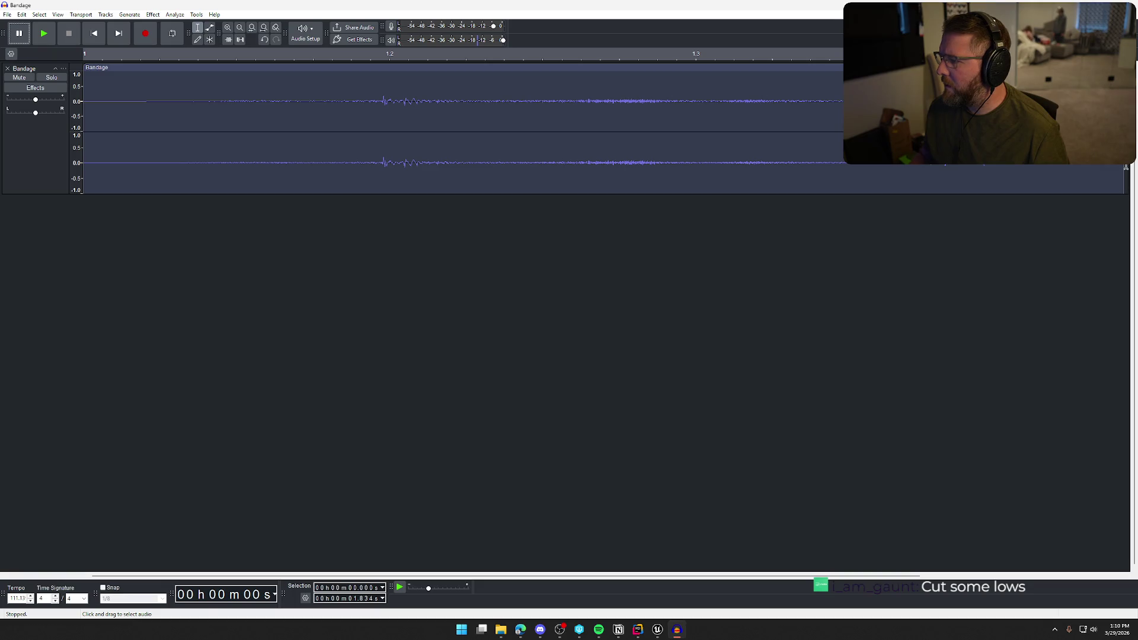
{"action": "left_click", "coordinate": [823, 127]}
{"action": "left_click_drag", "start_coordinate": [822, 128], "coordinate": [687, 116]}
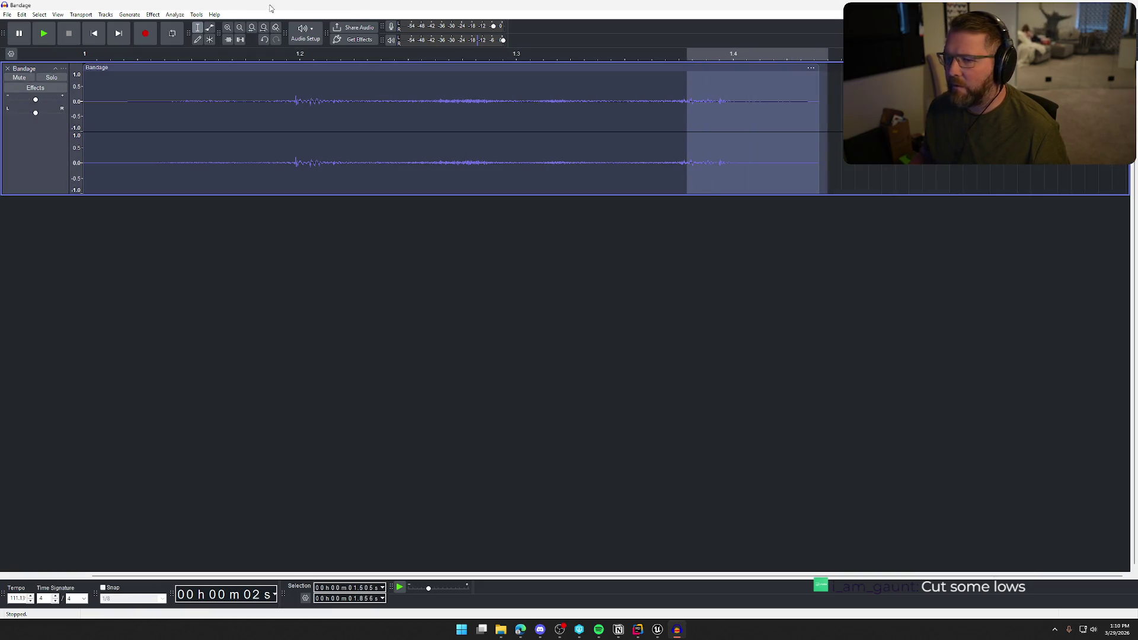
{"action": "left_click", "coordinate": [150, 14]}
{"action": "mouse_move", "coordinate": [208, 87]}
{"action": "left_click", "coordinate": [310, 125]}
{"action": "left_click", "coordinate": [730, 358]}
{"action": "key", "text": "space"}
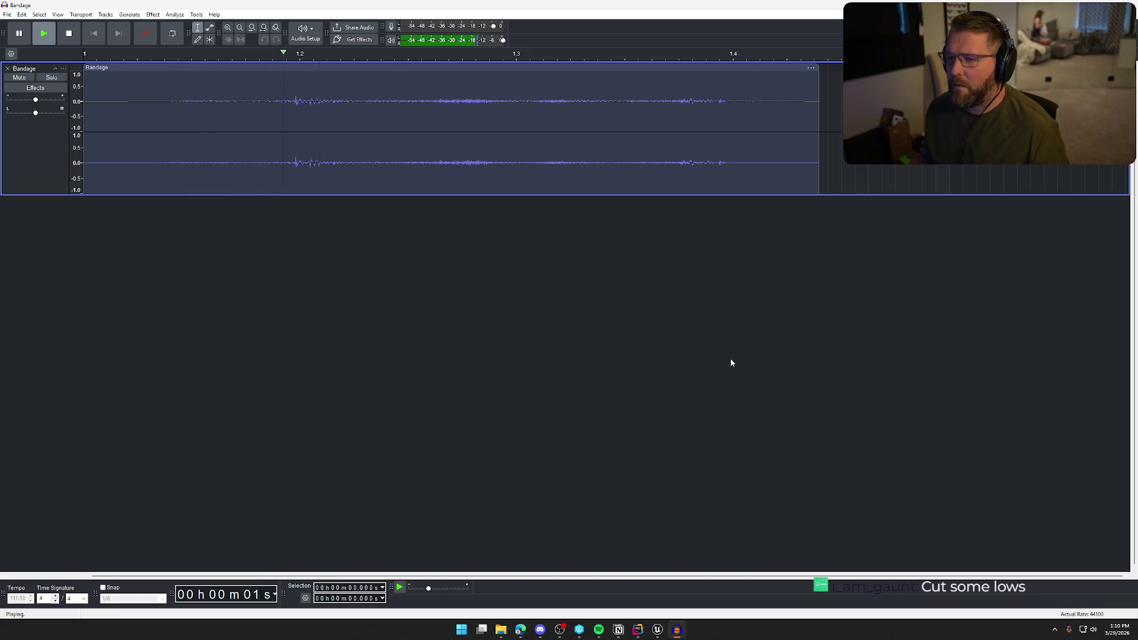
{"action": "key", "text": "space"}
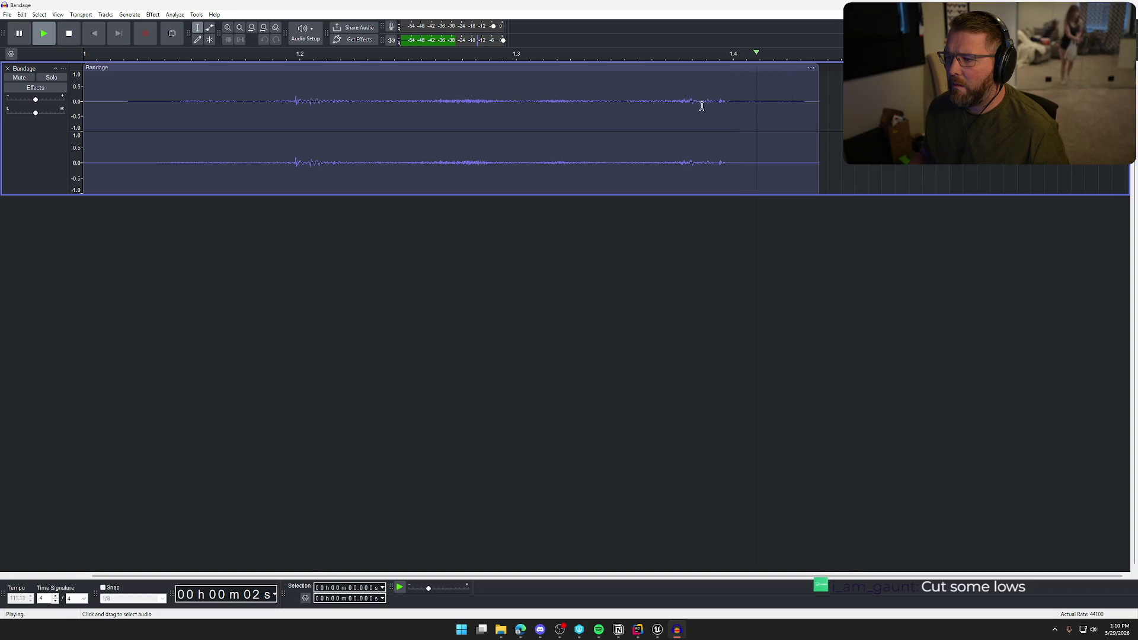
Reselect the tail from 1.395 s to the end and apply a Studio Fade Out.
{"action": "left_click_drag", "start_coordinate": [829, 278], "coordinate": [686, 273]}
{"action": "mouse_move", "coordinate": [643, 100]}
{"action": "left_mouse_down"}
{"action": "mouse_move", "coordinate": [860, 98]}
{"action": "mouse_move", "coordinate": [820, 95]}
{"action": "left_mouse_up"}
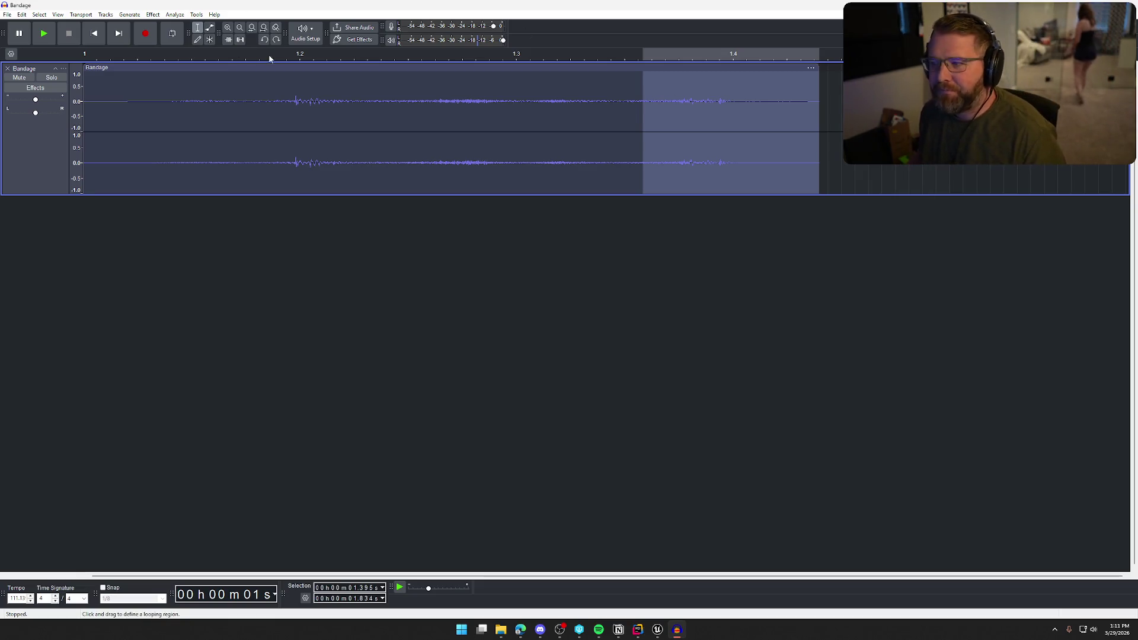
{"action": "left_click", "coordinate": [153, 14]}
{"action": "mouse_move", "coordinate": [225, 86]}
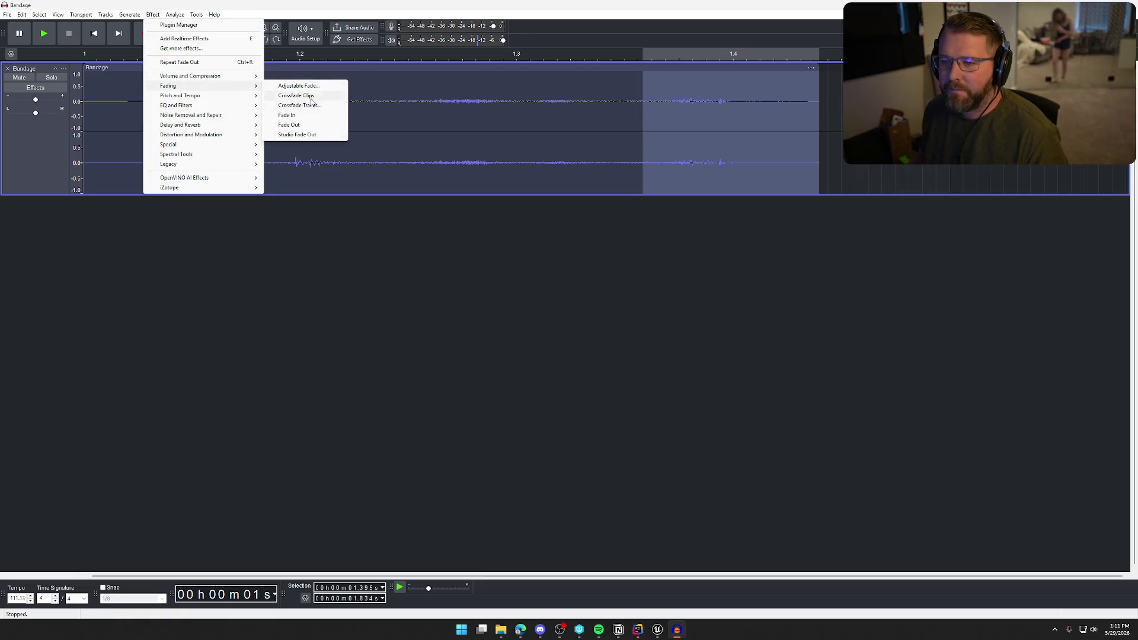
{"action": "left_click", "coordinate": [309, 135]}
{"action": "left_click", "coordinate": [560, 339]}
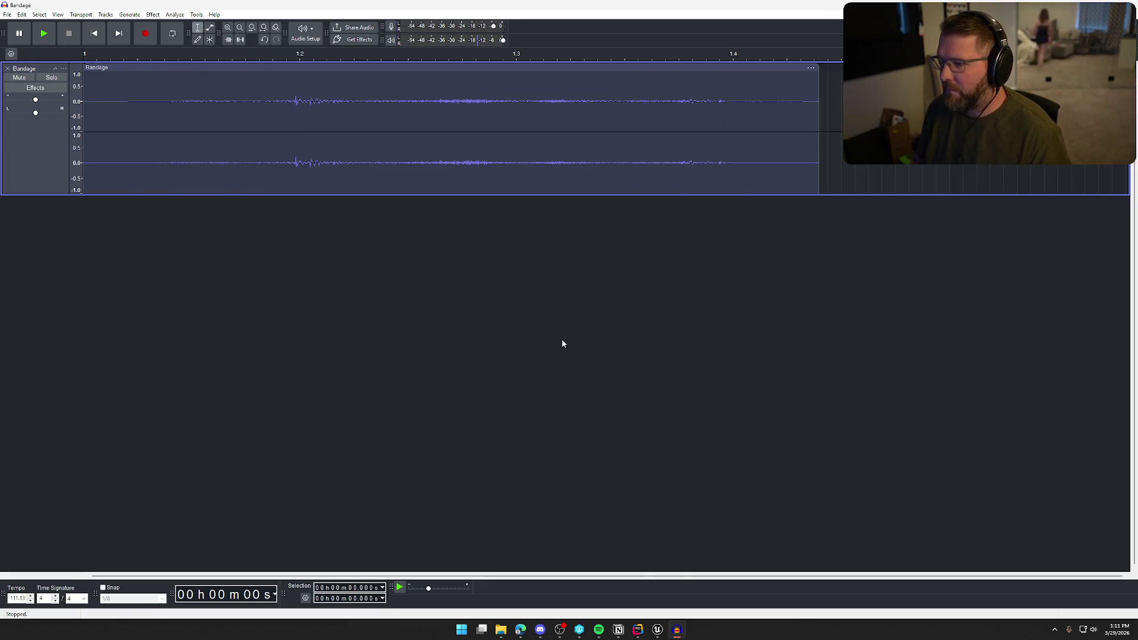
Play the faded Bandage sound three times to check the result.
{"action": "key", "text": "space"}
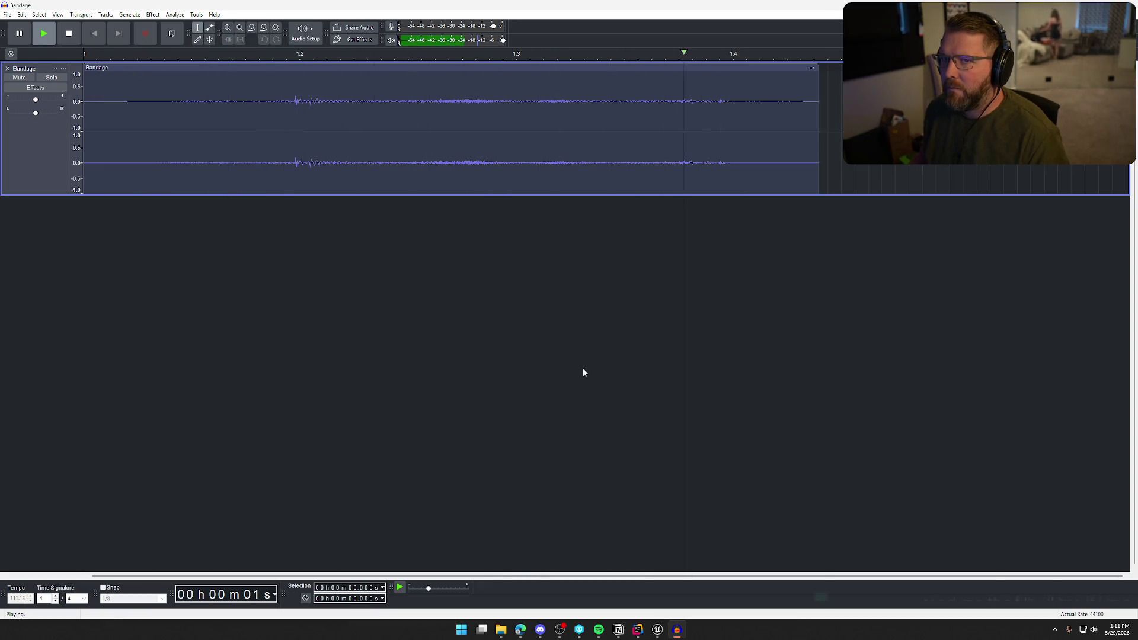
{"action": "key", "text": "space"}
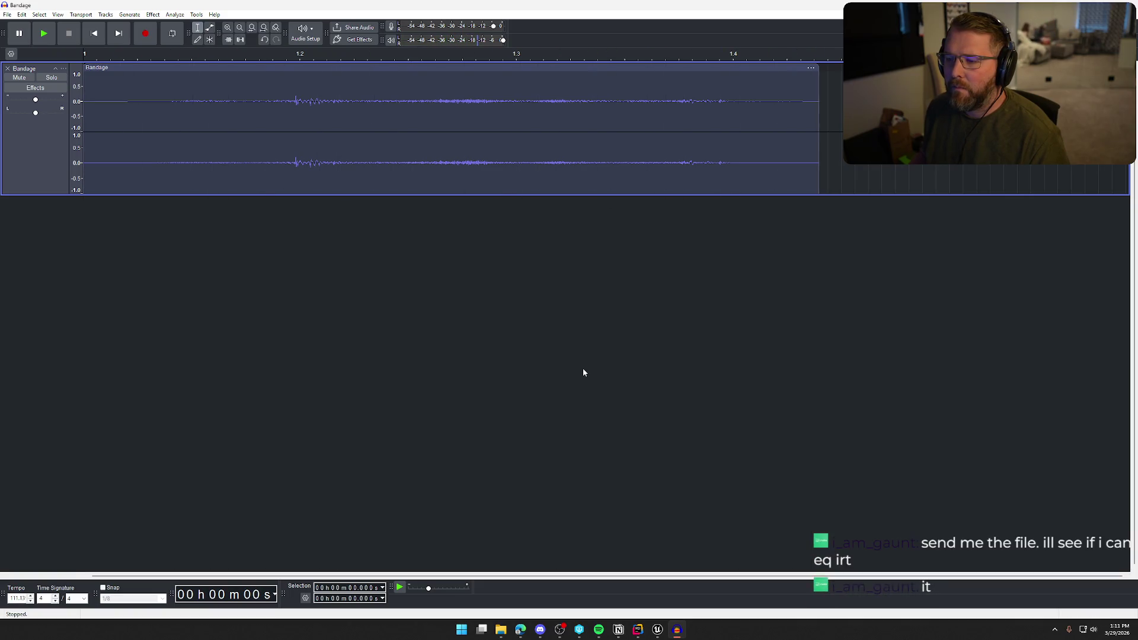
{"action": "key", "text": "space"}
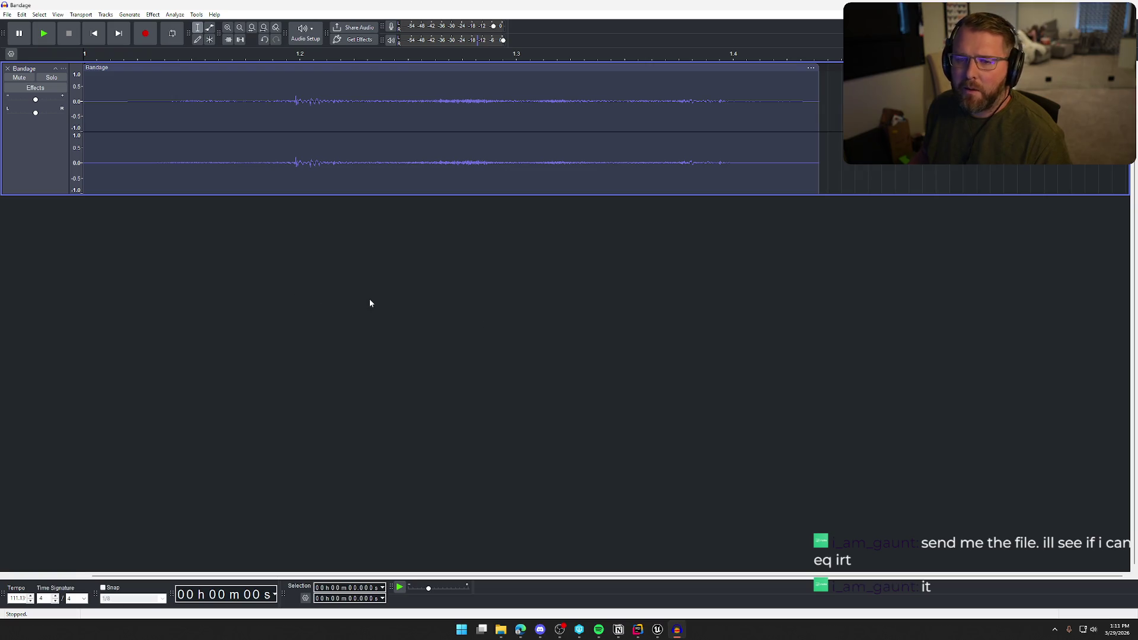
Export the sound as Bandage.wav in WAV format over the original, then close Audacity.
{"action": "key", "text": "alt+f"}
{"action": "key", "text": "e"}
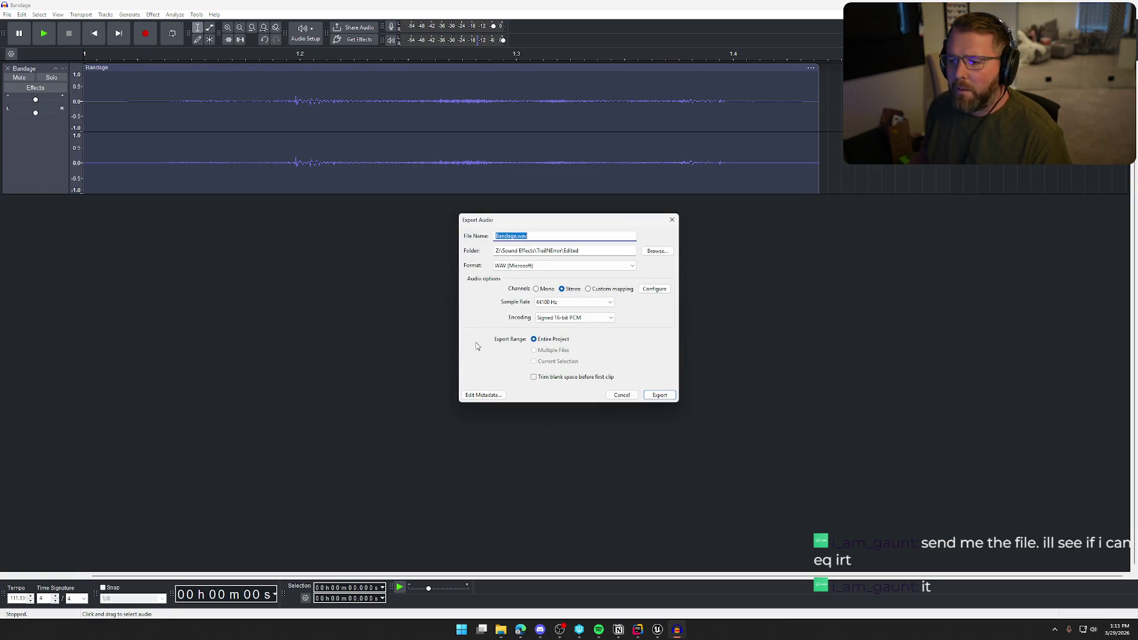
{"action": "left_click", "coordinate": [652, 401]}
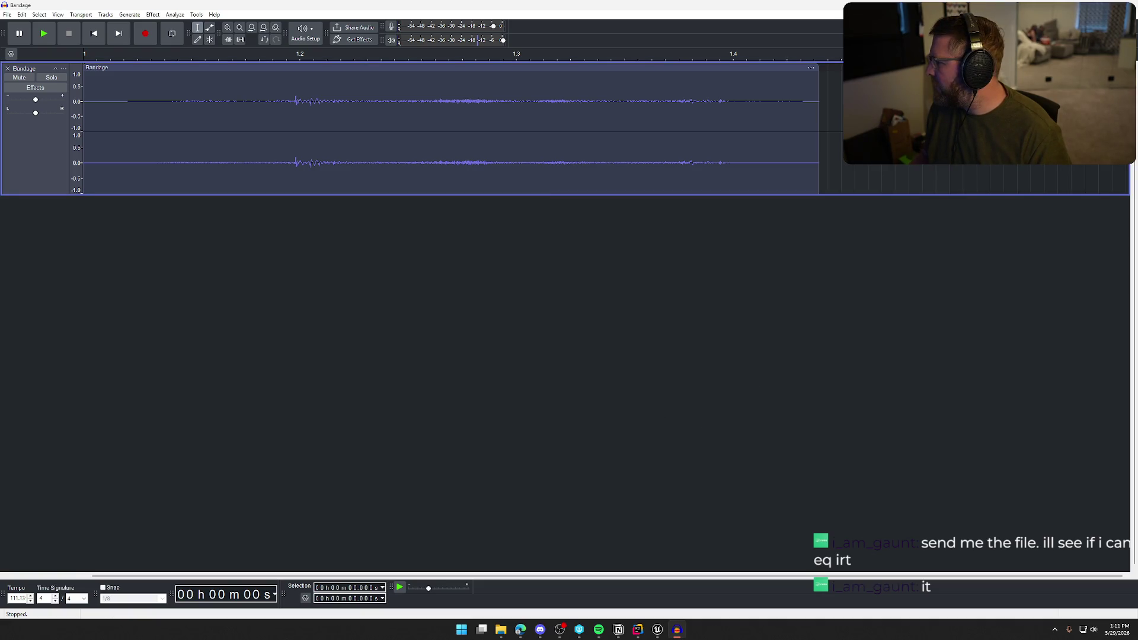
{"action": "key", "text": "super+e"}
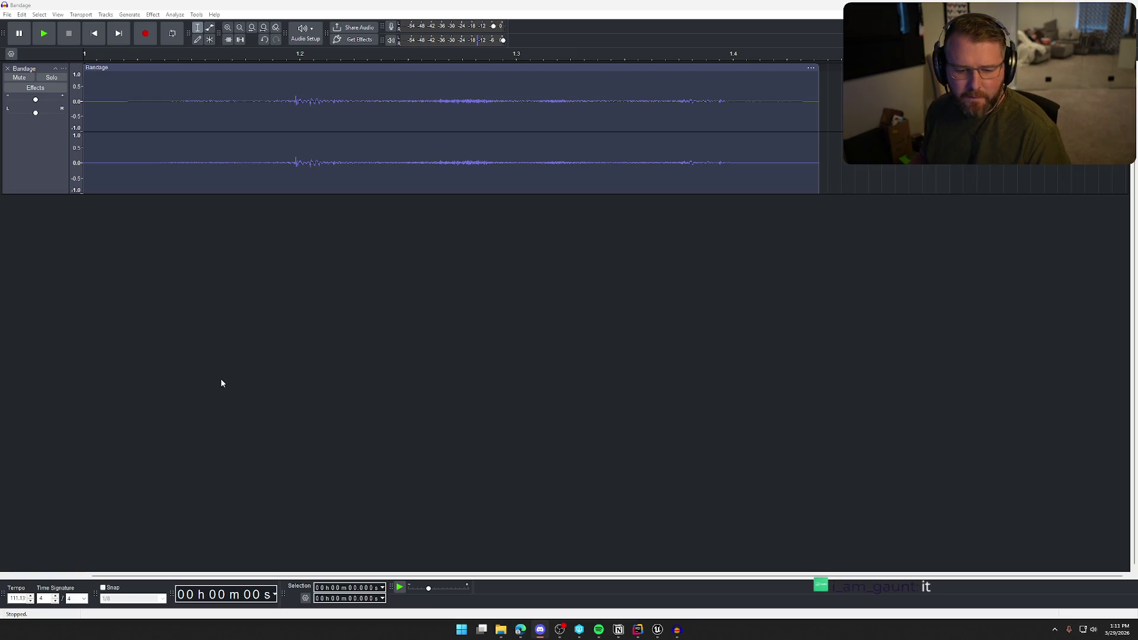
{"action": "key", "text": "alt+F4"}
Answer Audacity's save-changes prompt and return to the Unreal editor.
{"action": "left_click", "coordinate": [589, 311]}
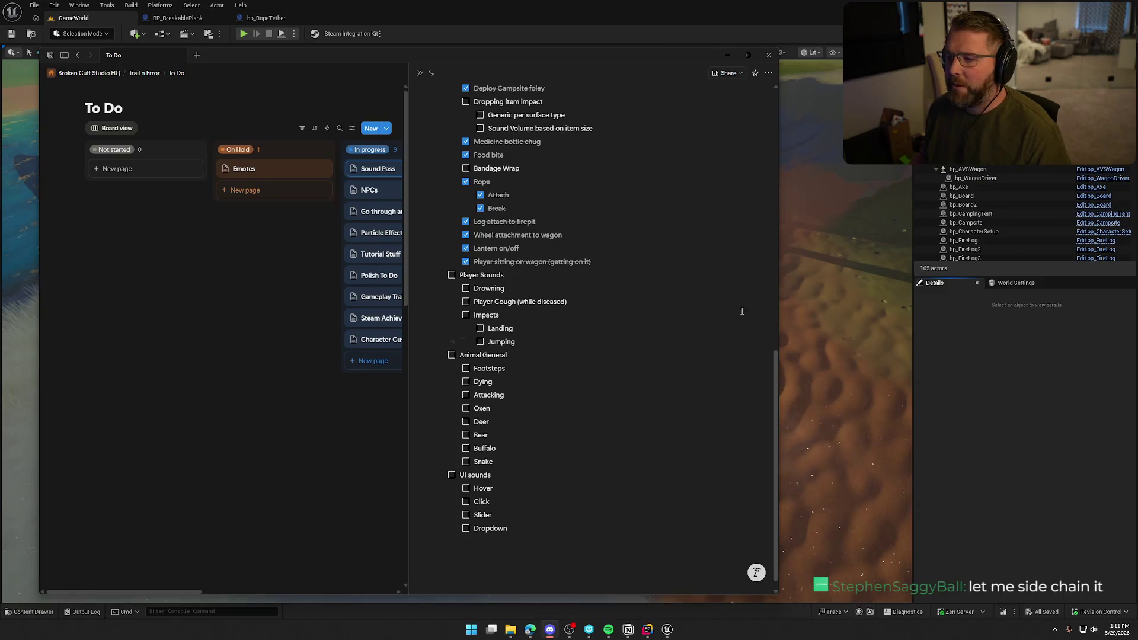
{"action": "key", "text": "alt+Tab"}
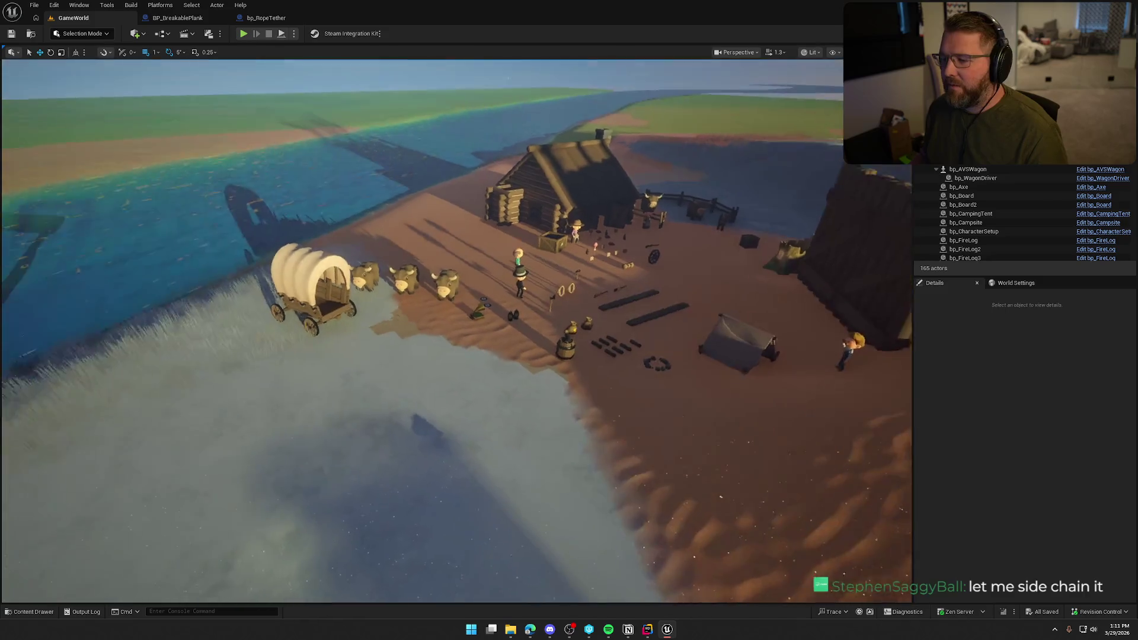
{"action": "scroll", "coordinate": [613, 354], "scroll_direction": "up", "scroll_amount": 5}
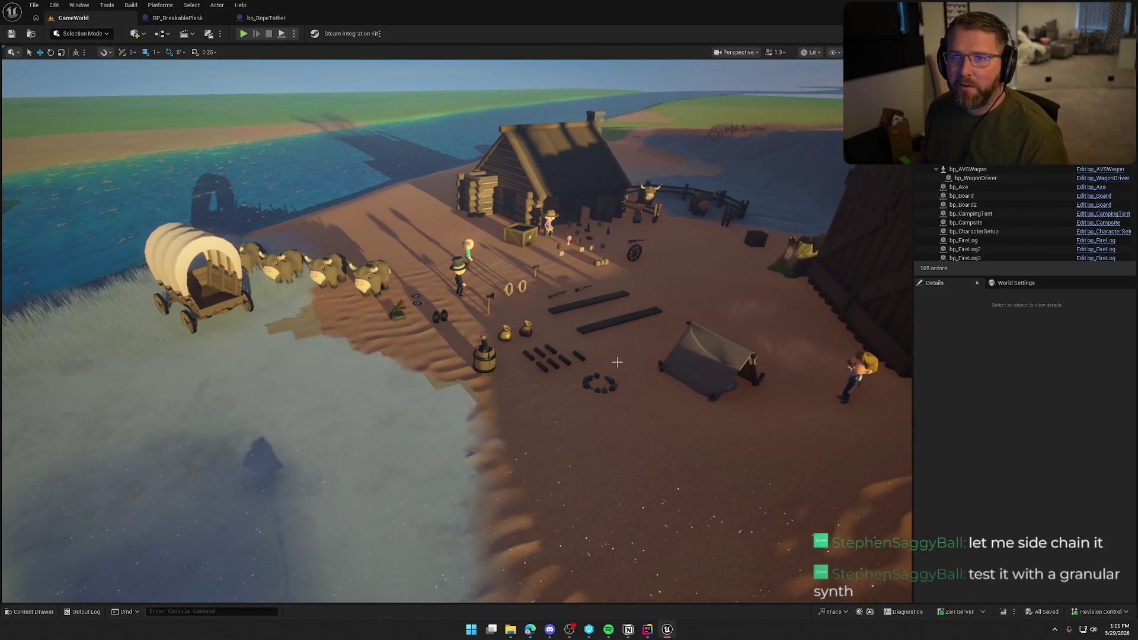
In the Content Browser, go into Interactables > Items and open bp_Bandage.
{"action": "key", "text": "ctrl+space"}
{"action": "left_click", "coordinate": [445, 551]}
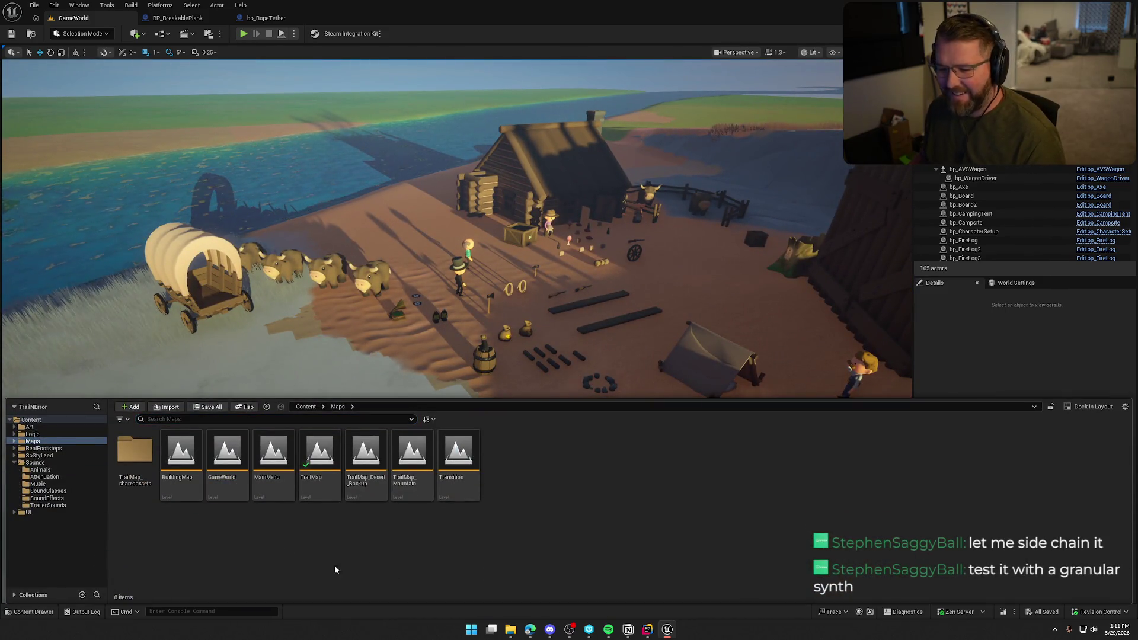
{"action": "left_click", "coordinate": [14, 462]}
{"action": "left_click", "coordinate": [28, 443]}
{"action": "key", "text": "Up"}
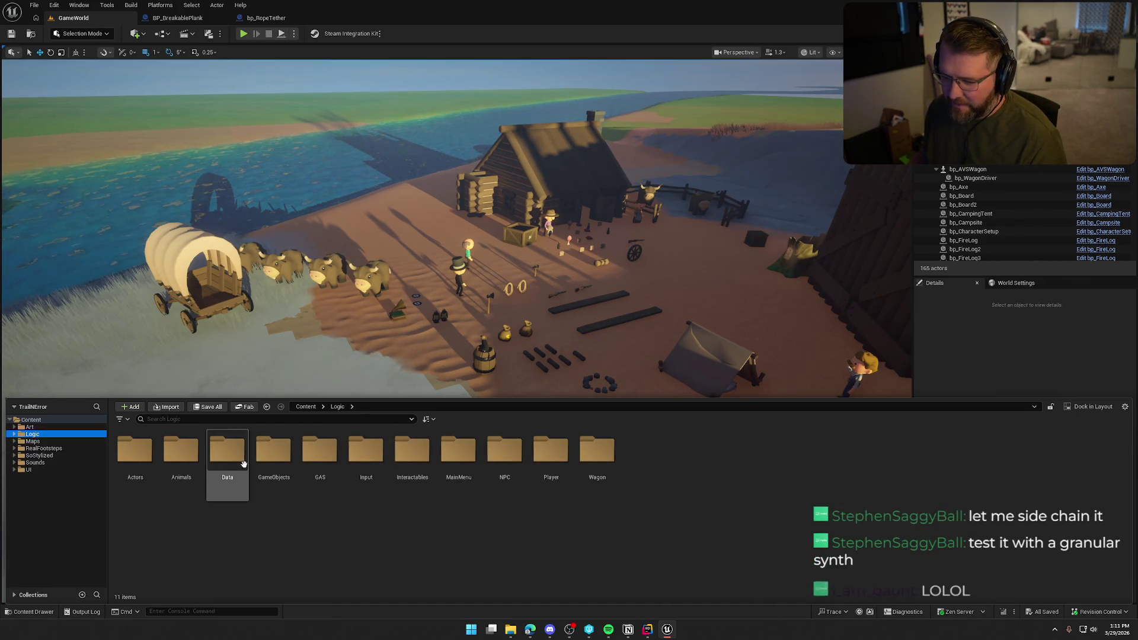
{"action": "double_click", "coordinate": [413, 451]}
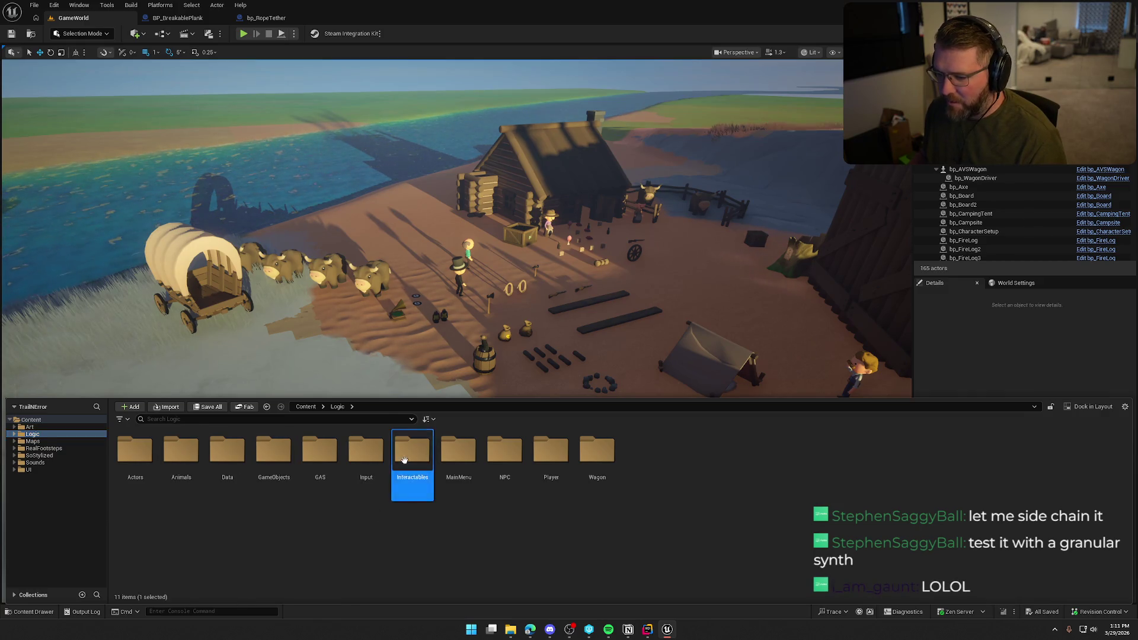
{"action": "double_click", "coordinate": [135, 451]}
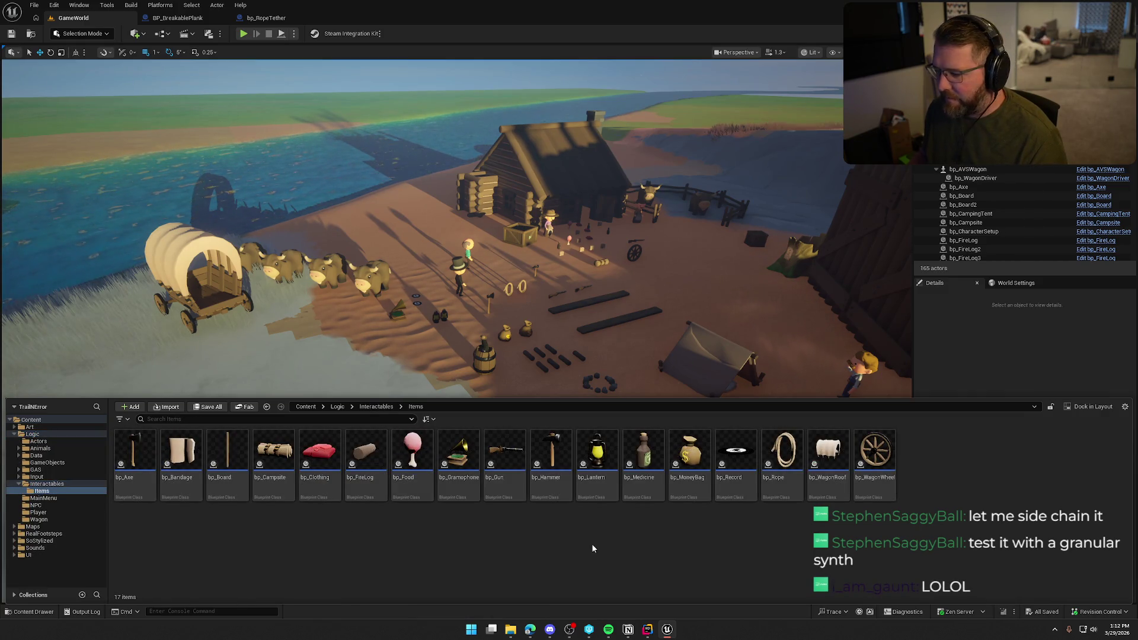
{"action": "double_click", "coordinate": [180, 453]}
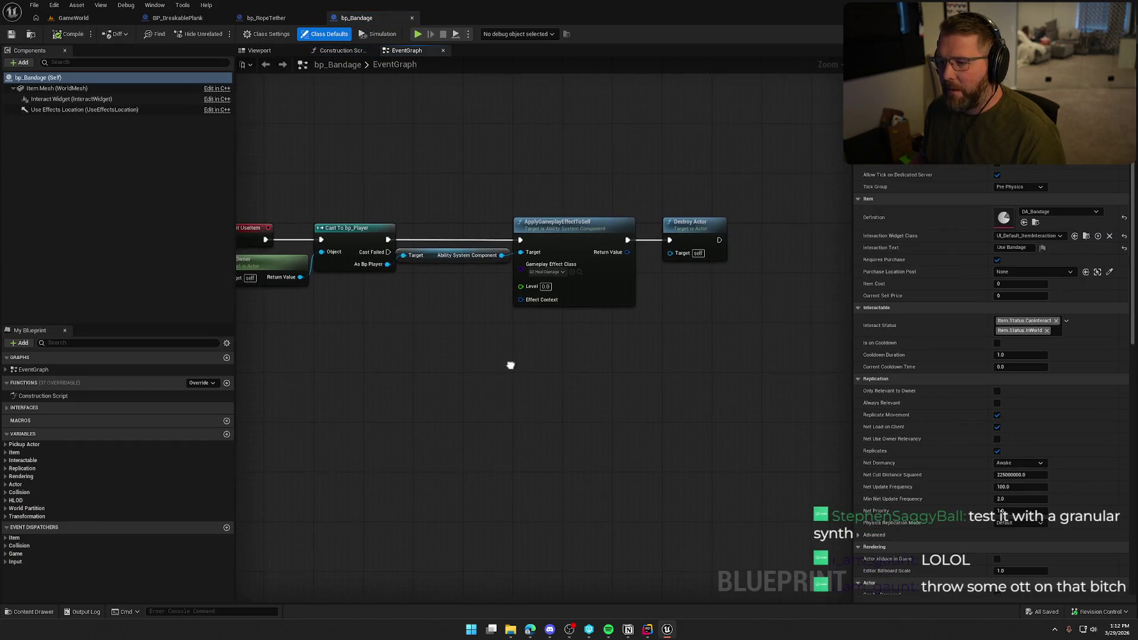
Make room below the existing graph and add an Event Destroyed node.
{"action": "left_click_drag", "start_coordinate": [280, 167], "coordinate": [692, 312]}
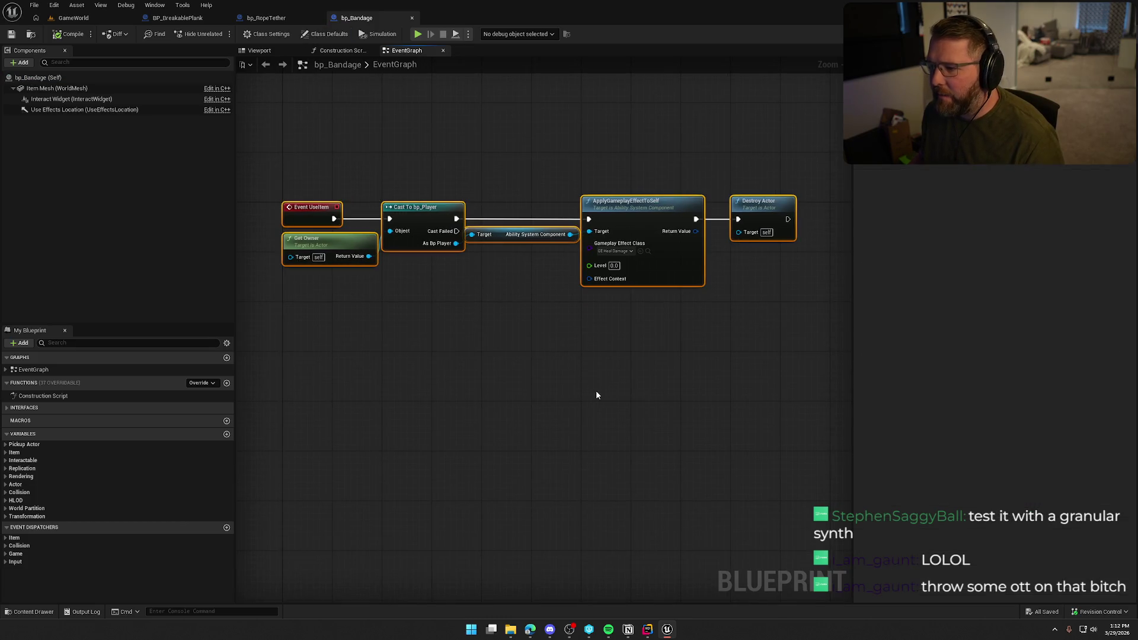
{"action": "left_click", "coordinate": [587, 339]}
{"action": "mouse_move", "coordinate": [514, 396]}
{"action": "left_mouse_down"}
{"action": "mouse_move", "coordinate": [475, 322]}
{"action": "mouse_move", "coordinate": [428, 347]}
{"action": "left_mouse_up"}
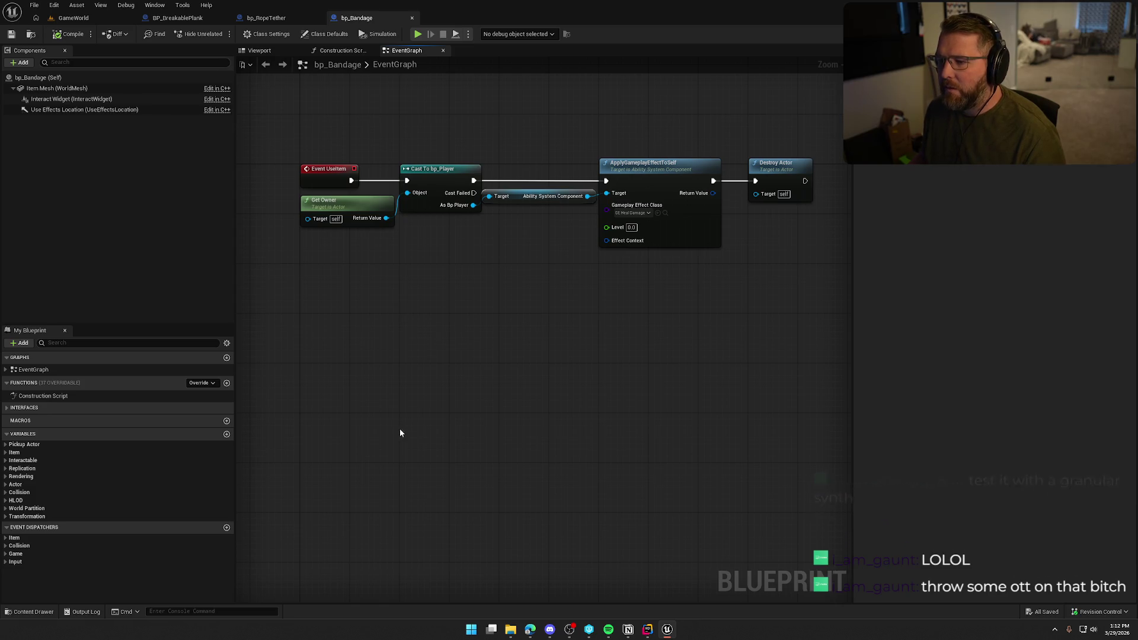
{"action": "right_click", "coordinate": [308, 326]}
{"action": "type", "text": "event des"}
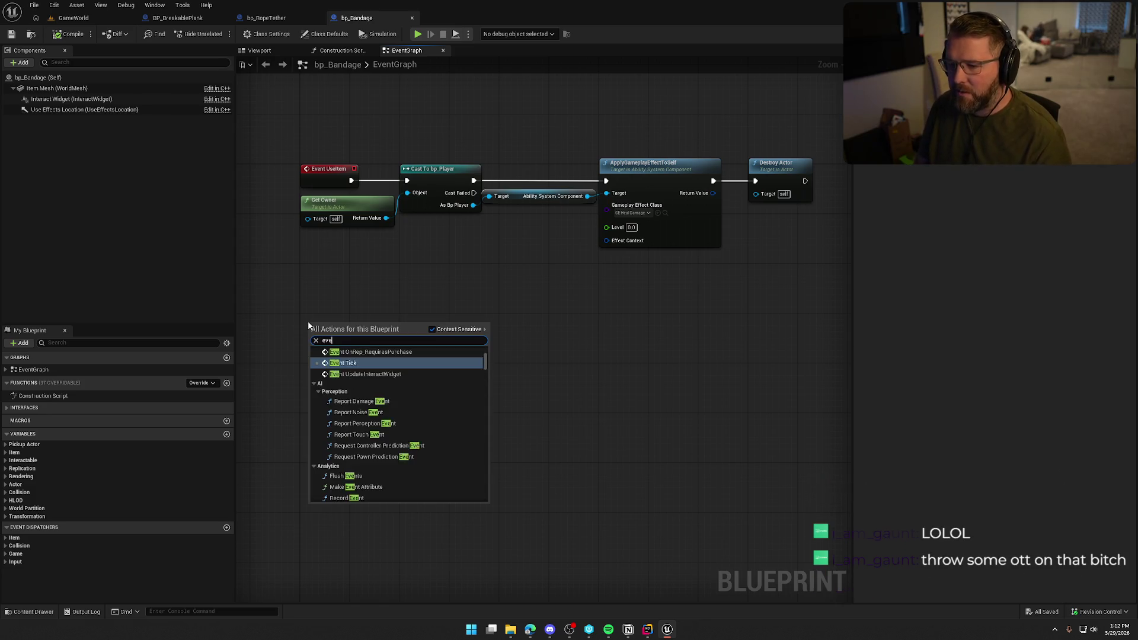
{"action": "key", "text": "Down"}
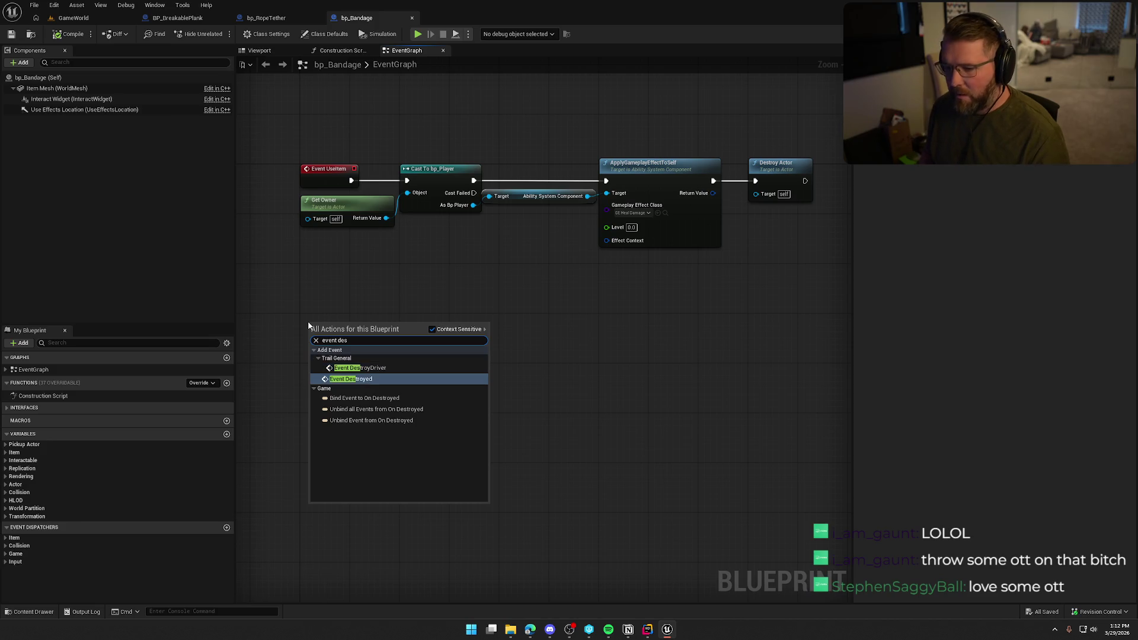
{"action": "key", "text": "Return"}
{"action": "left_click", "coordinate": [372, 416]}
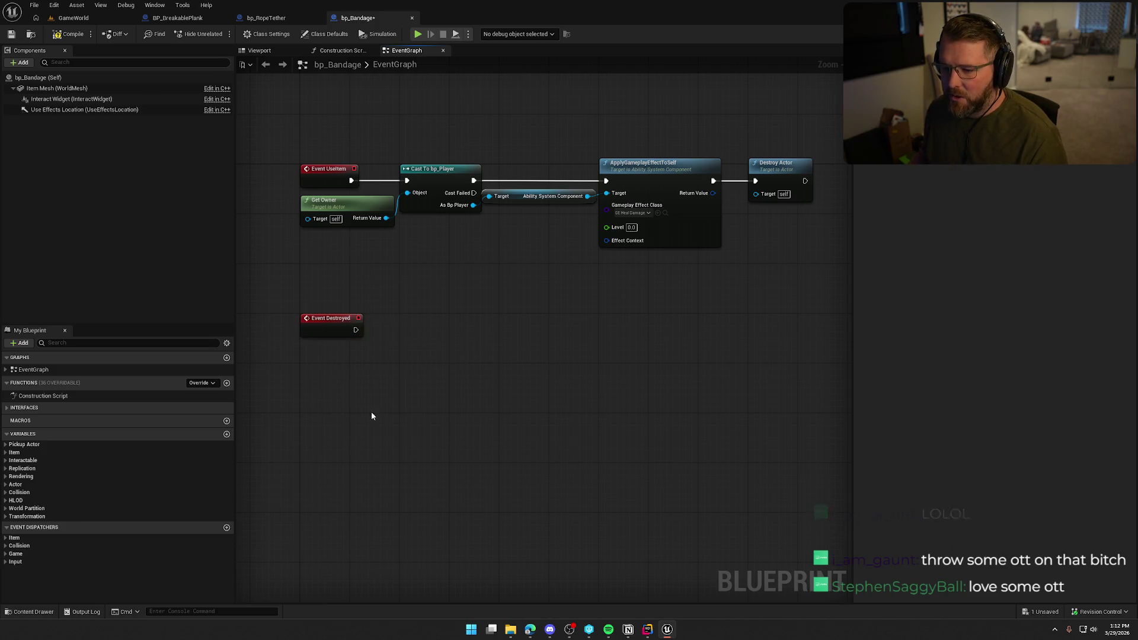
Wire a Play Sound at Location node after Event Destroyed.
{"action": "left_click_drag", "start_coordinate": [355, 330], "coordinate": [400, 331]}
{"action": "type", "text": "play sound"}
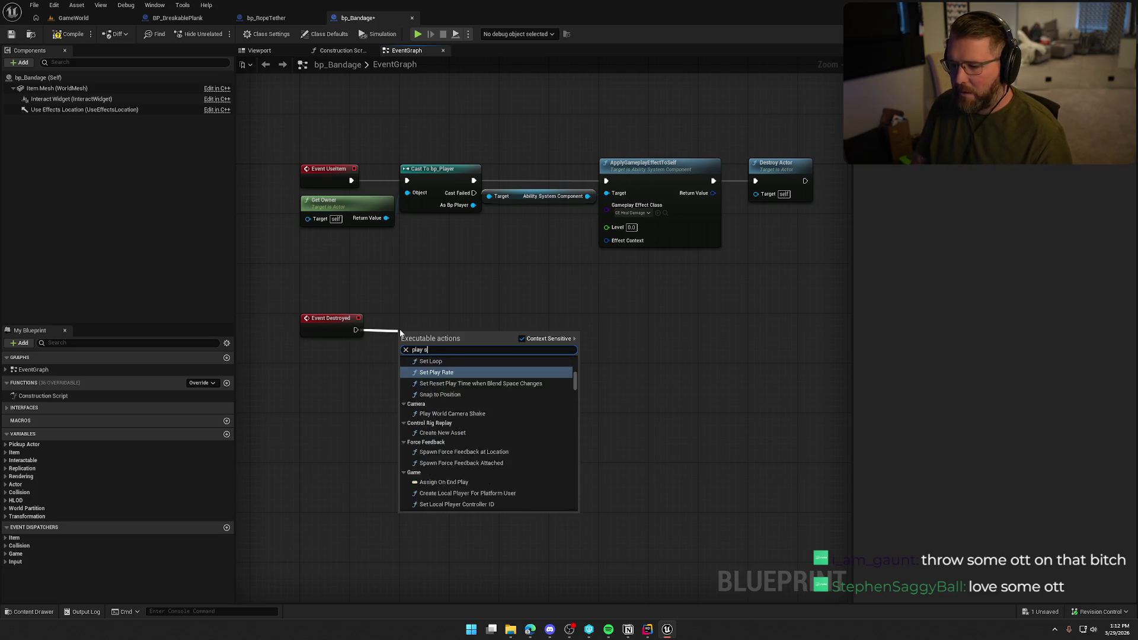
{"action": "key", "text": "Down"}
{"action": "key", "text": "Return"}
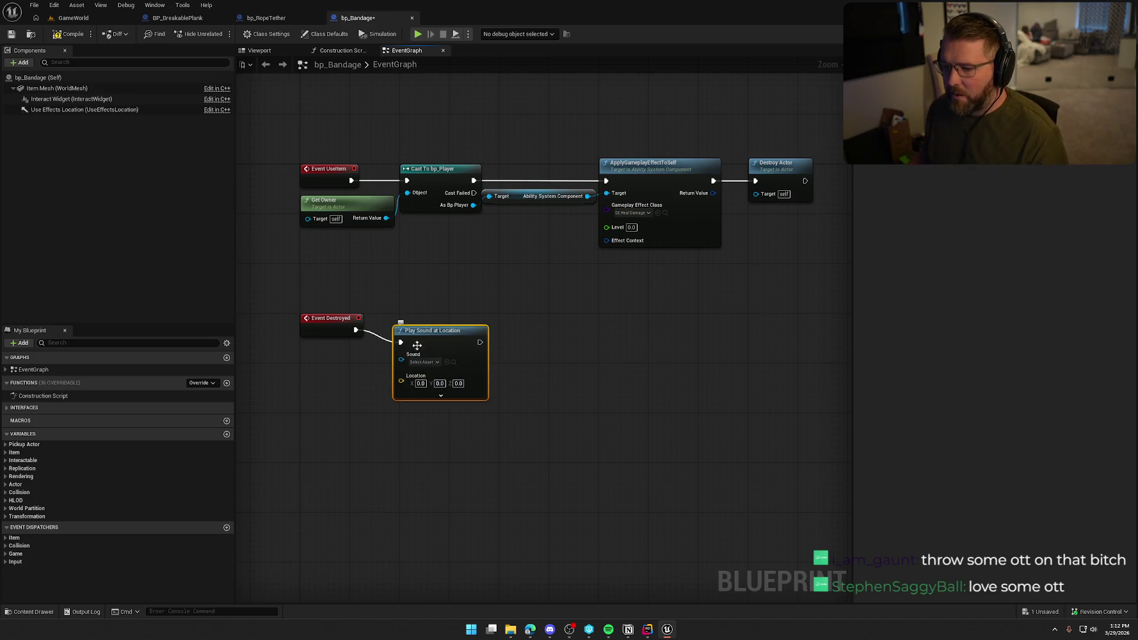
{"action": "right_click", "coordinate": [437, 334]}
{"action": "left_click_drag", "start_coordinate": [436, 335], "coordinate": [492, 322]}
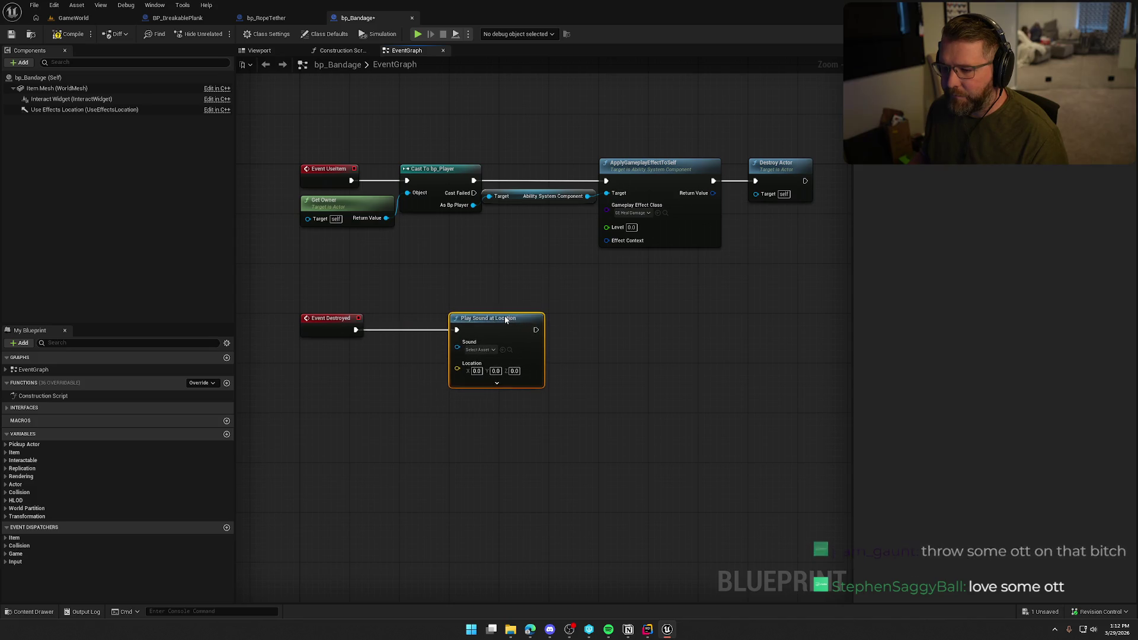
Feed a Get Actor Location node into the sound node's Location input.
{"action": "left_click_drag", "start_coordinate": [457, 369], "coordinate": [383, 390]}
{"action": "type", "text": "get actor loca"}
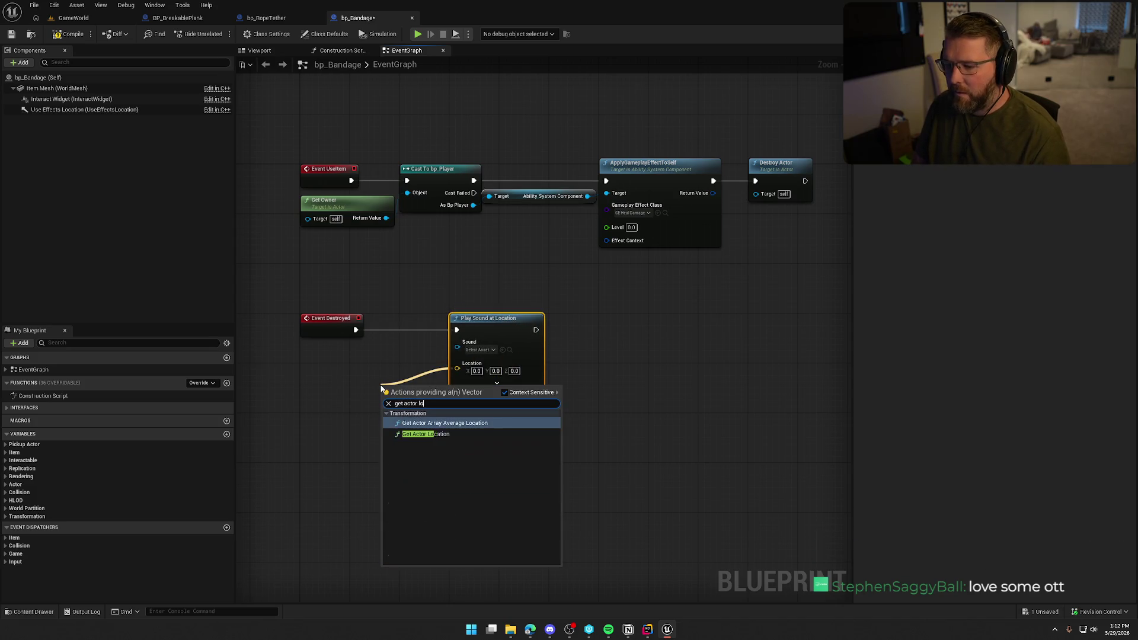
{"action": "key", "text": "Down"}
{"action": "key", "text": "Return"}
{"action": "left_click_drag", "start_coordinate": [383, 389], "coordinate": [307, 348]}
Replace Play Sound with Spawn Sound at Location, wired to Event Destroyed and the actor location.
{"action": "scroll", "coordinate": [393, 439], "scroll_direction": "up", "scroll_amount": 1}
{"action": "left_click", "coordinate": [534, 201]}
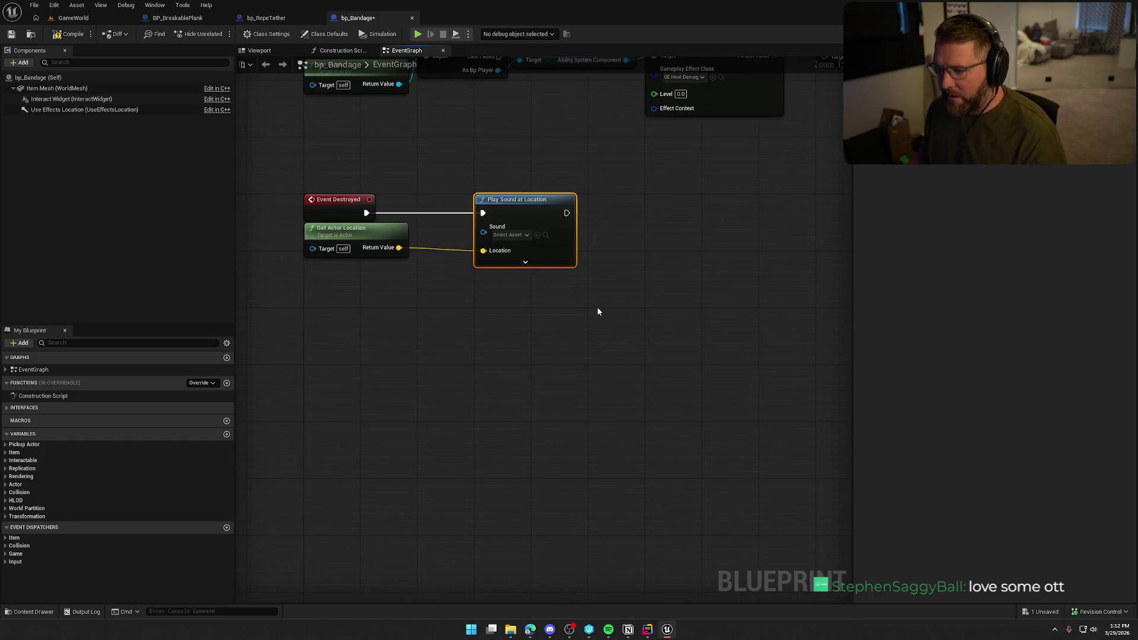
{"action": "key", "text": "Delete"}
{"action": "right_click", "coordinate": [479, 231]}
{"action": "type", "text": "n sound"}
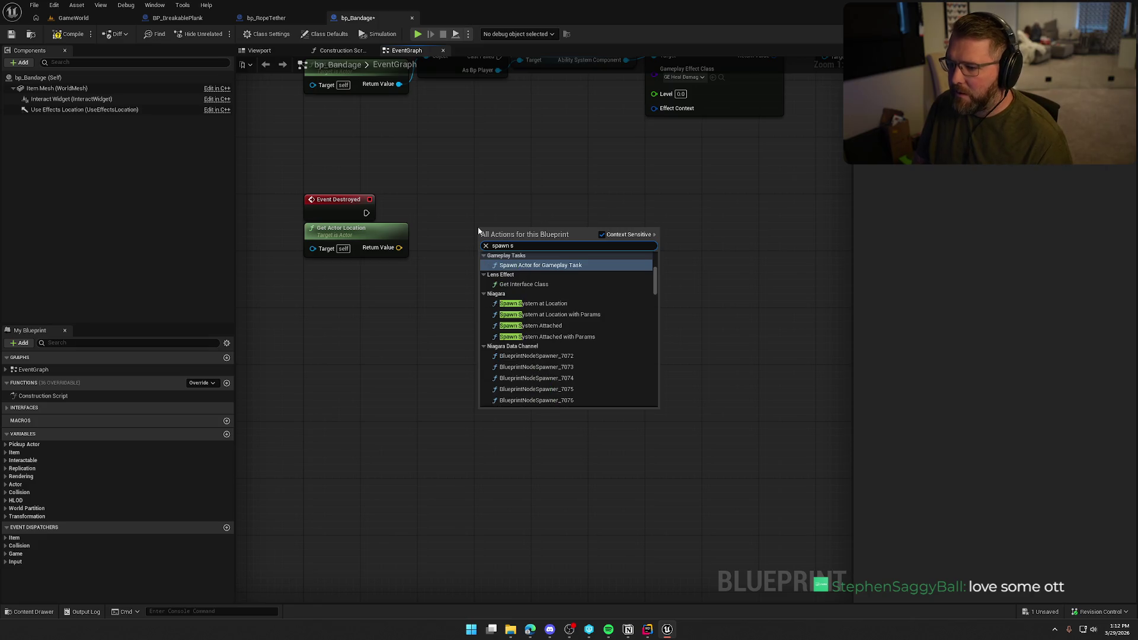
{"action": "key", "text": "Return"}
{"action": "left_click_drag", "start_coordinate": [366, 213], "coordinate": [483, 242]}
{"action": "left_click_drag", "start_coordinate": [514, 231], "coordinate": [515, 202]}
{"action": "left_click_drag", "start_coordinate": [483, 256], "coordinate": [399, 247]}
Search for the 'band' sound asset to assign to the Spawn Sound node.
{"action": "left_click", "coordinate": [511, 235]}
{"action": "type", "text": "band"}
{"action": "key", "text": "ctrl+space"}
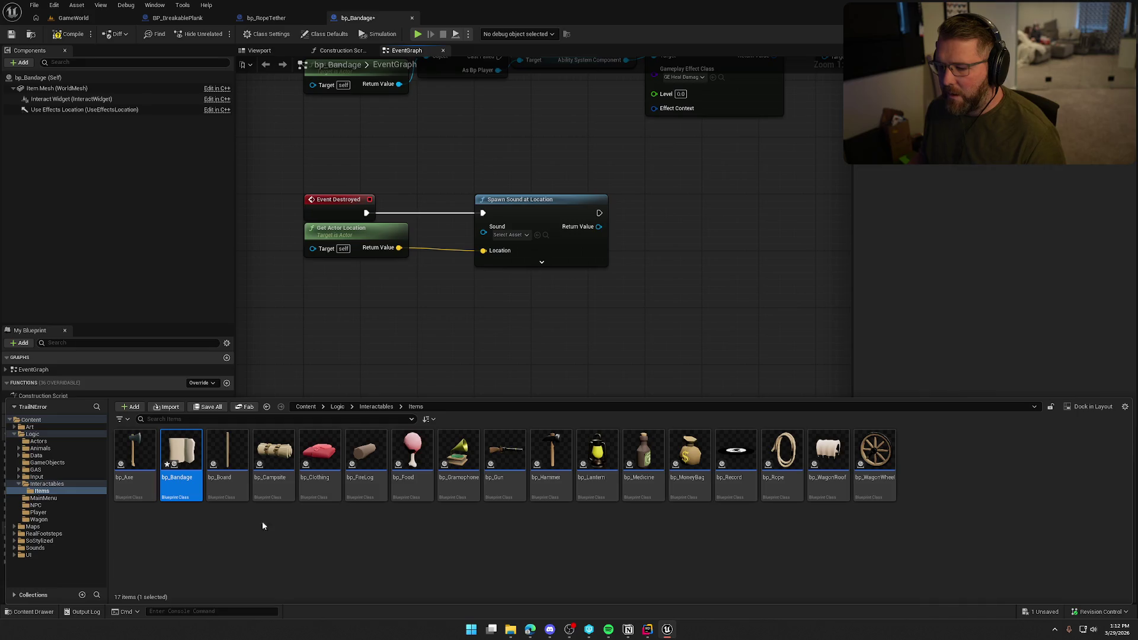
Set AxeHit_1 as the node's placeholder sound and locate it in SoundEffects.
{"action": "left_click", "coordinate": [510, 235]}
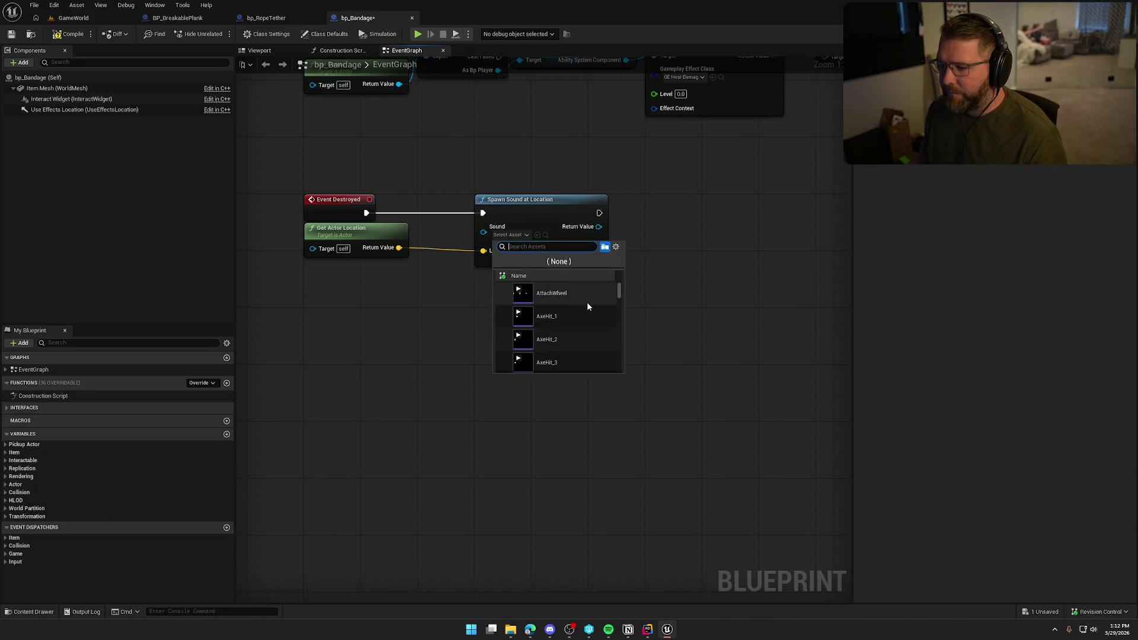
{"action": "left_click", "coordinate": [551, 317]}
{"action": "left_click", "coordinate": [537, 235]}
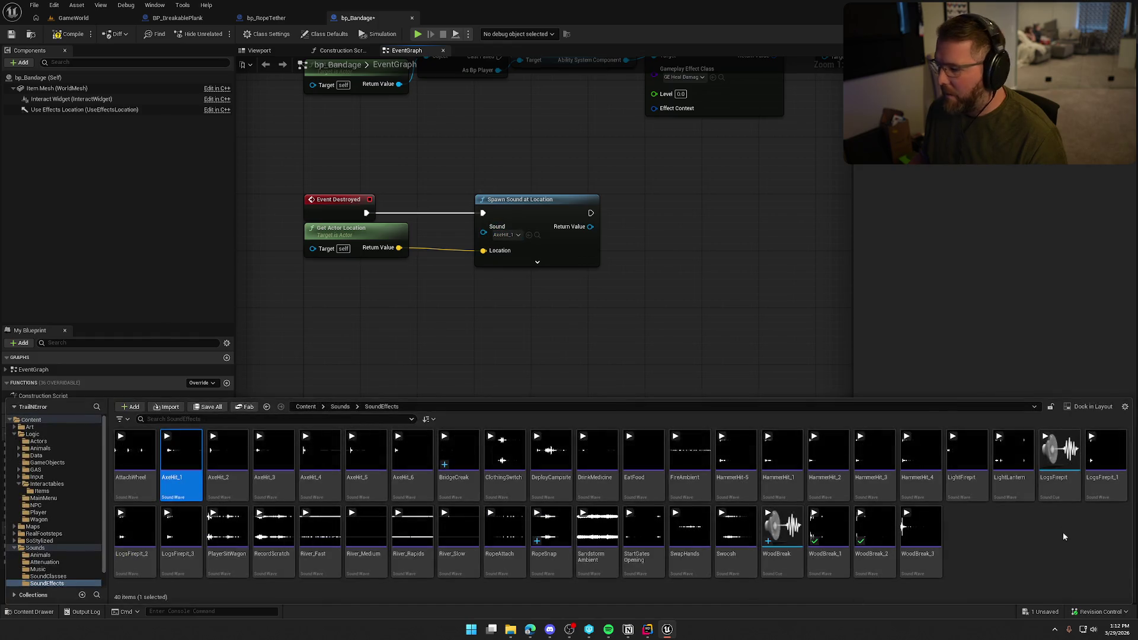
Import Bandage.wav into SoundEffects and open its asset editor docked in the main window.
{"action": "key", "text": "ctrl+space"}
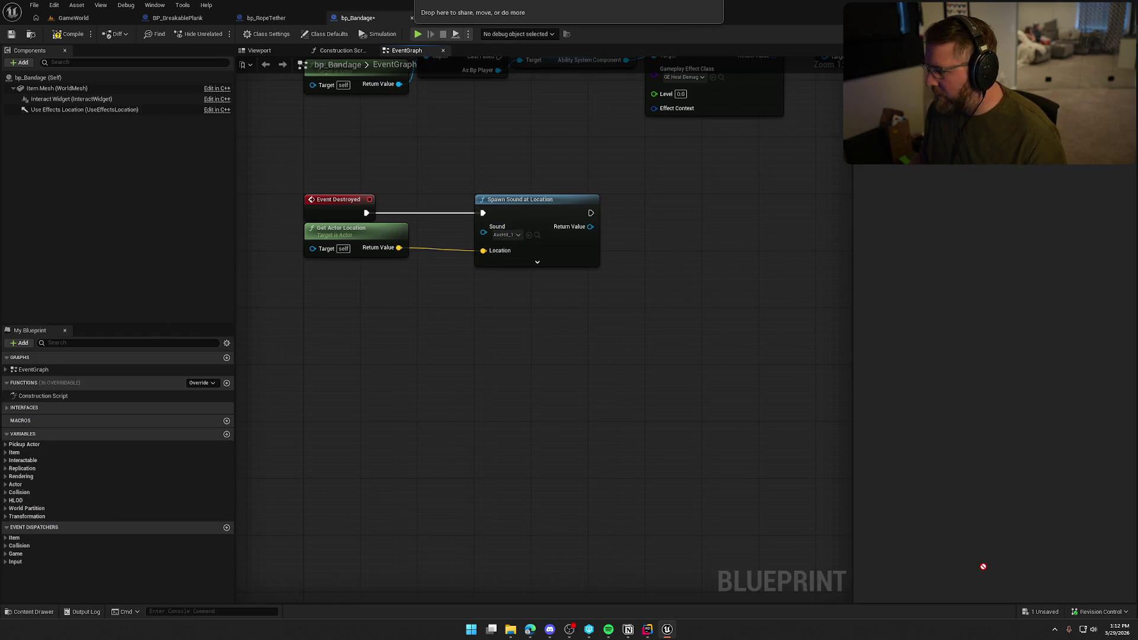
{"action": "key", "text": "ctrl+space"}
{"action": "left_click_drag", "start_coordinate": [1014, 564], "coordinate": [991, 552]}
{"action": "double_click", "coordinate": [455, 489]}
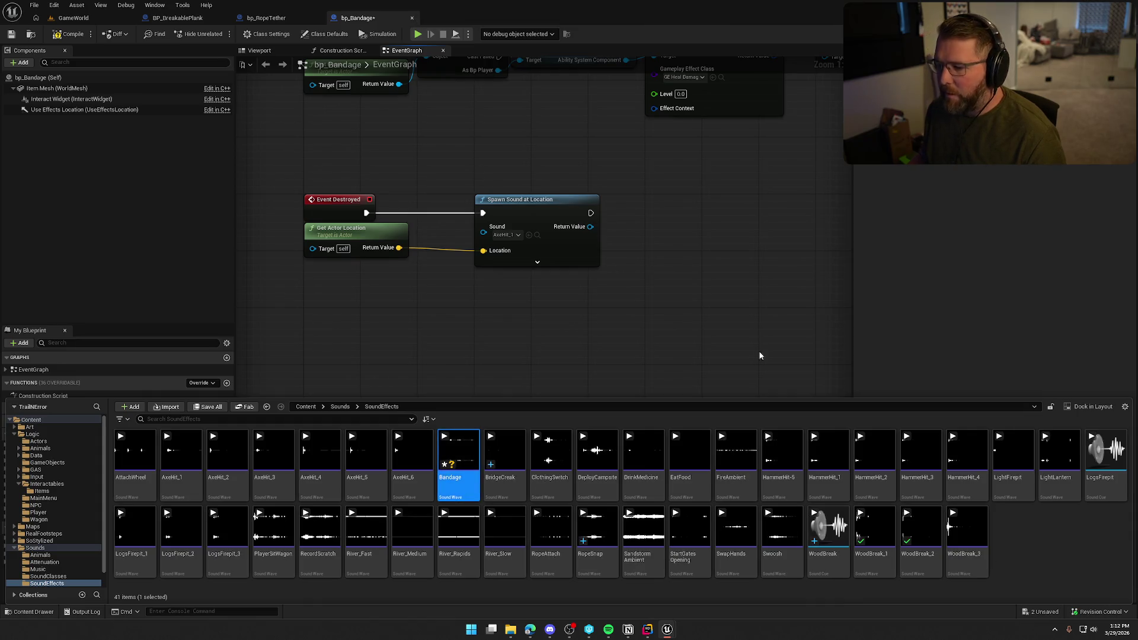
{"action": "left_click_drag", "start_coordinate": [496, 25], "coordinate": [452, 20]}
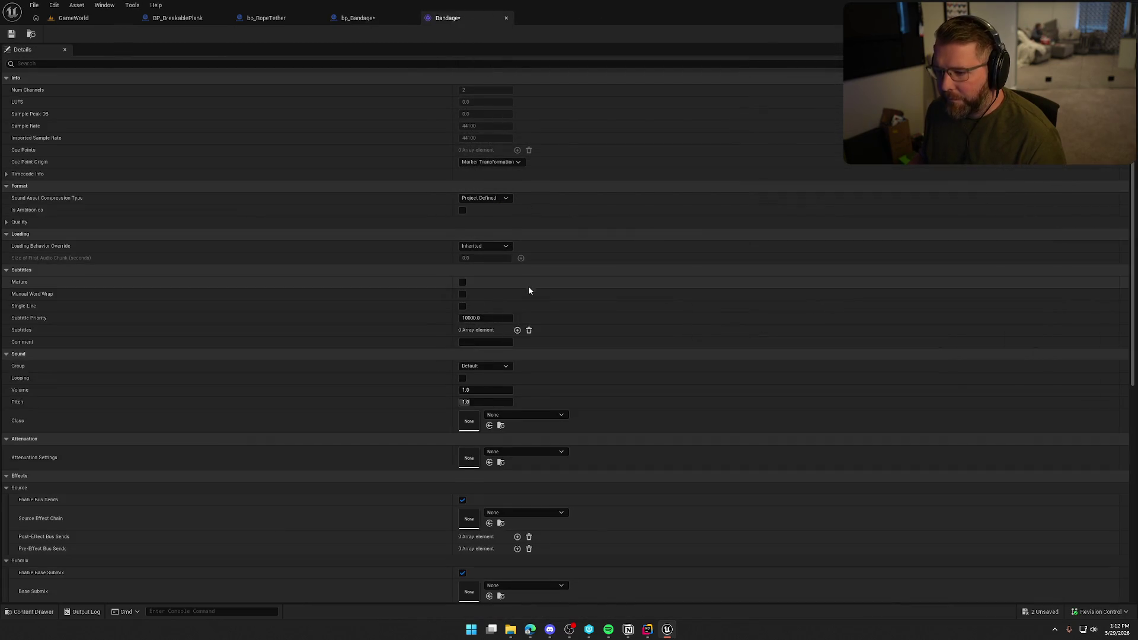
Give the Bandage sound the SFX class, Item_Atten attenuation and Play when Silent virtualization.
{"action": "scroll", "coordinate": [528, 292], "scroll_direction": "down", "scroll_amount": 2}
{"action": "left_click", "coordinate": [506, 332]}
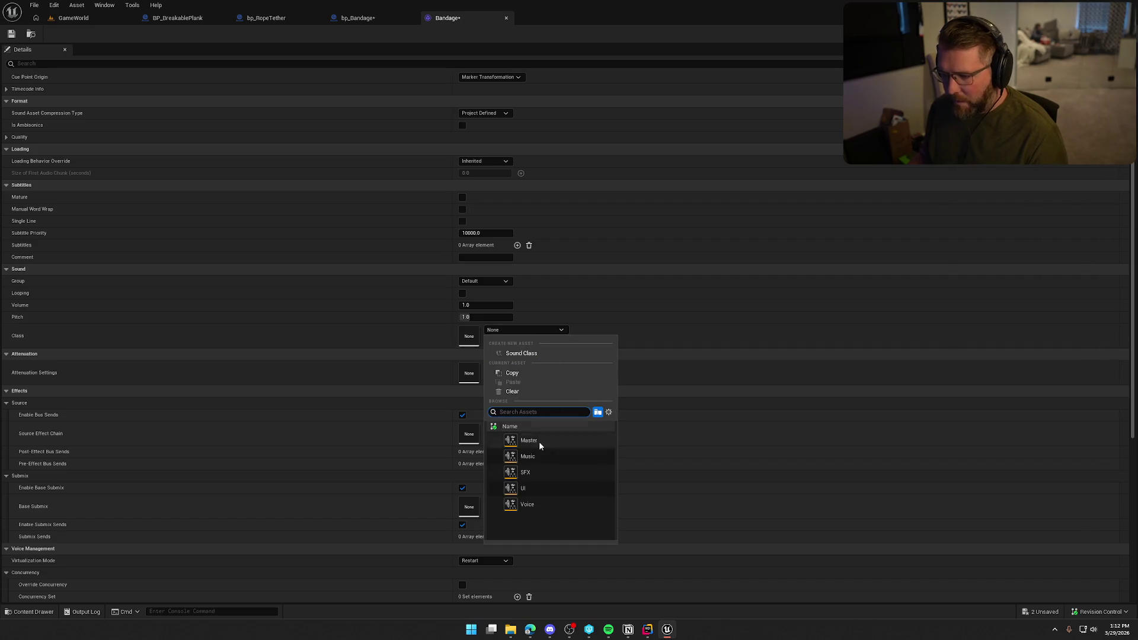
{"action": "left_click", "coordinate": [607, 475]}
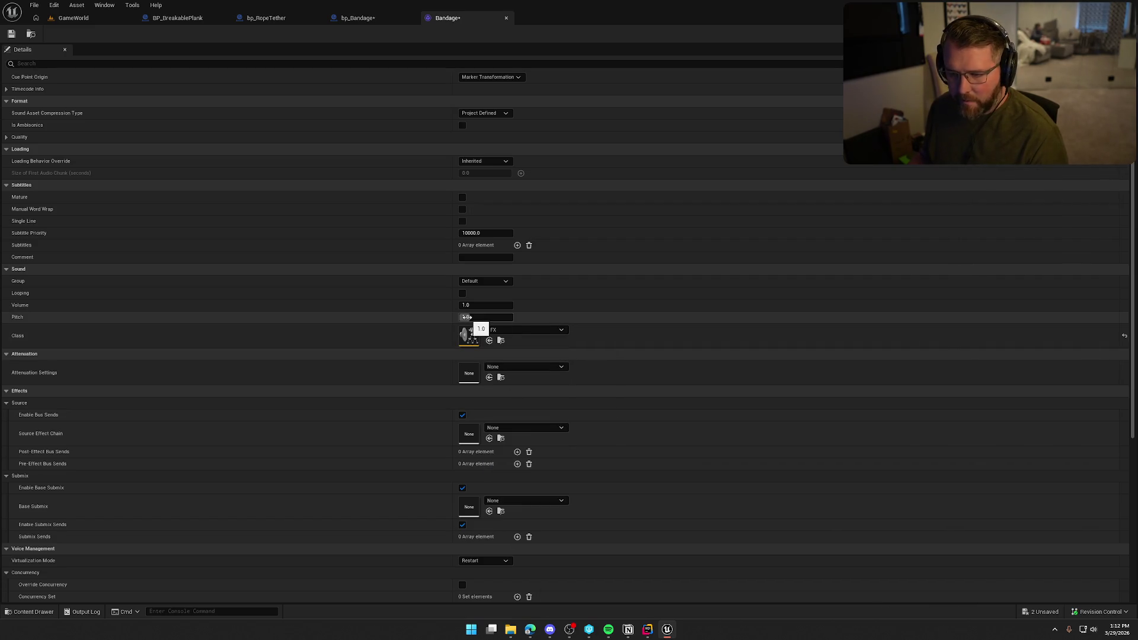
{"action": "left_click", "coordinate": [494, 356]}
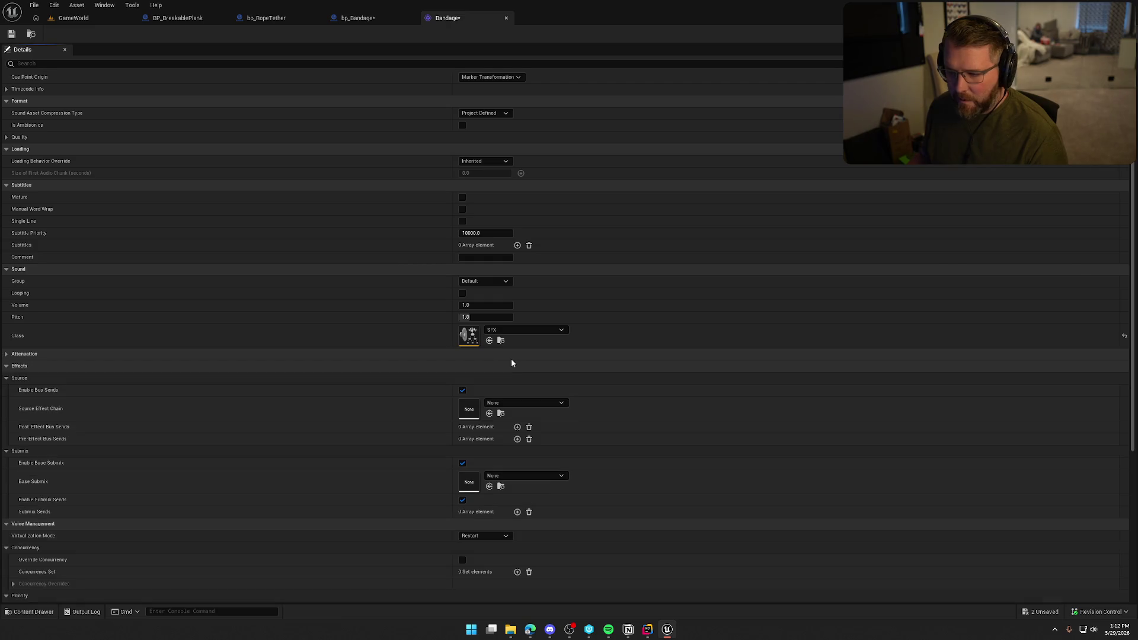
{"action": "left_click", "coordinate": [512, 358]}
{"action": "left_click", "coordinate": [514, 368]}
{"action": "left_click", "coordinate": [550, 513]}
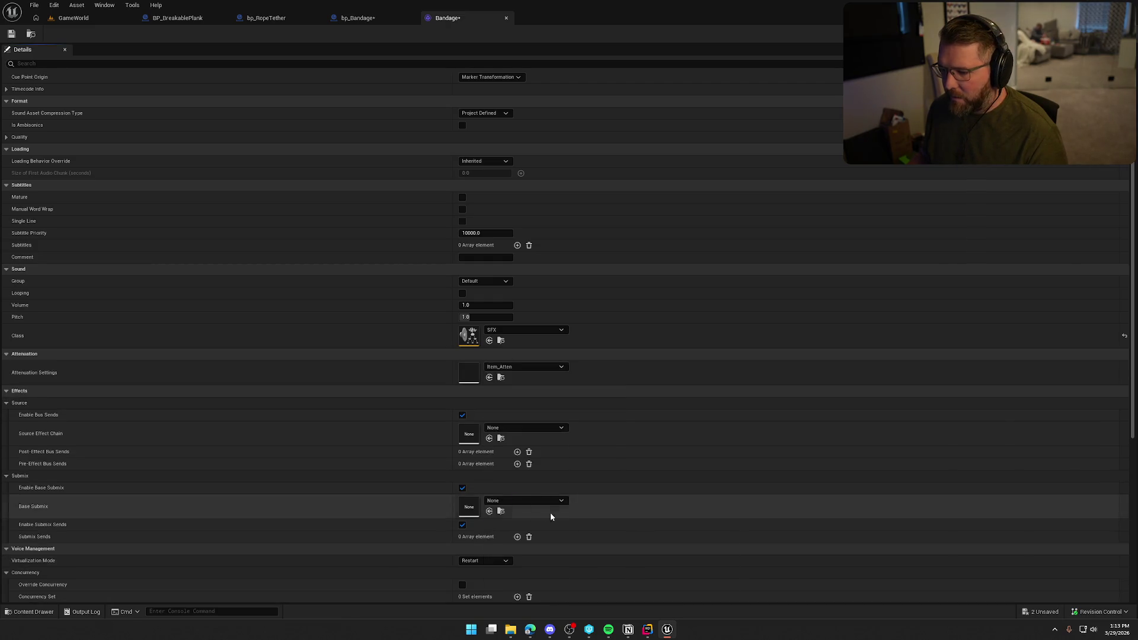
{"action": "scroll", "coordinate": [379, 382], "scroll_direction": "down", "scroll_amount": 7}
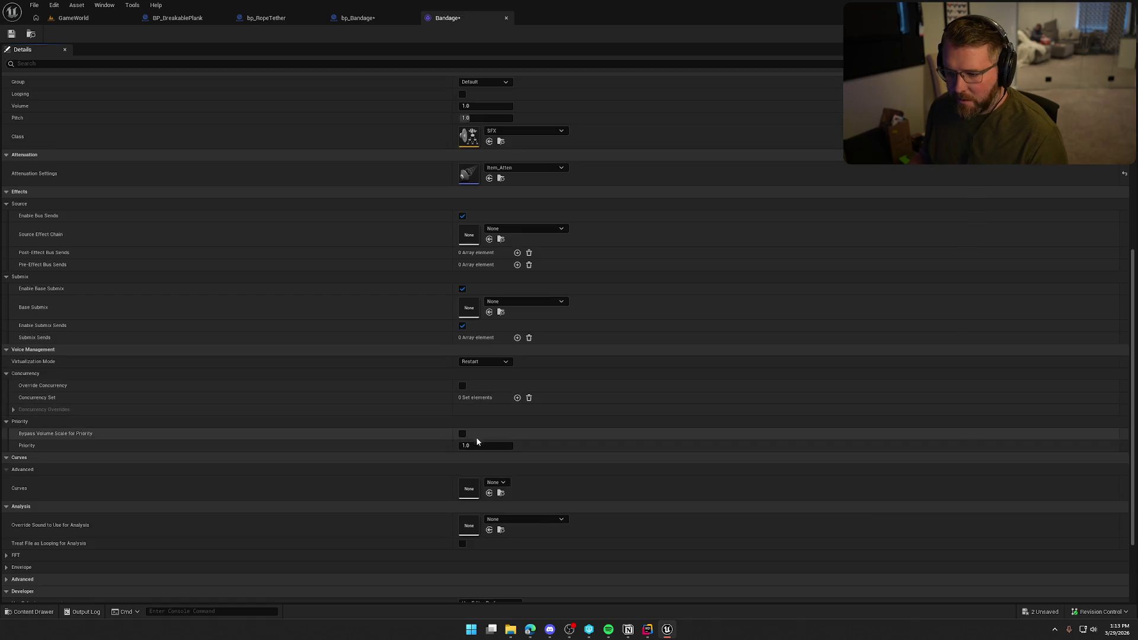
{"action": "left_click", "coordinate": [496, 361]}
{"action": "left_click", "coordinate": [488, 382]}
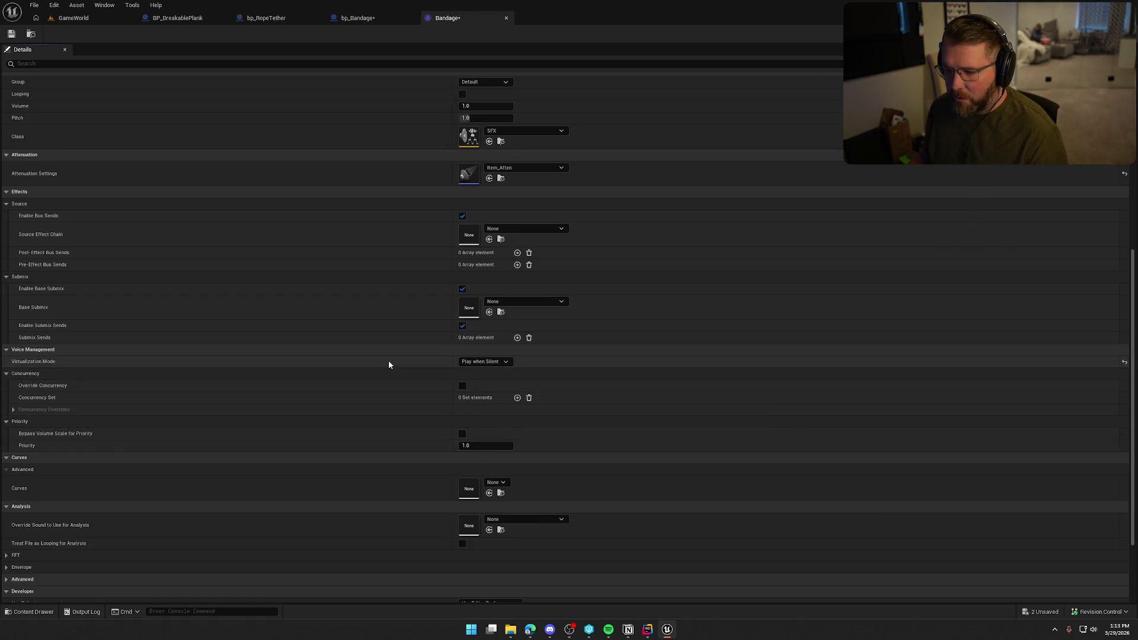
Close the Bandage editor and make Bandage the sound spawned in bp_Bandage.
{"action": "scroll", "coordinate": [415, 396], "scroll_direction": "down", "scroll_amount": 3}
{"action": "scroll", "coordinate": [420, 400], "scroll_direction": "down", "scroll_amount": 1}
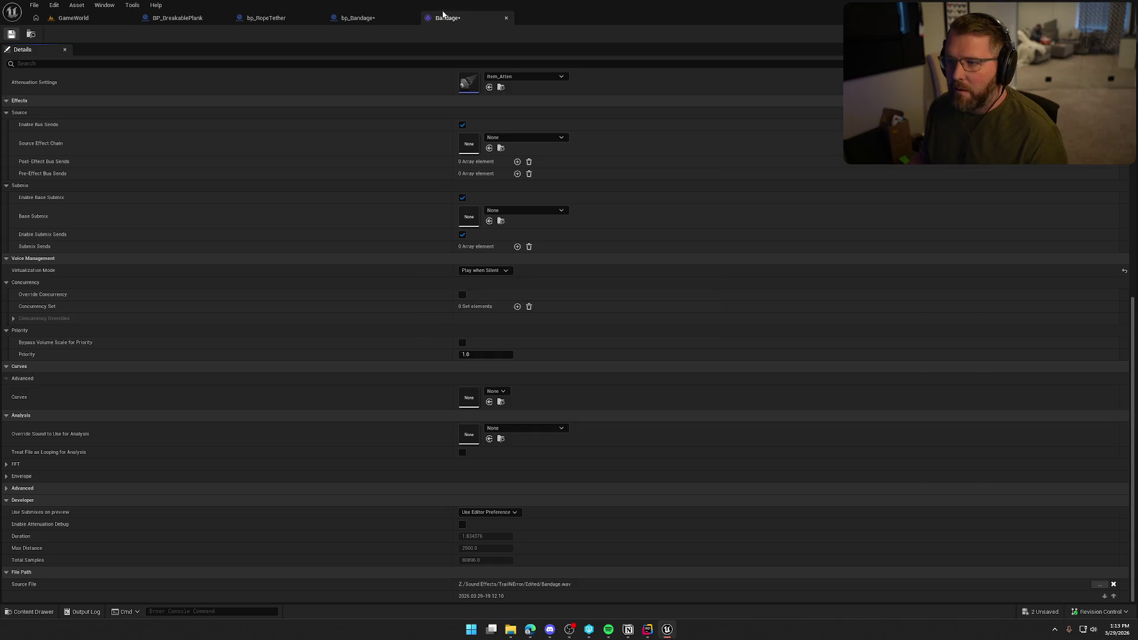
{"action": "left_click", "coordinate": [507, 17]}
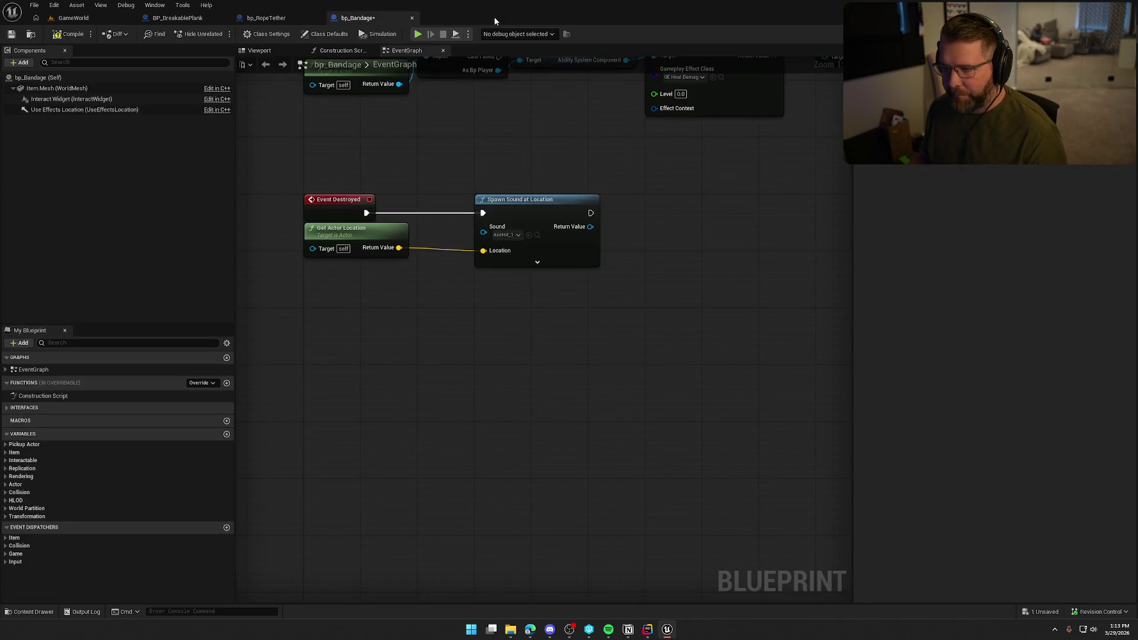
{"action": "left_click", "coordinate": [530, 235]}
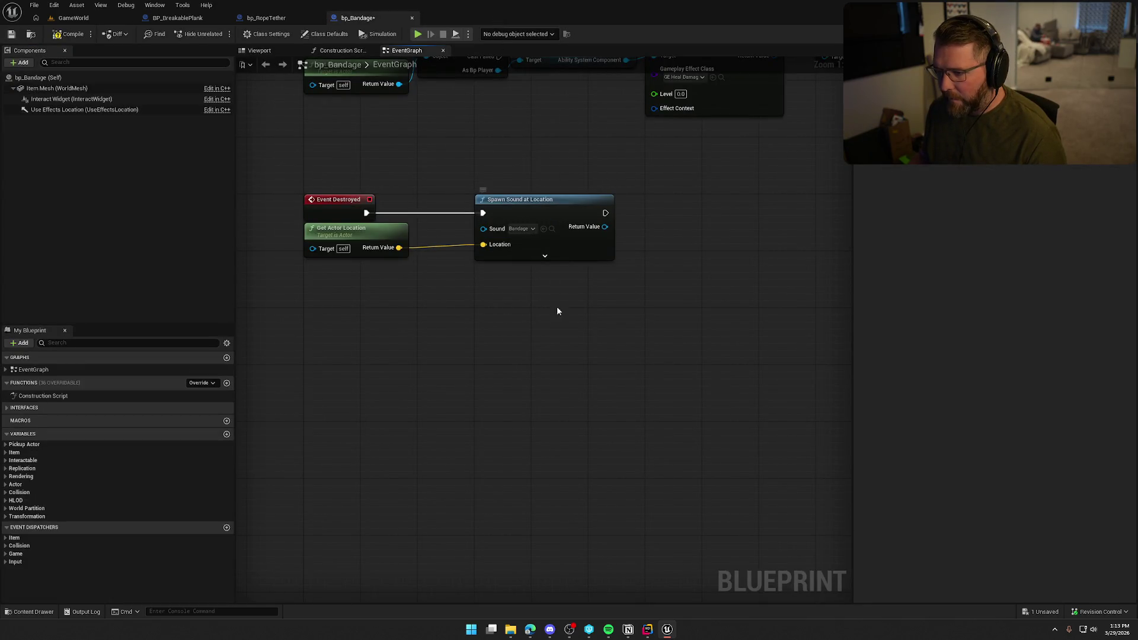
Set Spawn Sound at Location's attenuation to Item_Atten and move the node near Event Destroyed.
{"action": "left_click", "coordinate": [546, 255]}
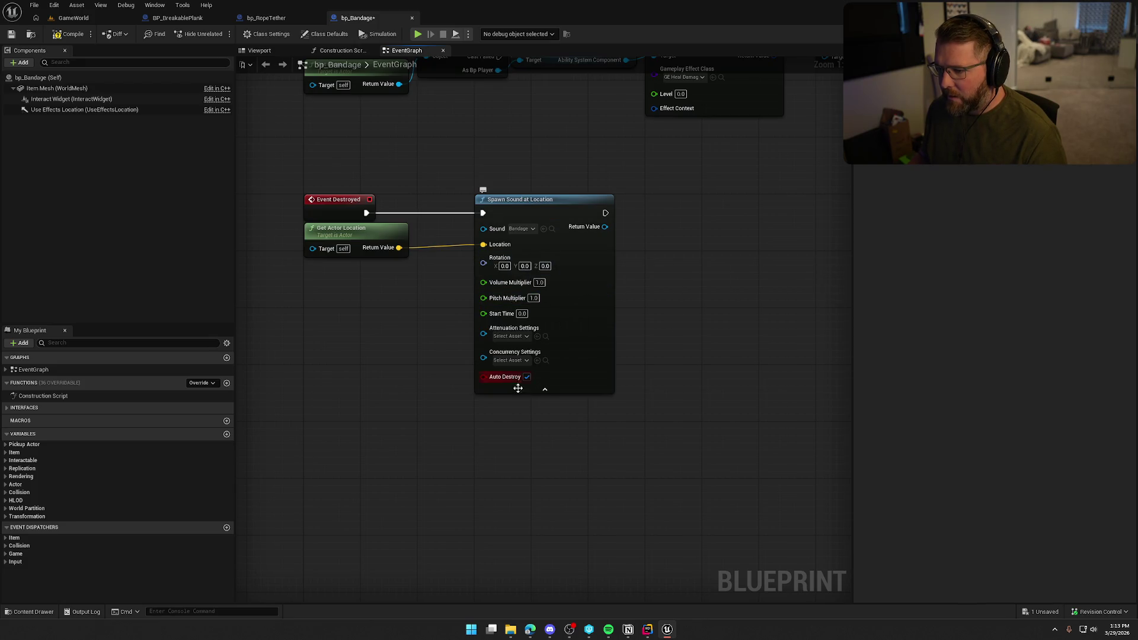
{"action": "left_click", "coordinate": [511, 336]}
{"action": "left_click", "coordinate": [542, 441]}
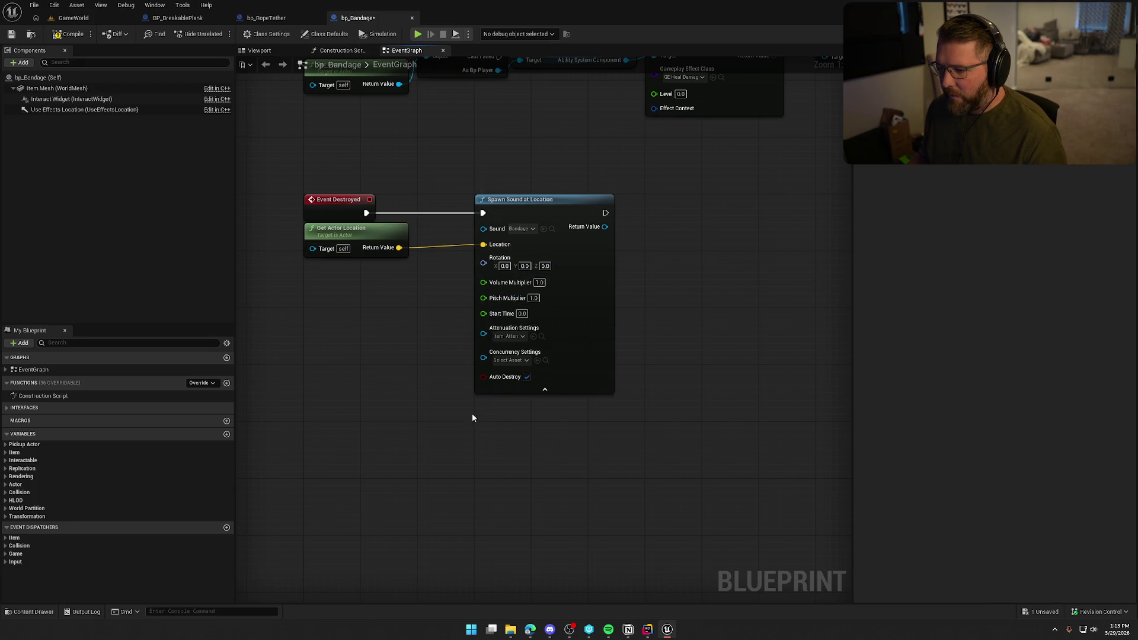
{"action": "left_click", "coordinate": [532, 390]}
{"action": "left_click_drag", "start_coordinate": [525, 205], "coordinate": [468, 205]}
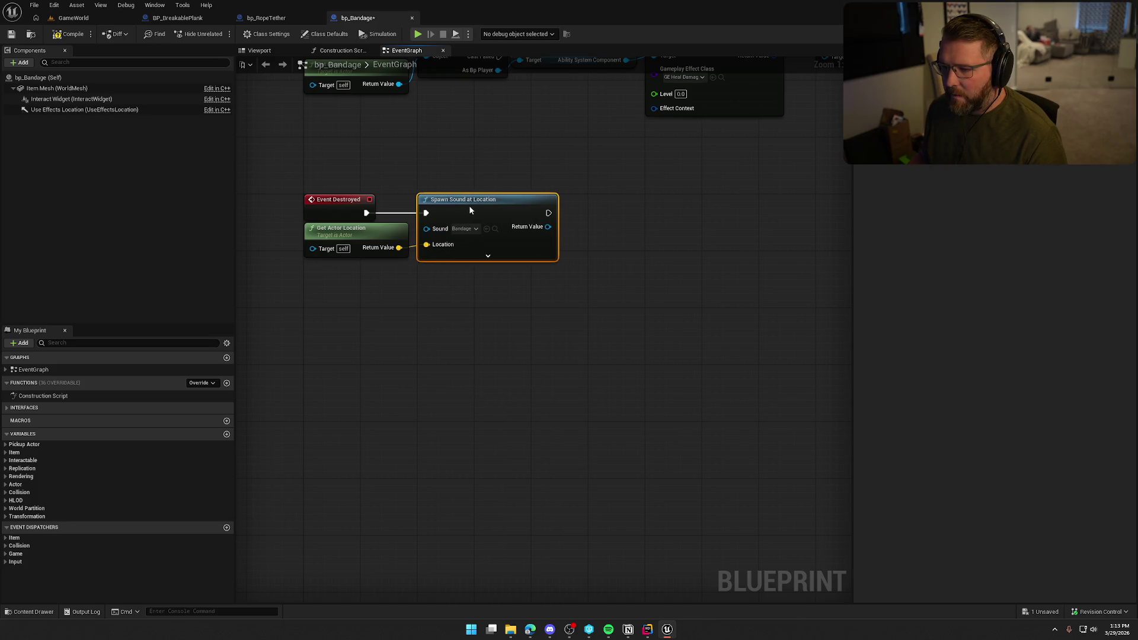
Compile and check out bp_Bandage, then start playing the GameWorld level.
{"action": "key", "text": "F7"}
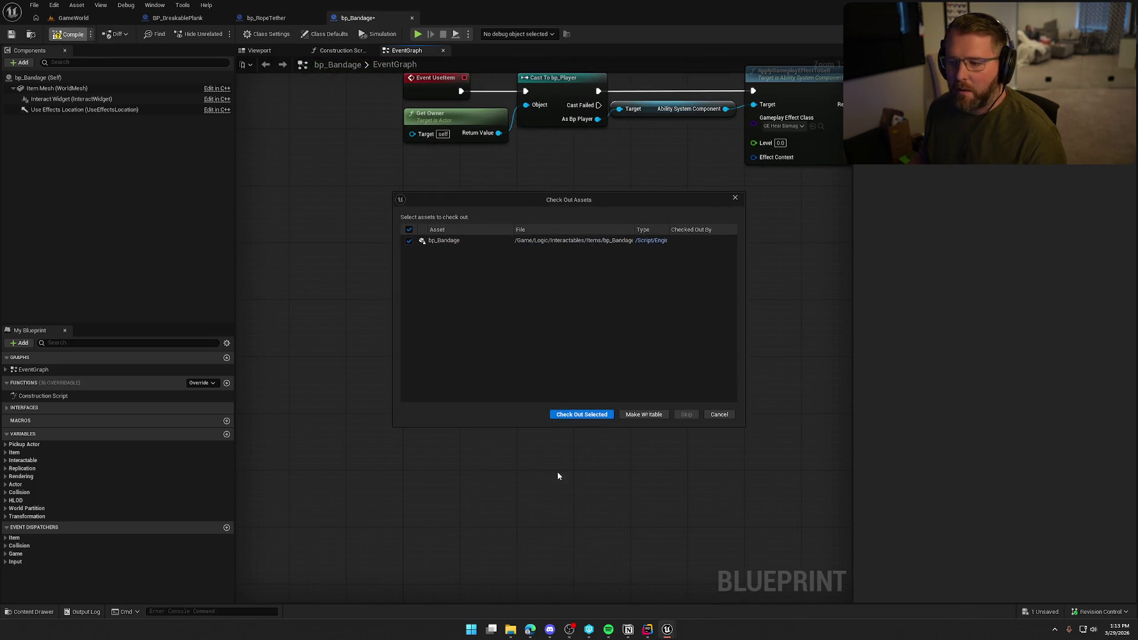
{"action": "left_click", "coordinate": [582, 406]}
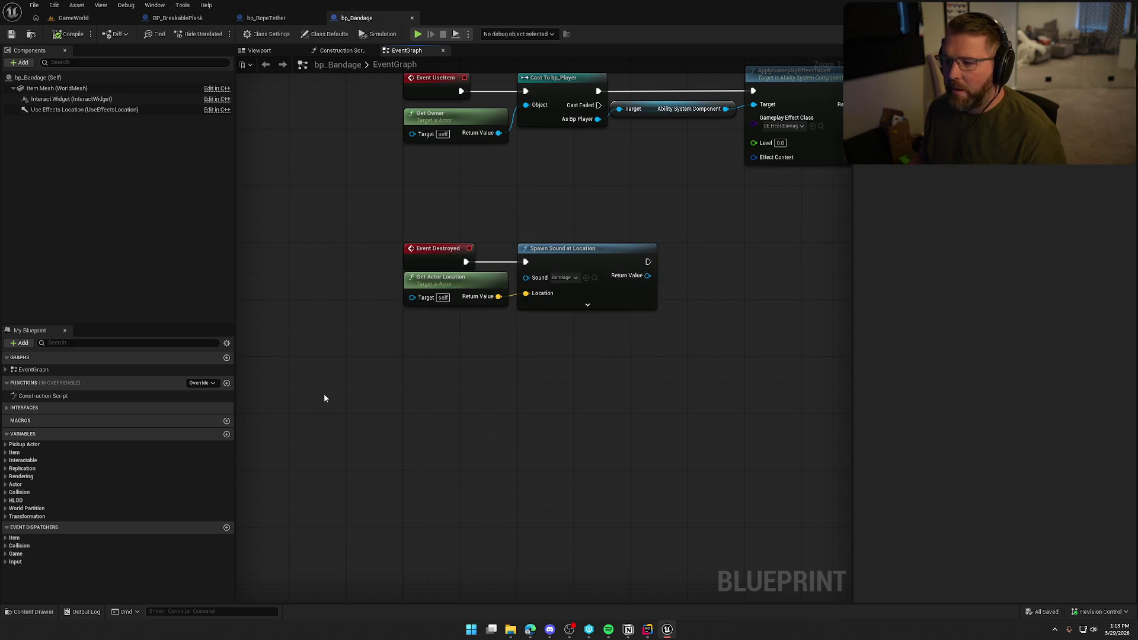
{"action": "left_click", "coordinate": [71, 18]}
{"action": "left_click", "coordinate": [243, 33]}
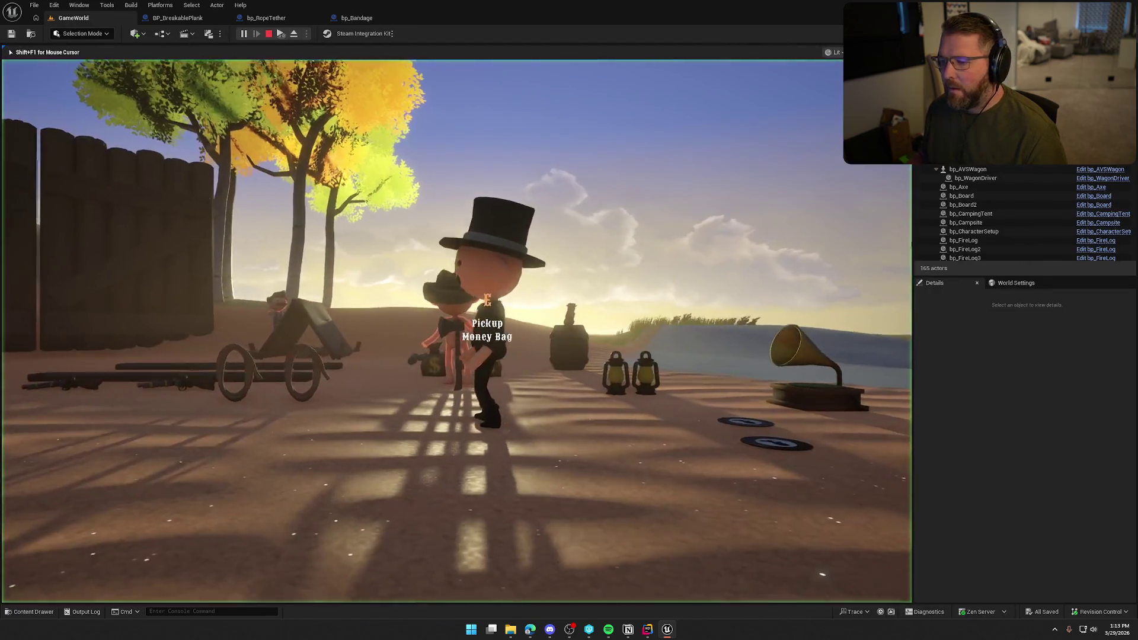
Walk to the trading post, use a bandage to hear its sound, and stop playing.
{"action": "key", "text": "w"}
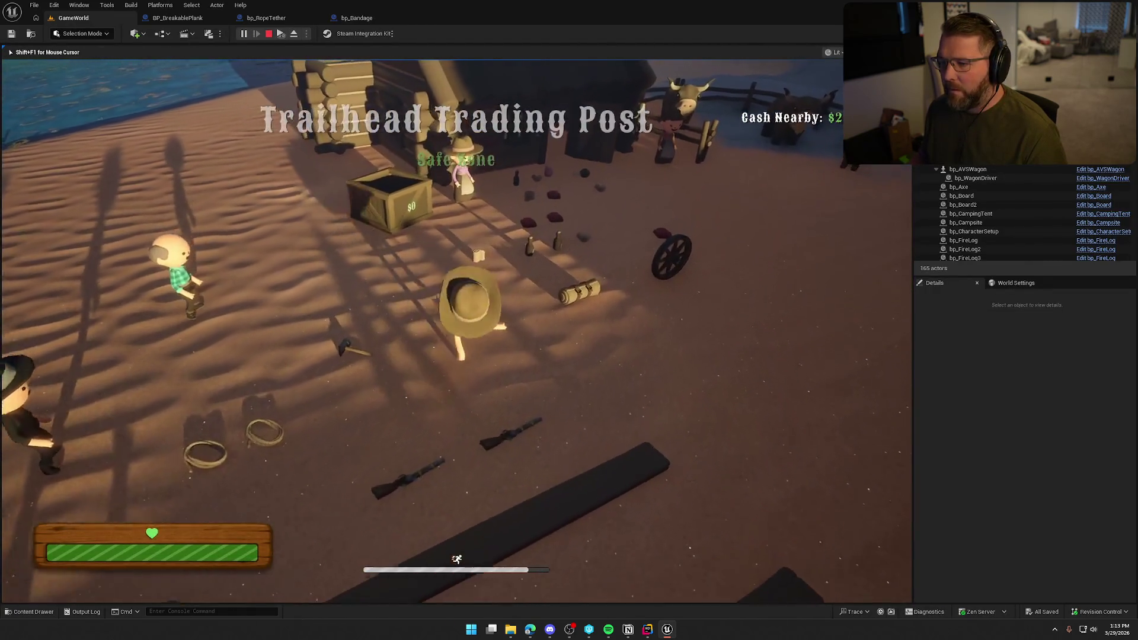
{"action": "key", "text": "e"}
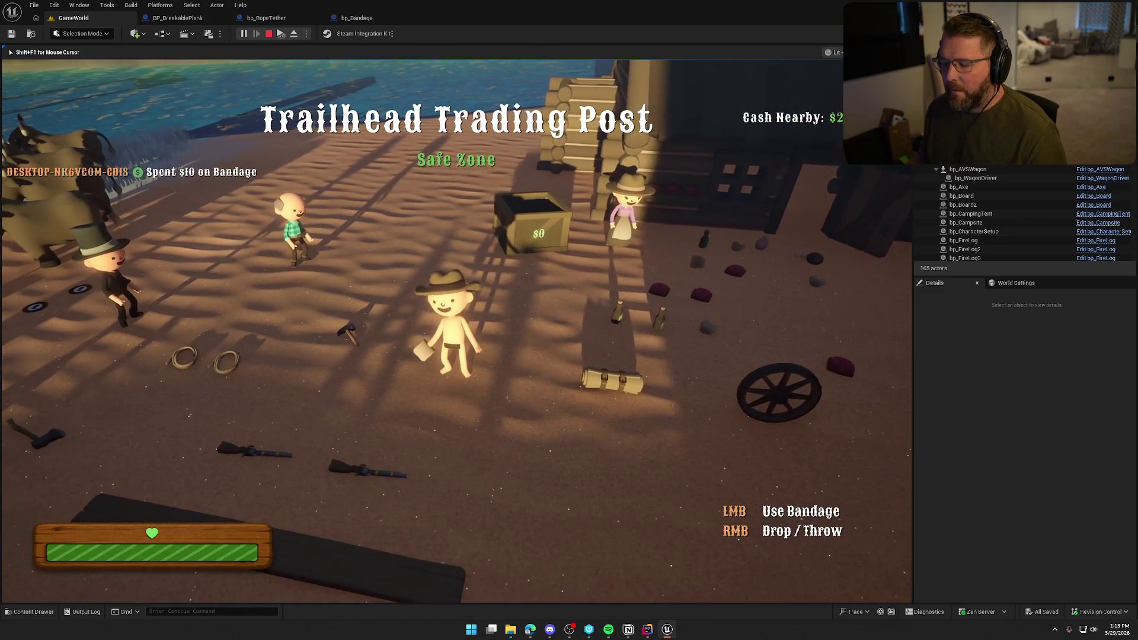
{"action": "left_click", "coordinate": [457, 326]}
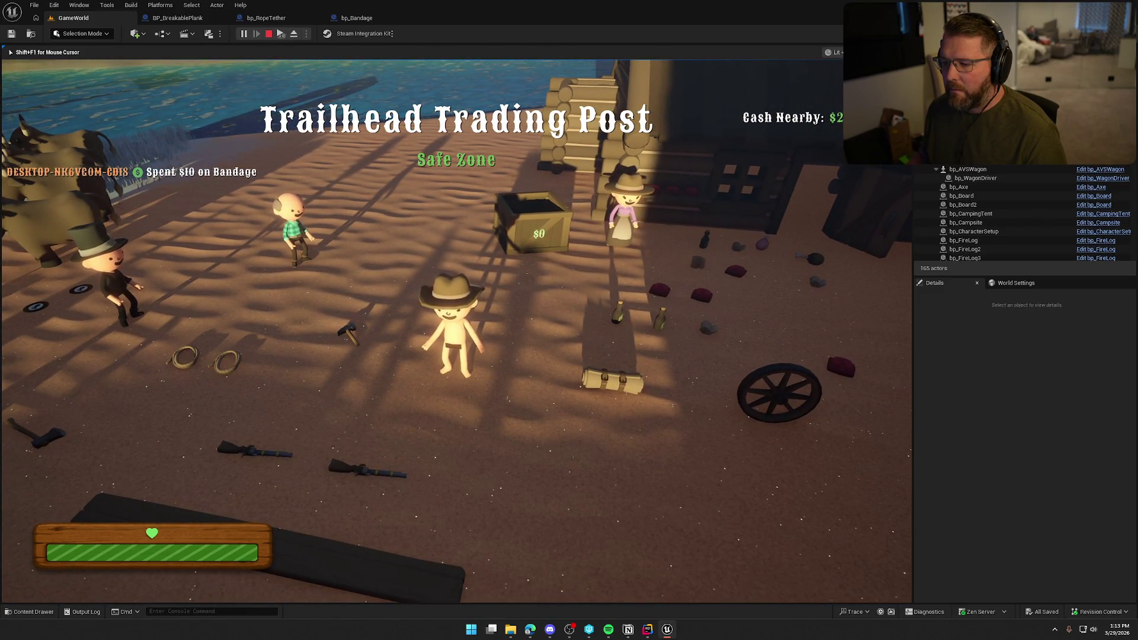
{"action": "key", "text": "Escape"}
Inspect the Spawn Sound node's advanced inputs, then play-test the bandage sound again.
{"action": "left_click", "coordinate": [353, 18]}
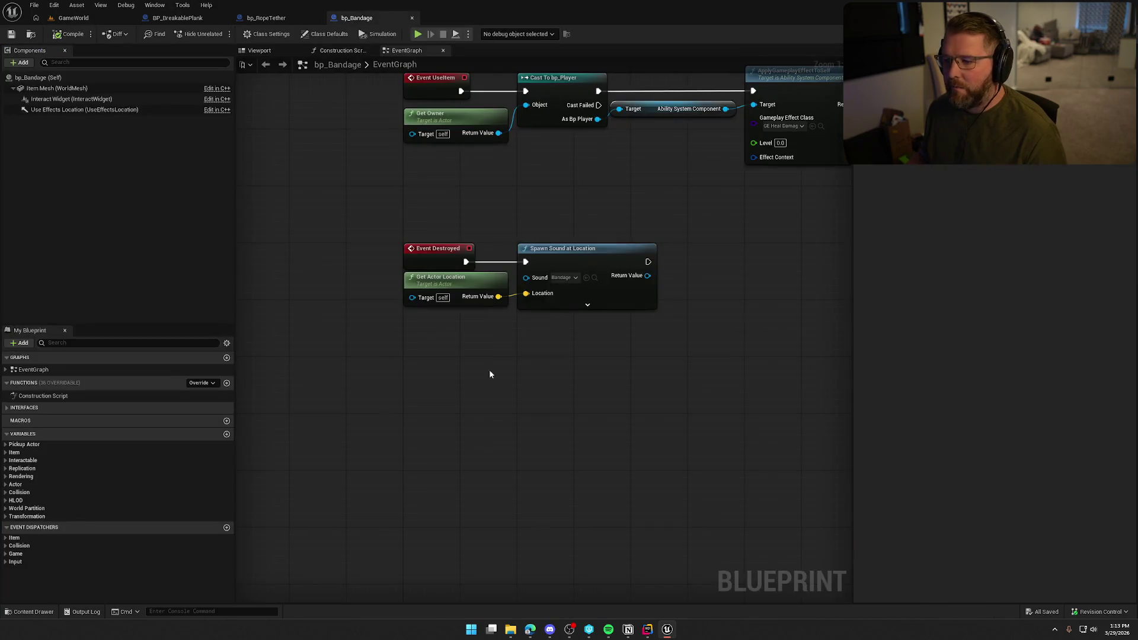
{"action": "left_click", "coordinate": [588, 304]}
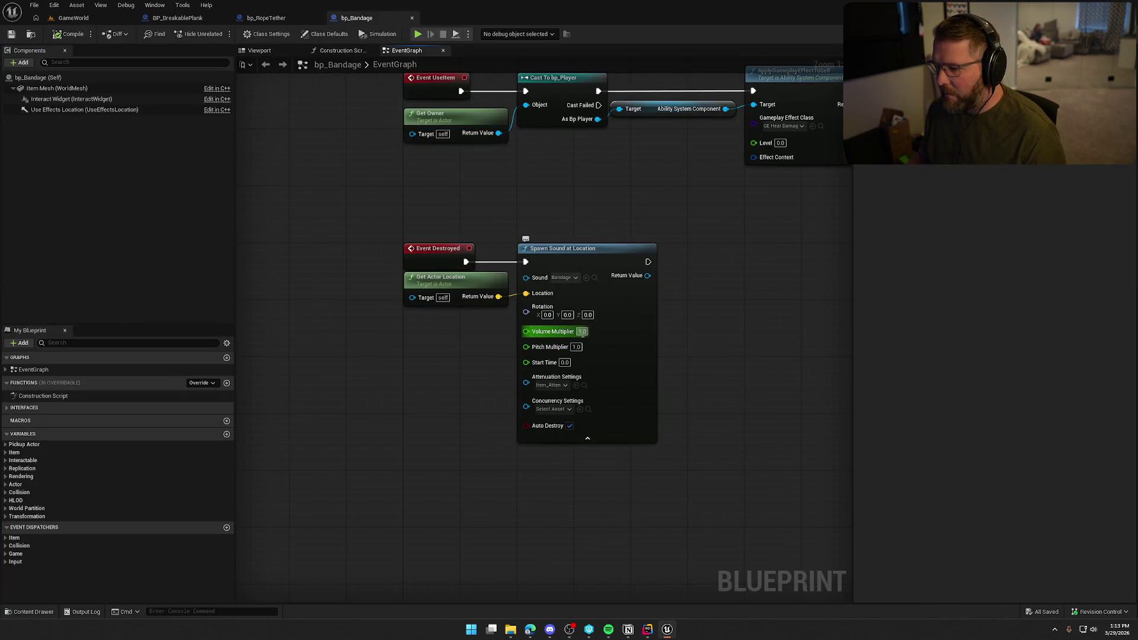
{"action": "left_click", "coordinate": [587, 438]}
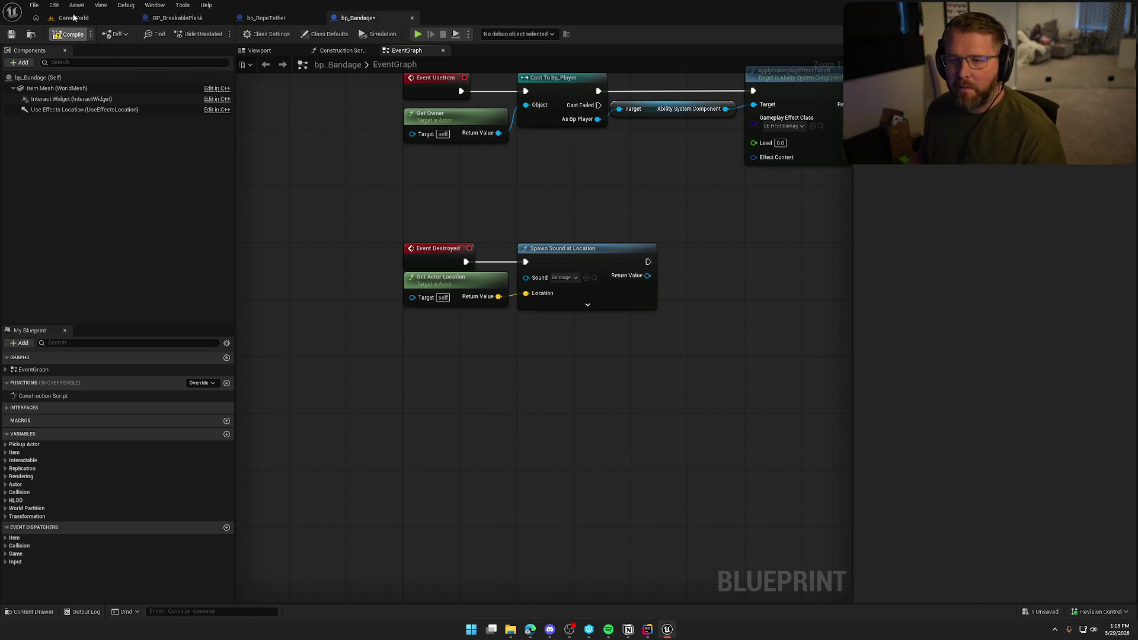
{"action": "left_click", "coordinate": [87, 23]}
{"action": "left_click", "coordinate": [243, 34]}
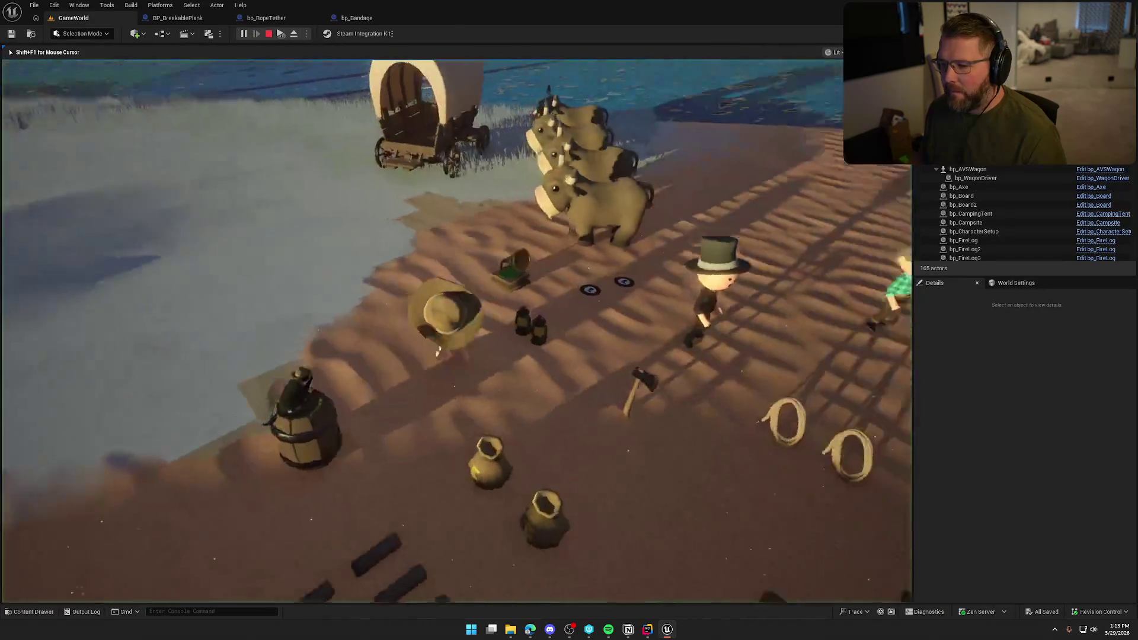
{"action": "key", "text": "w"}
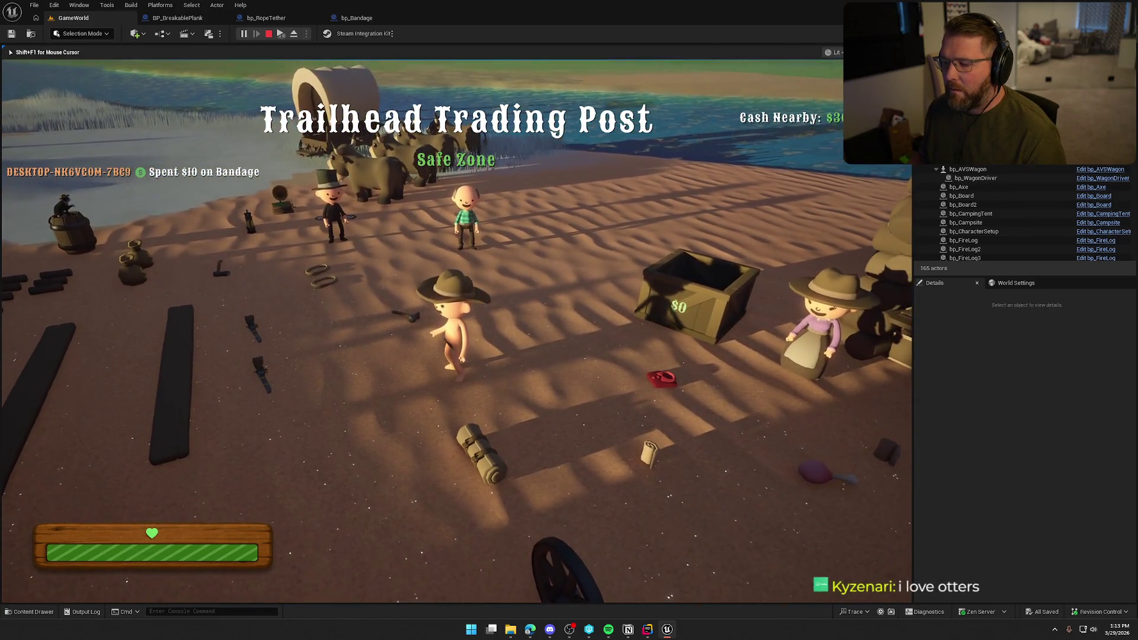
{"action": "key", "text": "Escape"}
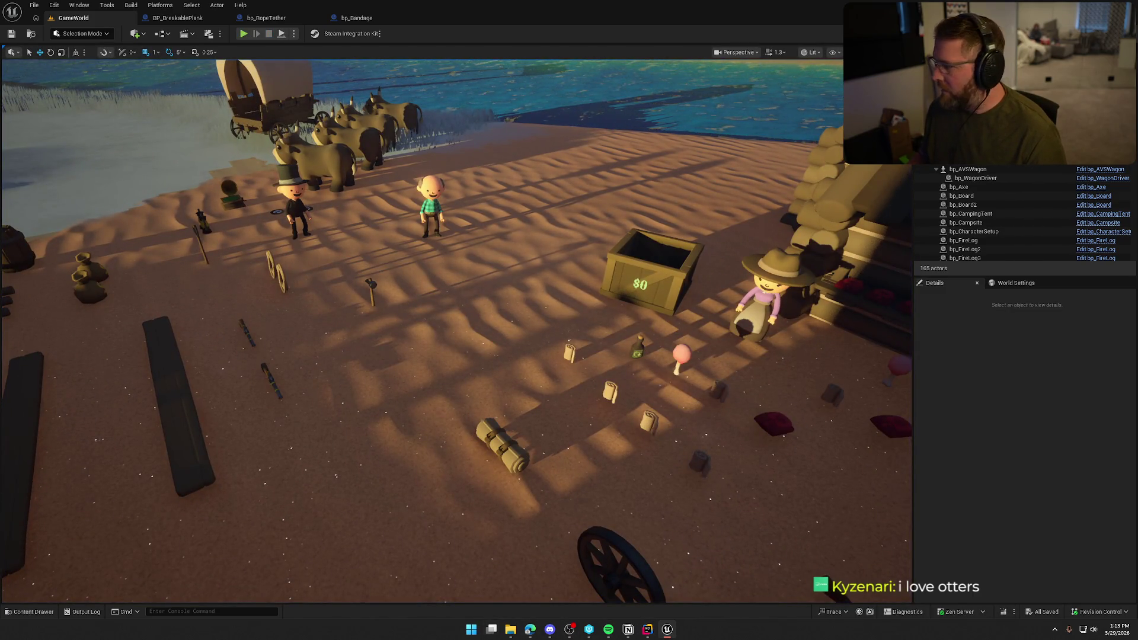
Launch Audacity from the Windows Start search with 'aud'.
{"action": "key", "text": "super"}
{"action": "type", "text": "aud"}
{"action": "key", "text": "Return"}
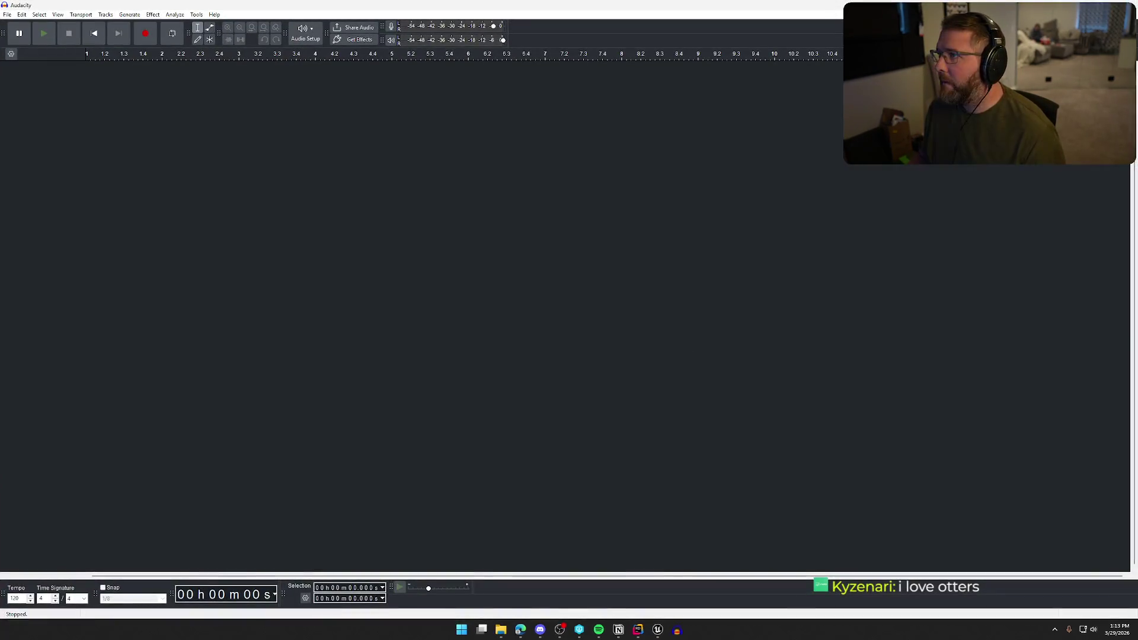
Import the Bandage WAV into Audacity and select the whole clip.
{"action": "mouse_move", "coordinate": [569, 3]}
{"action": "left_mouse_down"}
{"action": "mouse_move", "coordinate": [261, 290]}
{"action": "mouse_move", "coordinate": [417, 385]}
{"action": "left_mouse_up"}
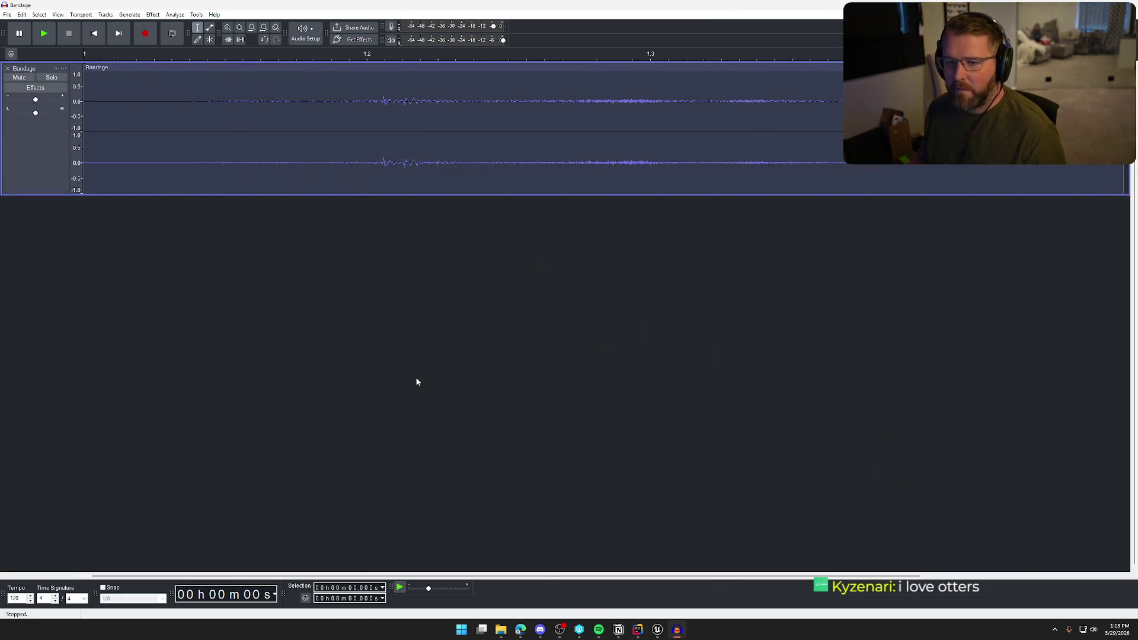
{"action": "scroll", "coordinate": [593, 300], "scroll_direction": "down", "scroll_amount": 1, "text": "ctrl"}
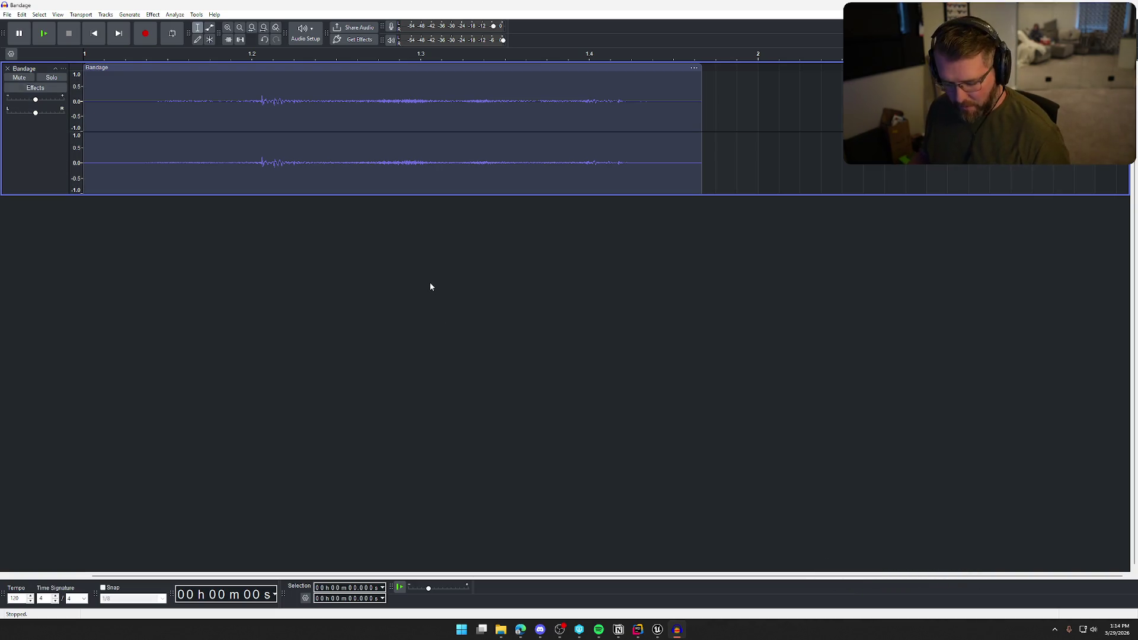
{"action": "double_click", "coordinate": [256, 185]}
Apply Change Tempo at about 90%, shortening the clip to roughly 0.93 seconds.
{"action": "left_click", "coordinate": [152, 14]}
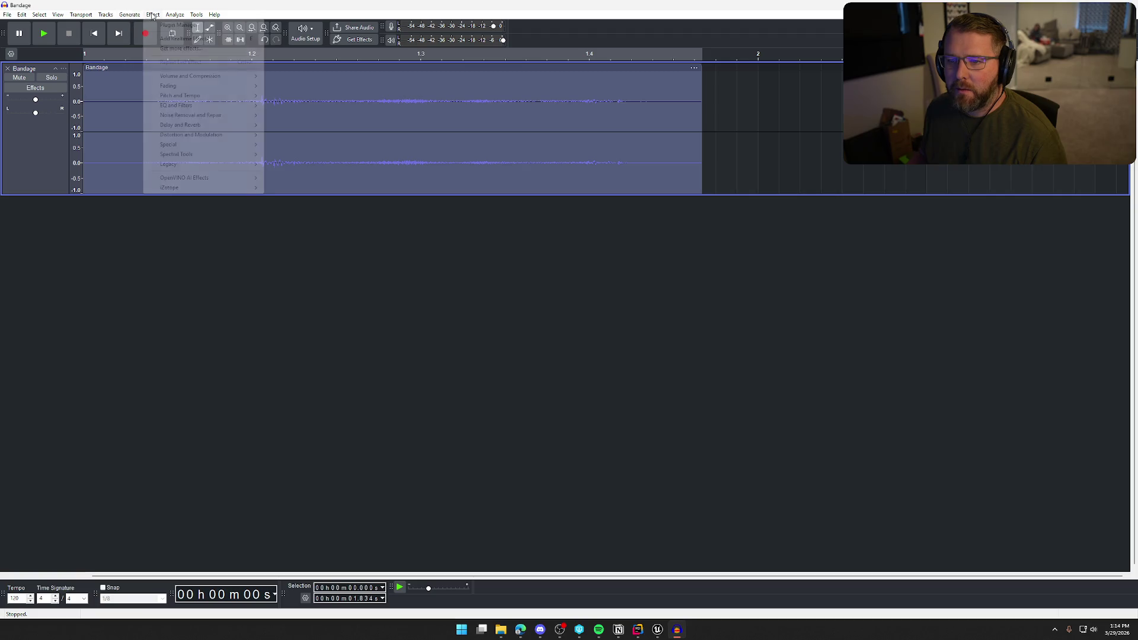
{"action": "mouse_move", "coordinate": [230, 98]}
{"action": "left_click", "coordinate": [300, 115]}
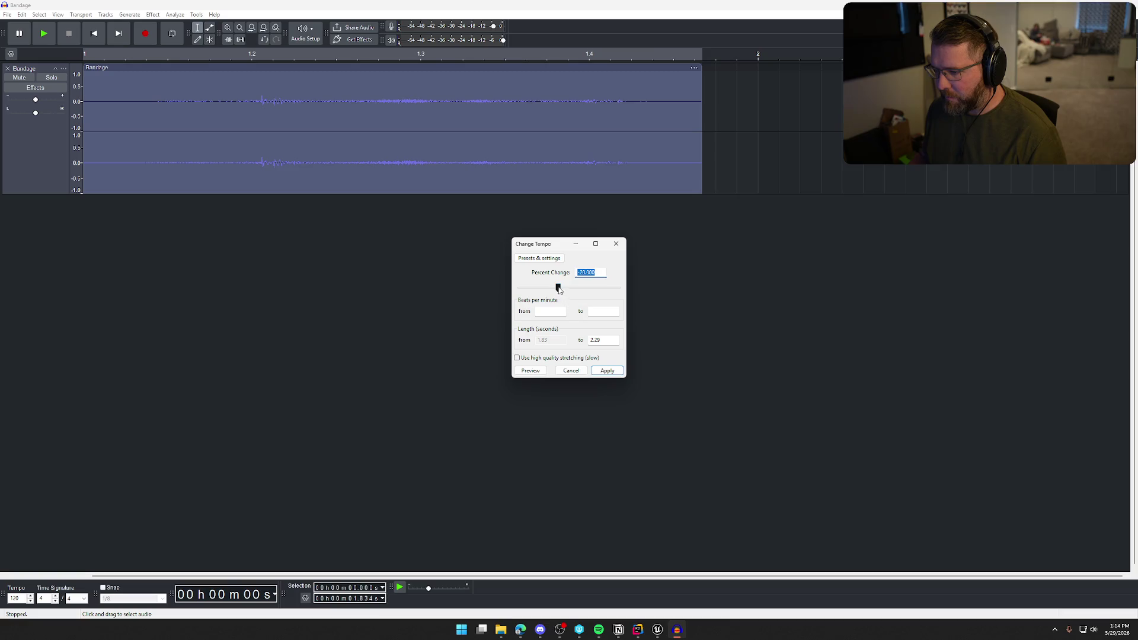
{"action": "left_click", "coordinate": [540, 373]}
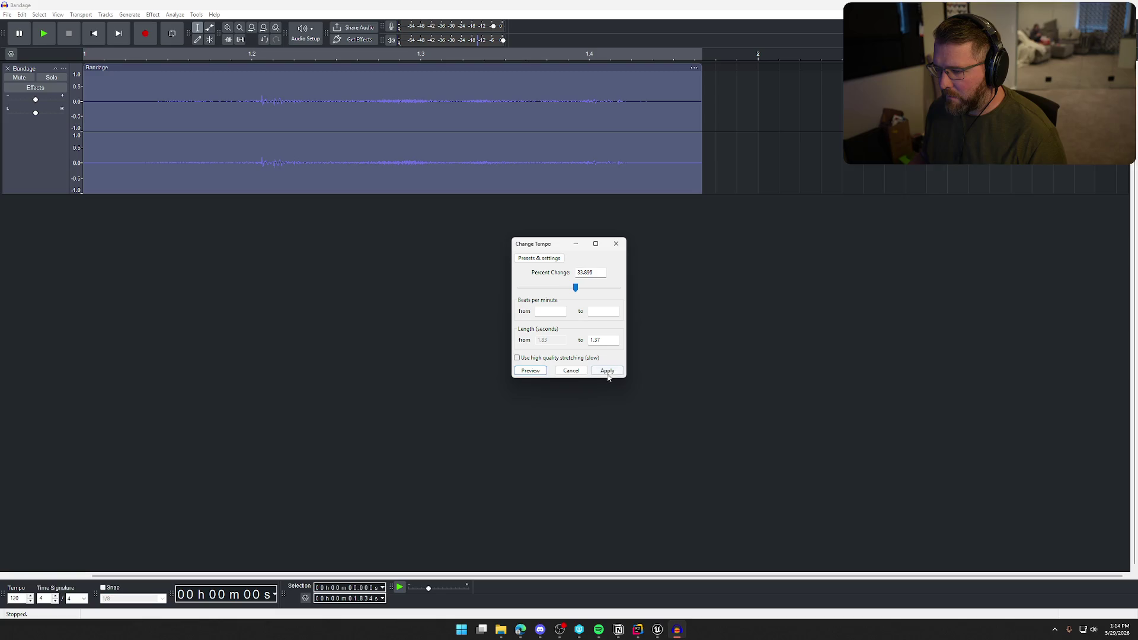
{"action": "left_click", "coordinate": [525, 372]}
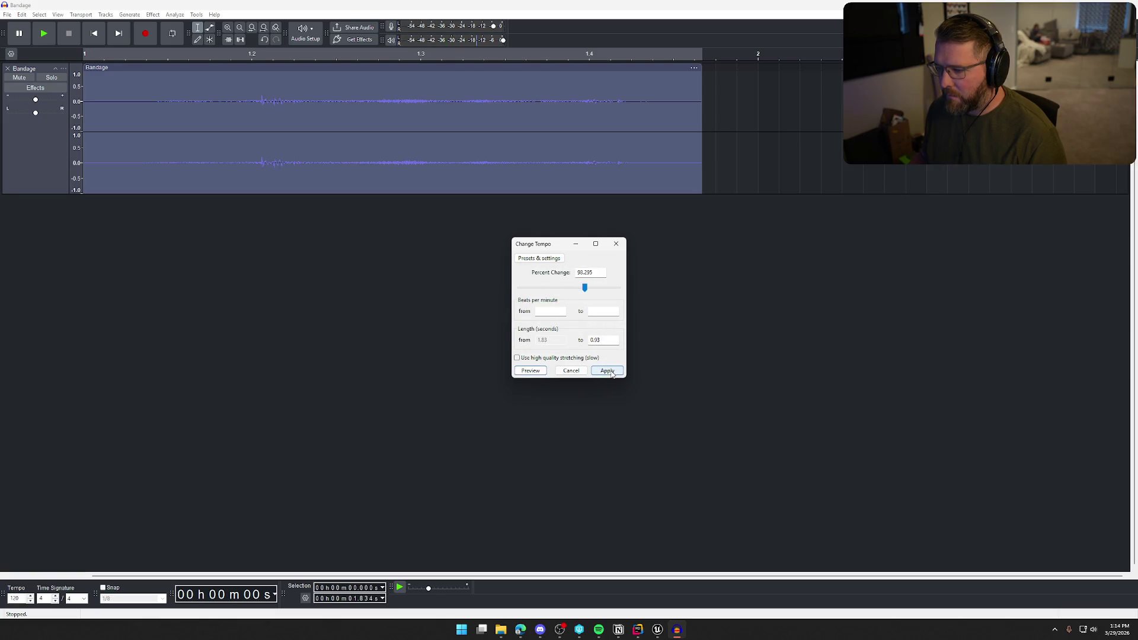
{"action": "left_click", "coordinate": [611, 373]}
{"action": "left_click", "coordinate": [152, 14]}
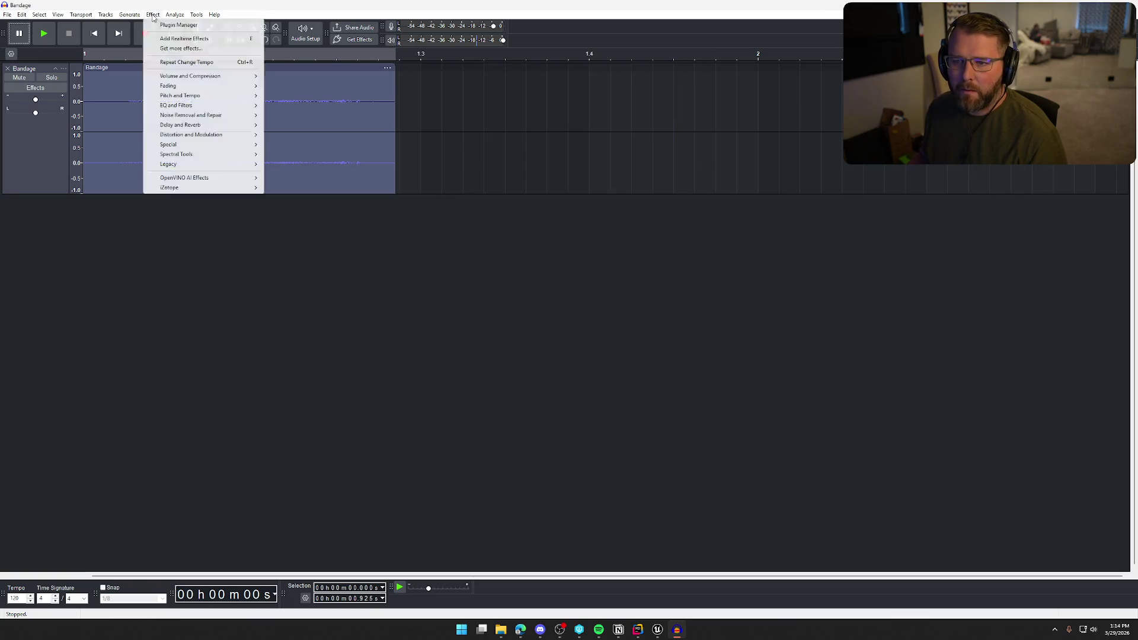
Preview a Low-Pass Filter on the clip and discard it.
{"action": "mouse_move", "coordinate": [228, 96]}
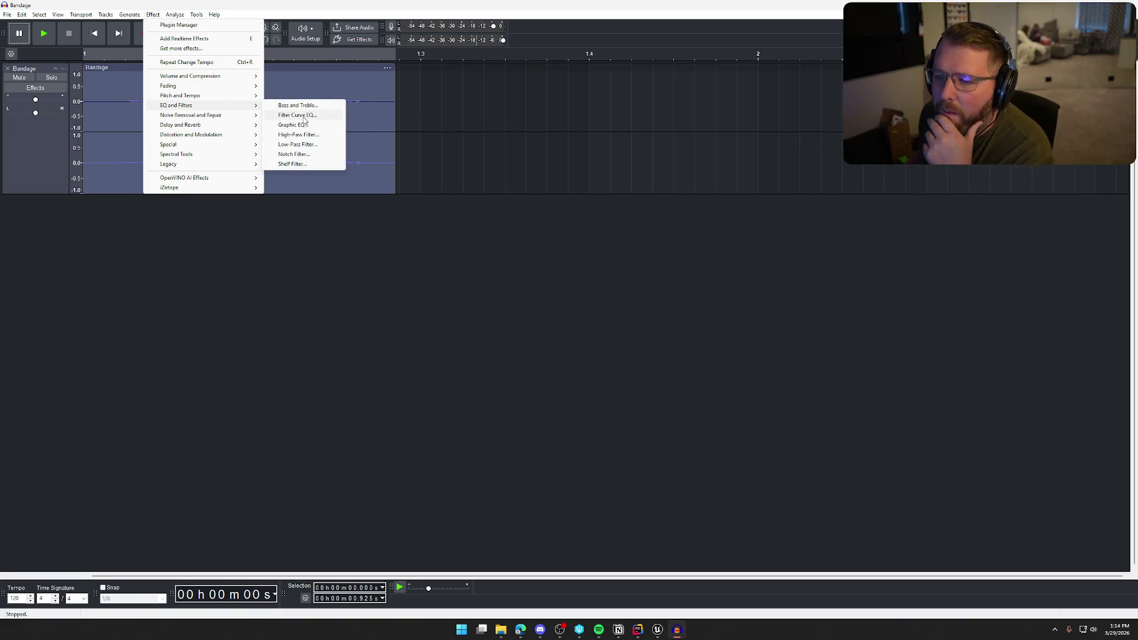
{"action": "left_click", "coordinate": [317, 145]}
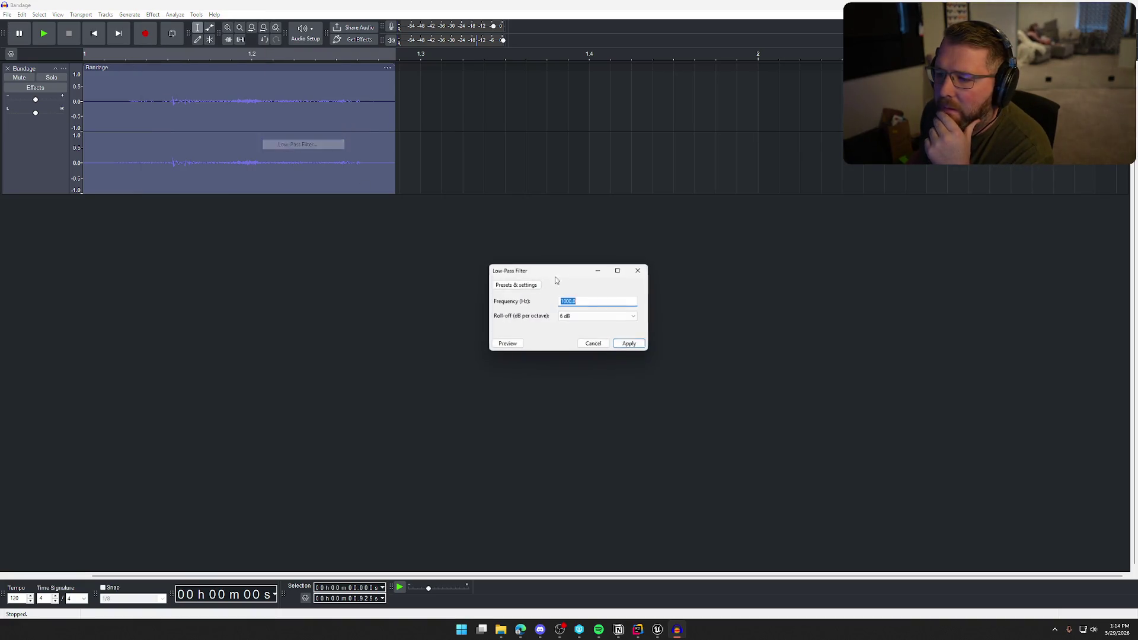
{"action": "left_click", "coordinate": [520, 349]}
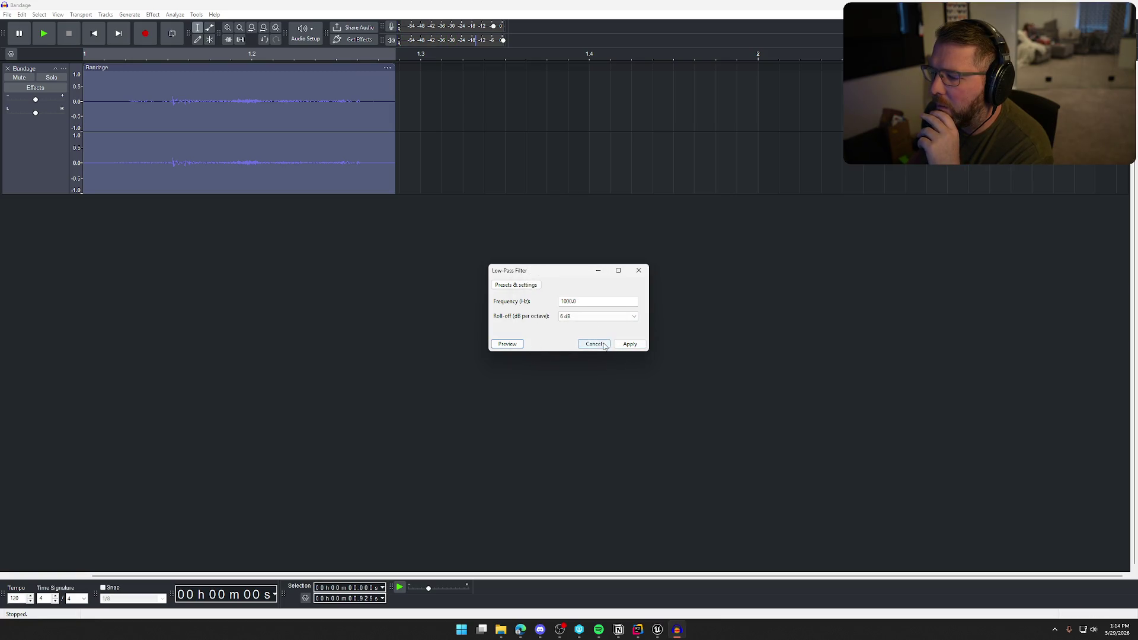
{"action": "left_click", "coordinate": [594, 344]}
Apply Bass and Treble with treble at -6 dB and an adjusted bass level, then play the clip.
{"action": "left_click", "coordinate": [153, 15]}
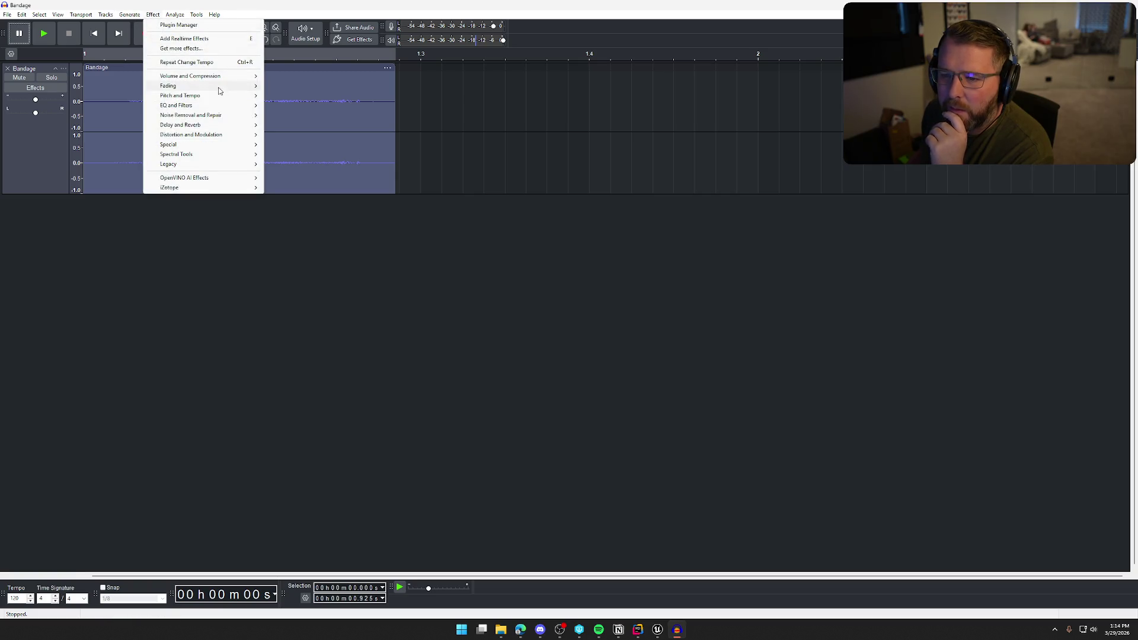
{"action": "mouse_move", "coordinate": [233, 106]}
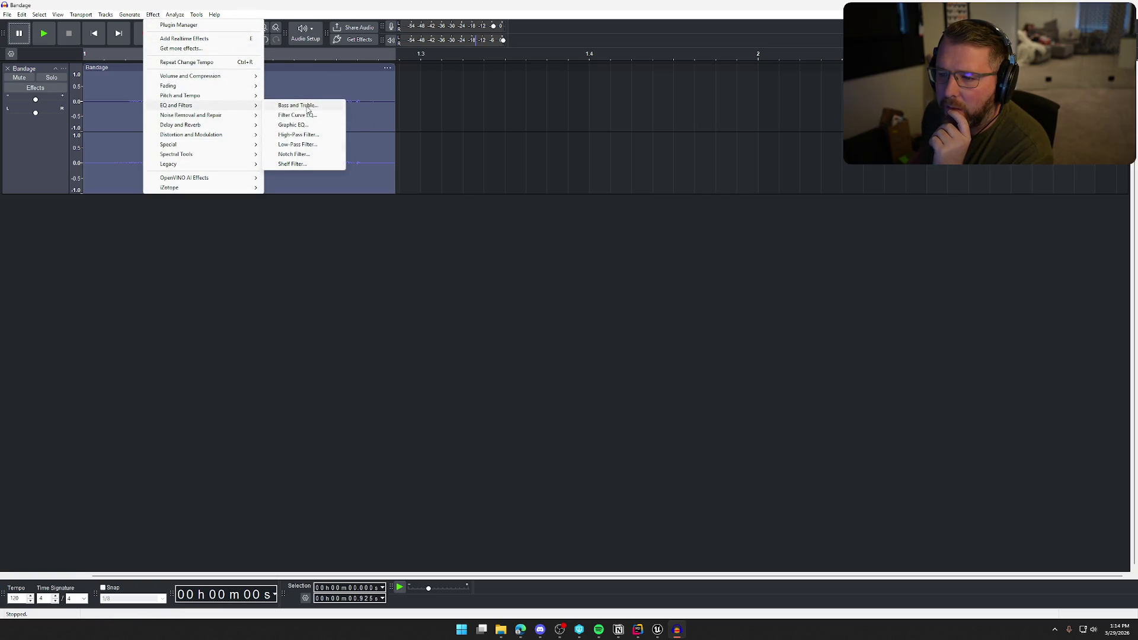
{"action": "left_click", "coordinate": [298, 105]}
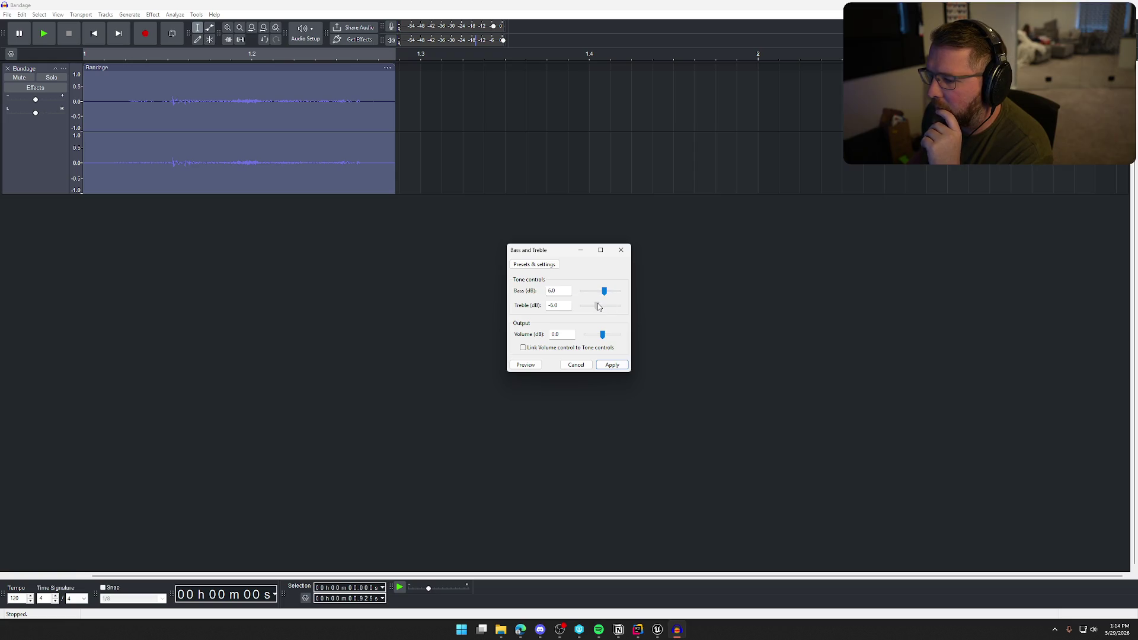
{"action": "left_click", "coordinate": [535, 366]}
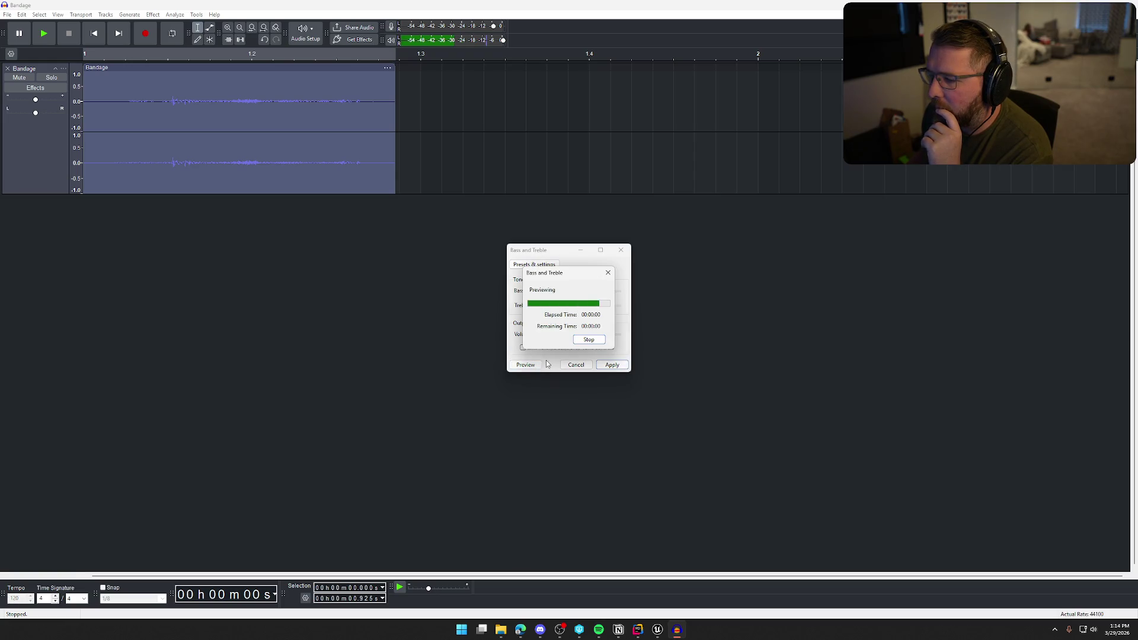
{"action": "left_click", "coordinate": [525, 367]}
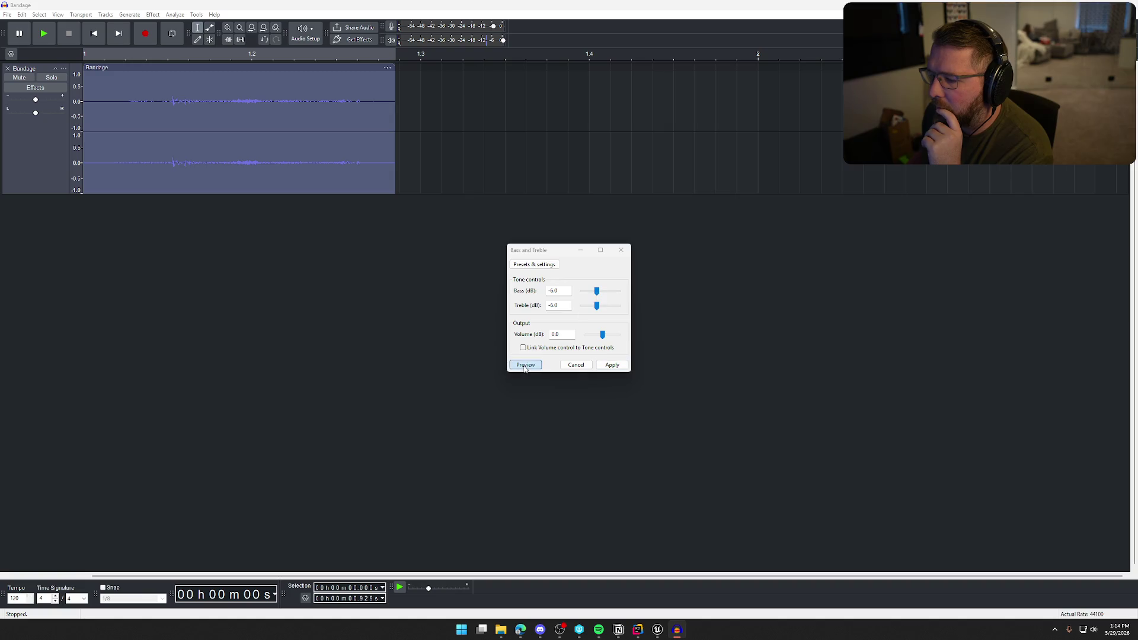
{"action": "left_click", "coordinate": [597, 293]}
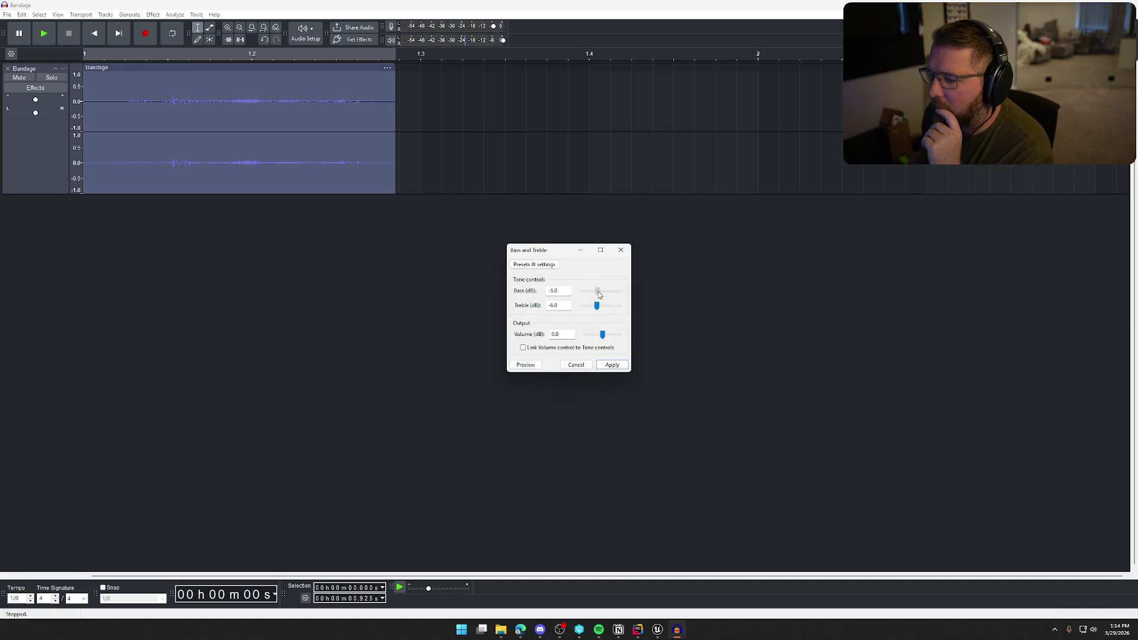
{"action": "left_click", "coordinate": [520, 367]}
{"action": "left_click", "coordinate": [598, 292]}
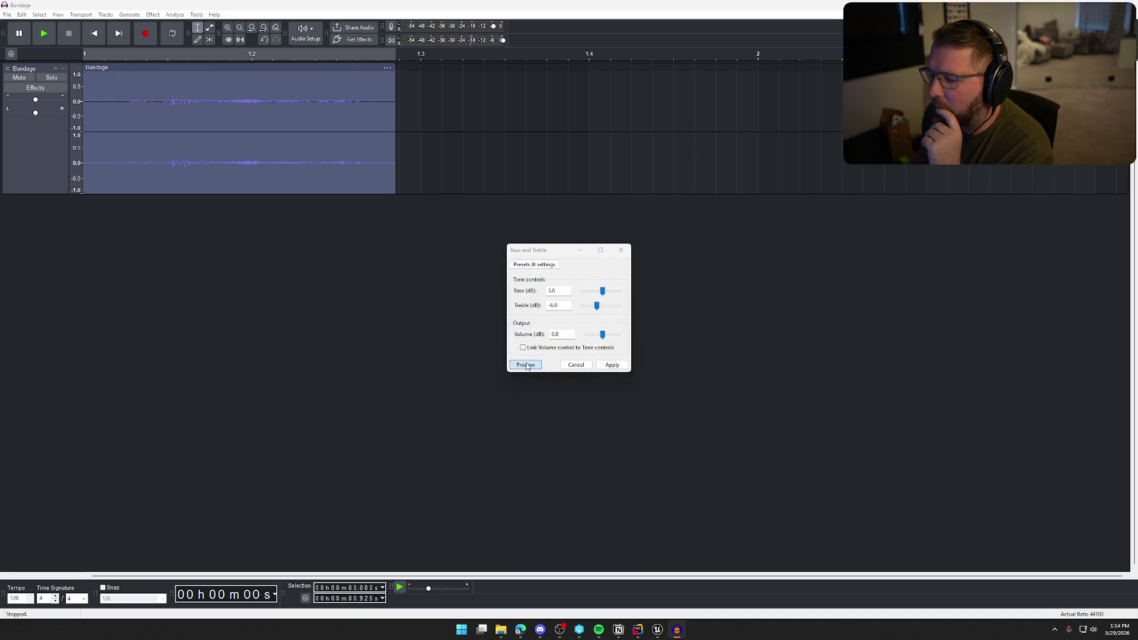
{"action": "left_click", "coordinate": [525, 365]}
{"action": "left_click", "coordinate": [611, 364]}
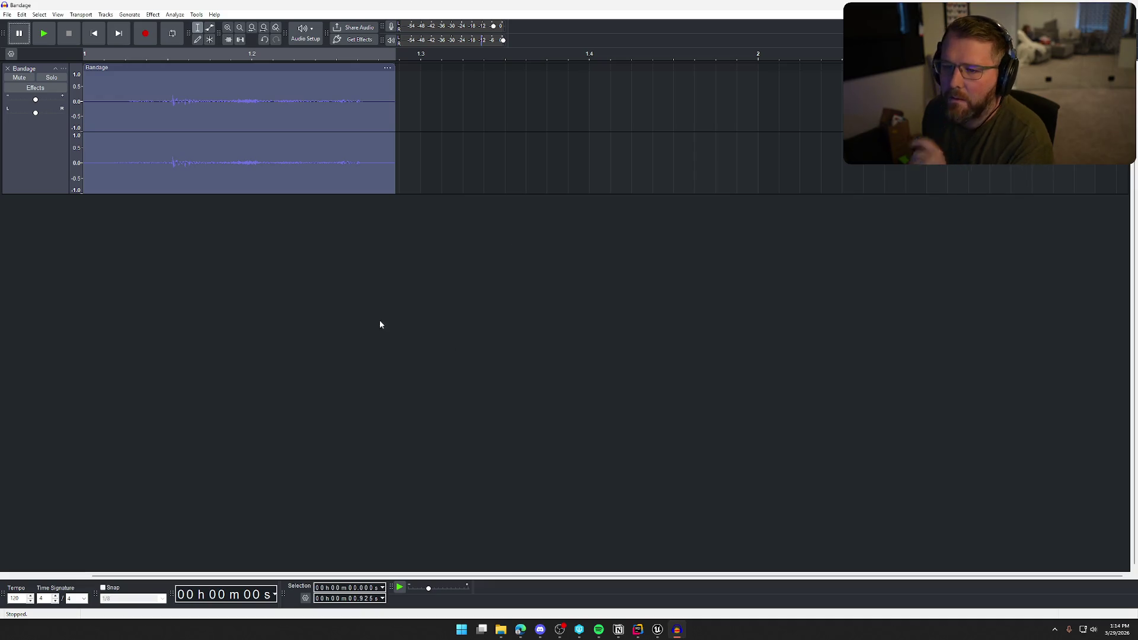
{"action": "key", "text": "space"}
{"action": "left_click", "coordinate": [152, 14]}
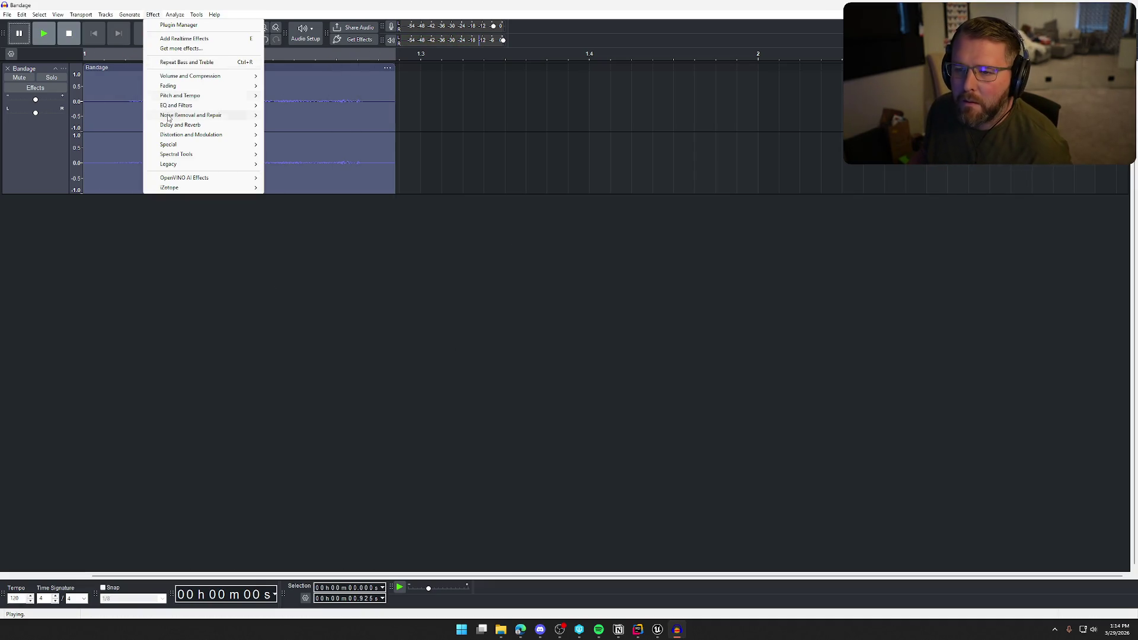
Open Filter Curve EQ and preview the Bass Cut preset.
{"action": "mouse_move", "coordinate": [216, 124]}
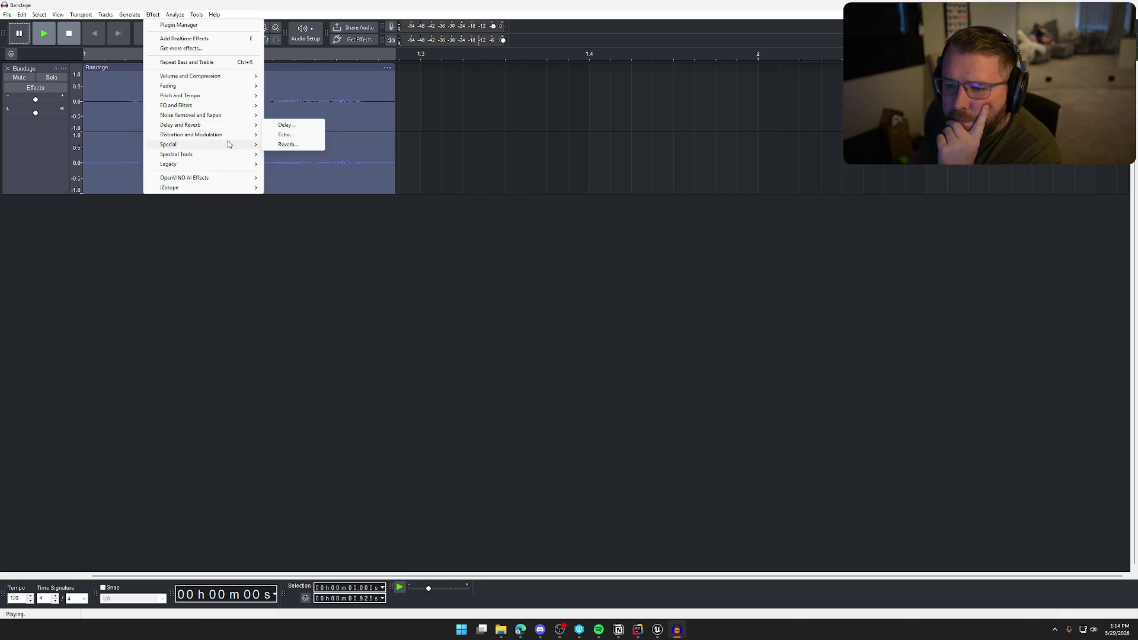
{"action": "mouse_move", "coordinate": [230, 106]}
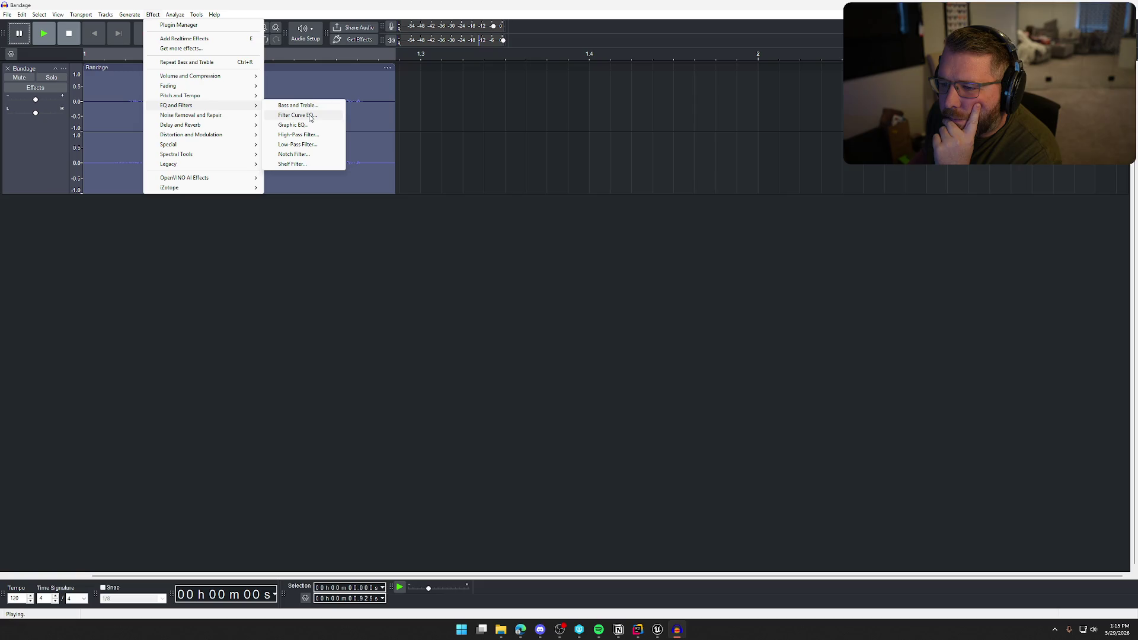
{"action": "left_click", "coordinate": [310, 116]}
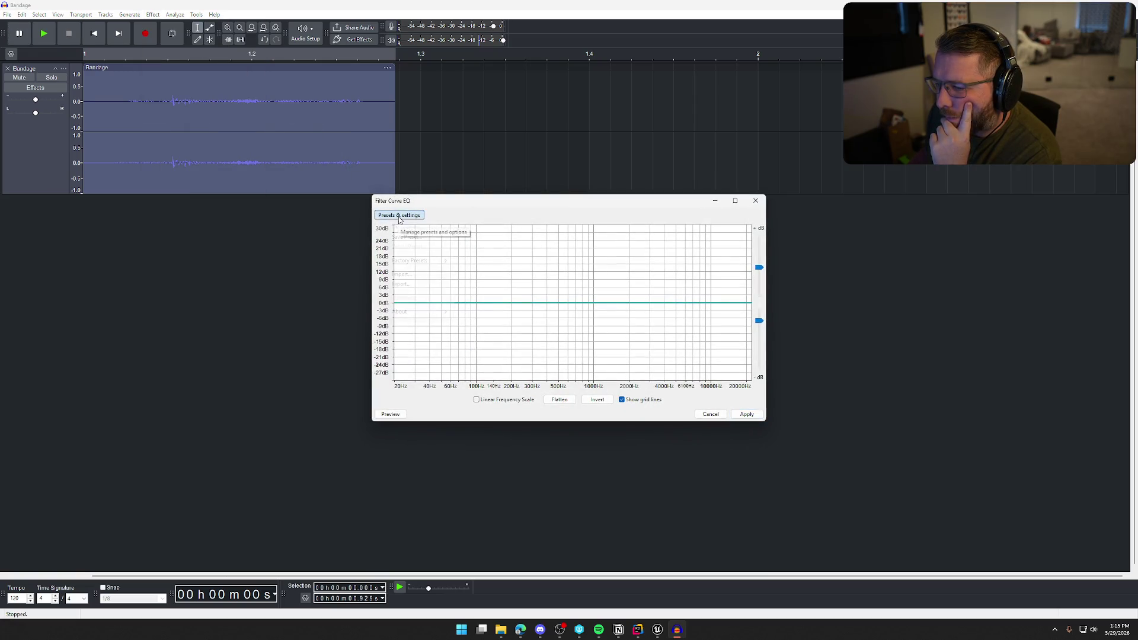
{"action": "left_click", "coordinate": [399, 215]}
{"action": "mouse_move", "coordinate": [418, 260]}
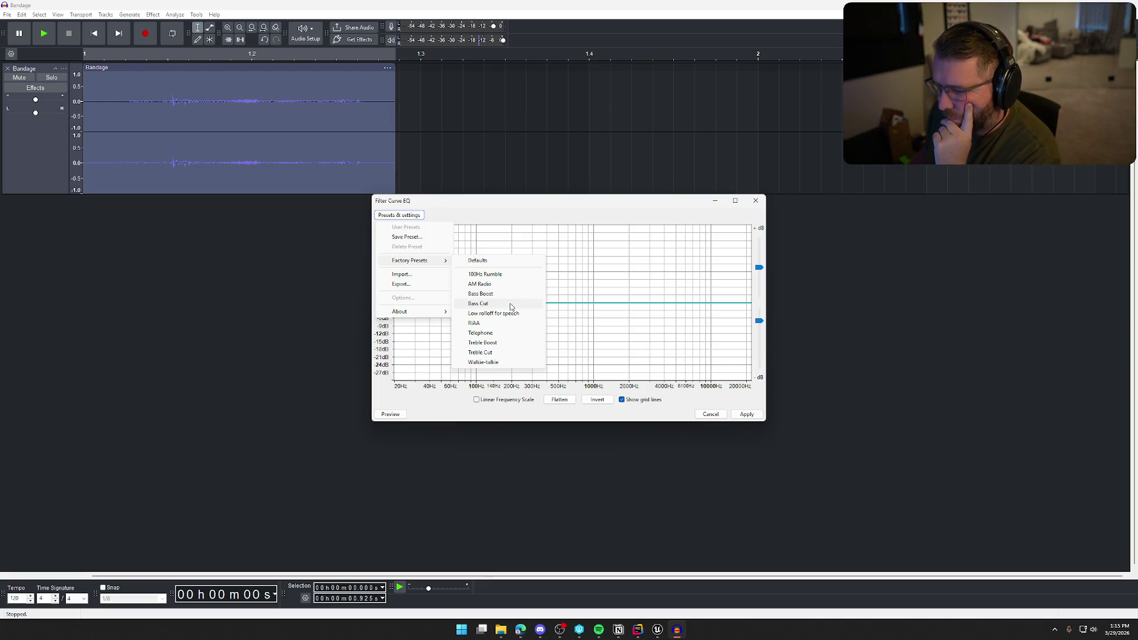
{"action": "left_click", "coordinate": [478, 304]}
{"action": "left_click", "coordinate": [392, 415]}
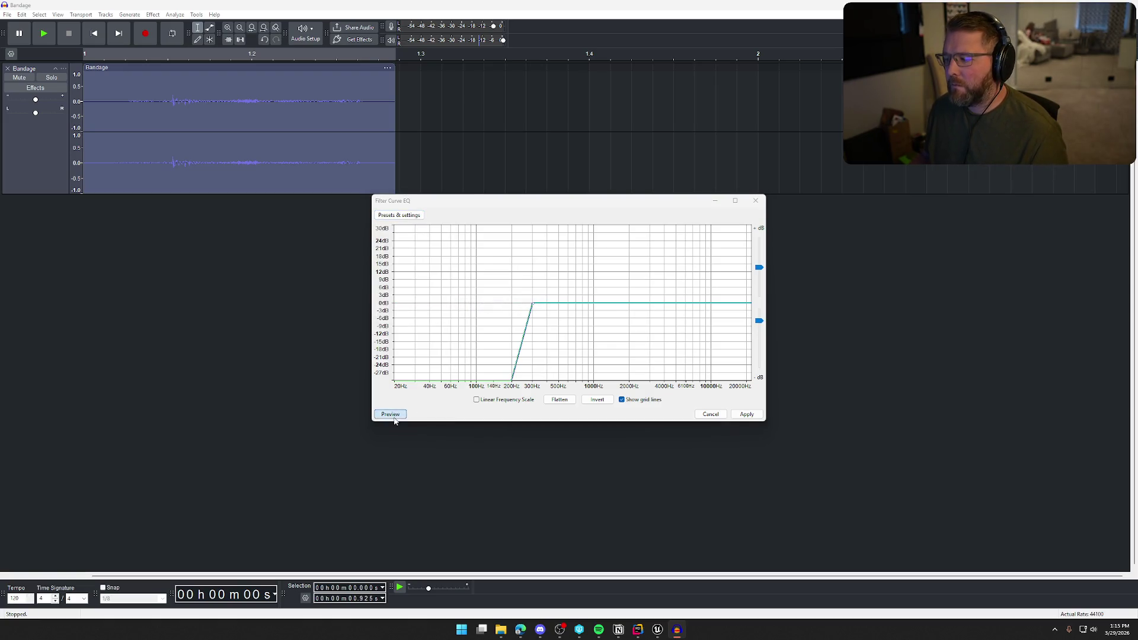
Preview the Bass Boost, Treble Cut and Telephone preset curves.
{"action": "left_click", "coordinate": [401, 215]}
{"action": "mouse_move", "coordinate": [427, 264]}
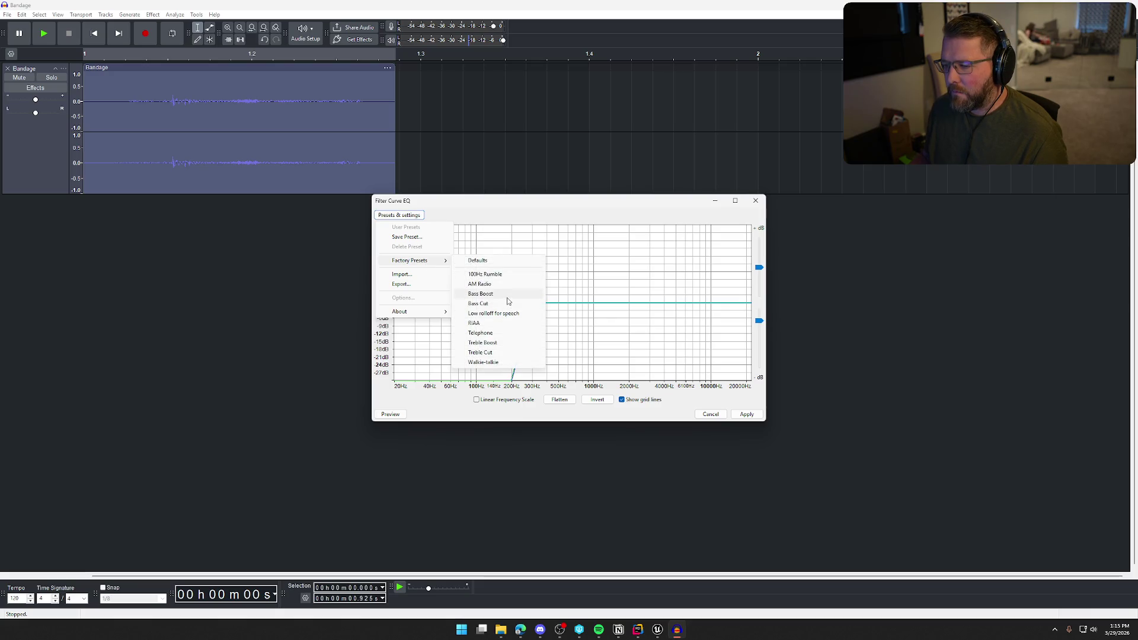
{"action": "left_click", "coordinate": [492, 294]}
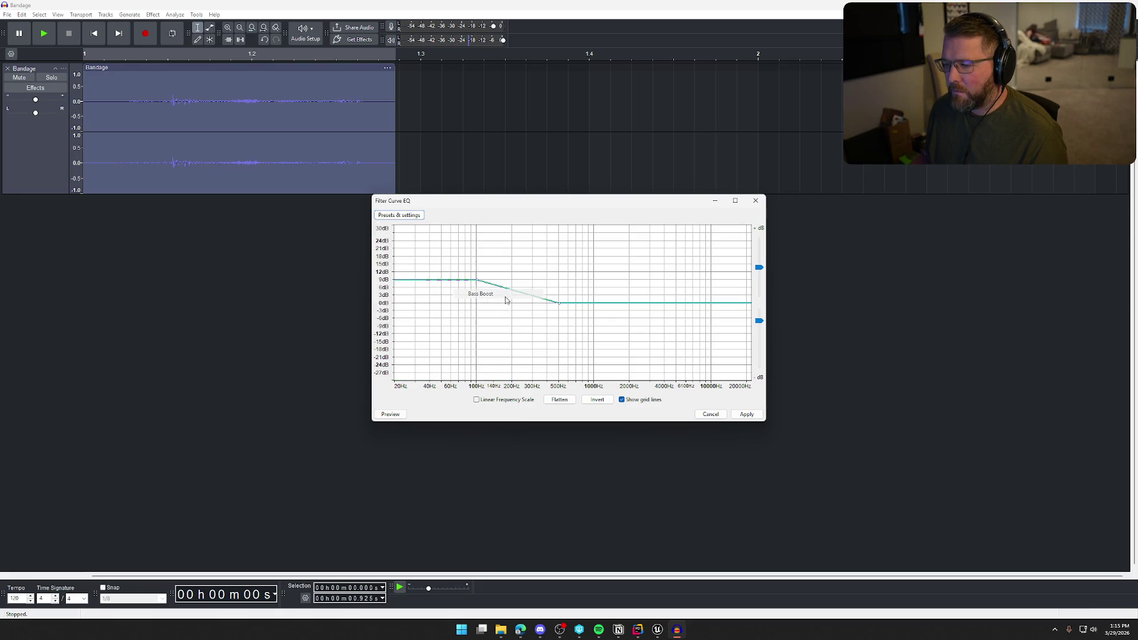
{"action": "left_click", "coordinate": [390, 414]}
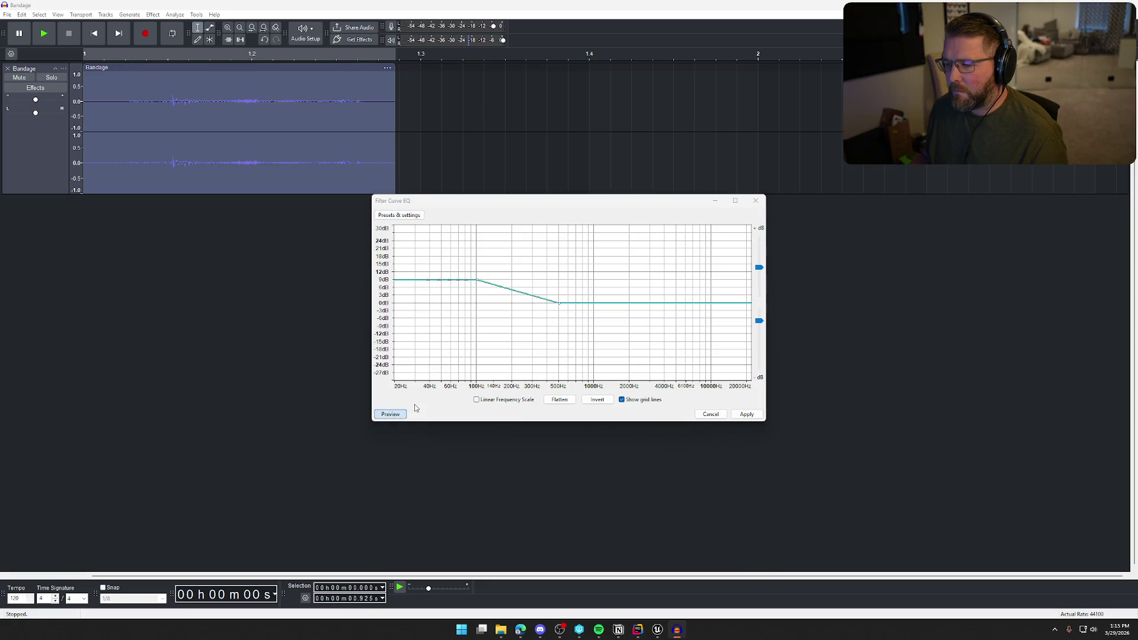
{"action": "left_click", "coordinate": [398, 215]}
{"action": "mouse_move", "coordinate": [431, 260]}
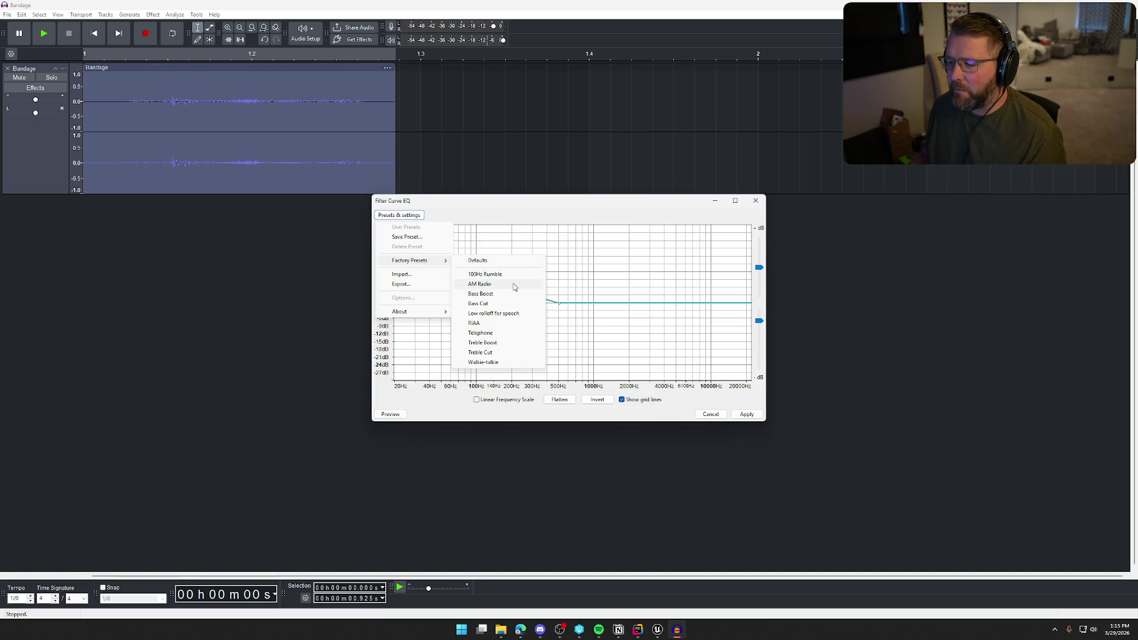
{"action": "left_click", "coordinate": [505, 353]}
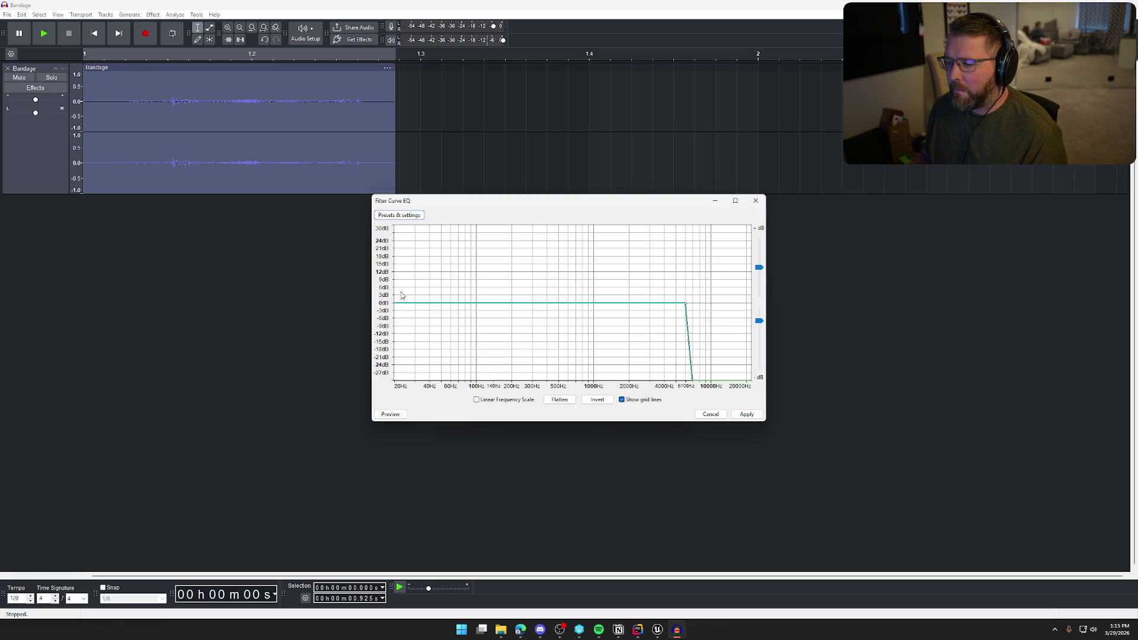
{"action": "left_click", "coordinate": [391, 414]}
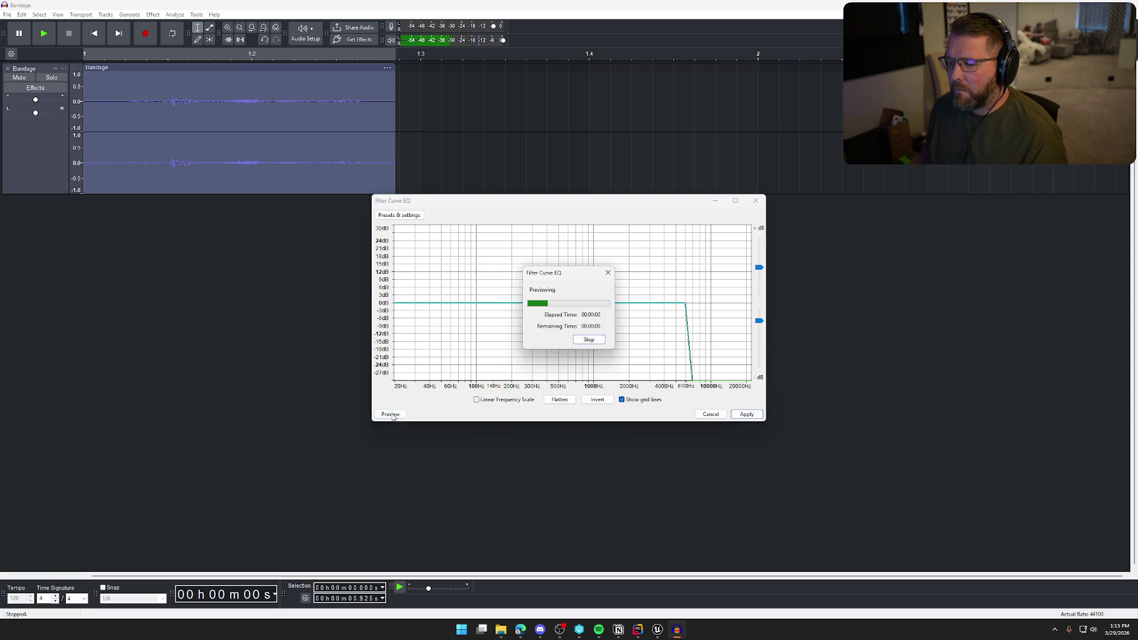
{"action": "left_click", "coordinate": [399, 215]}
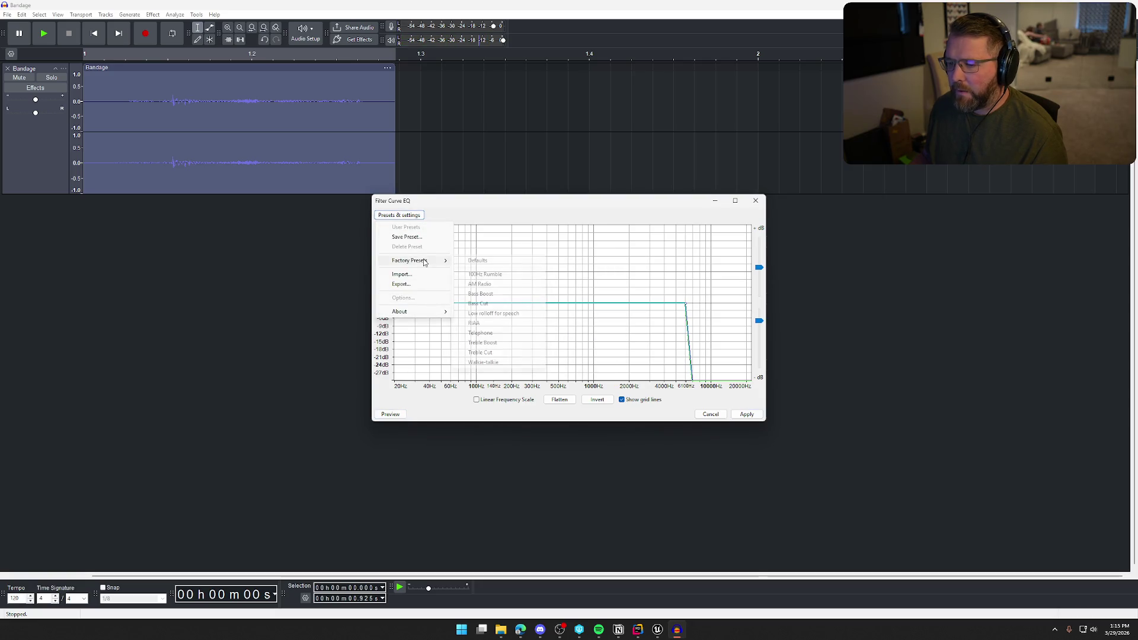
{"action": "left_click", "coordinate": [511, 334]}
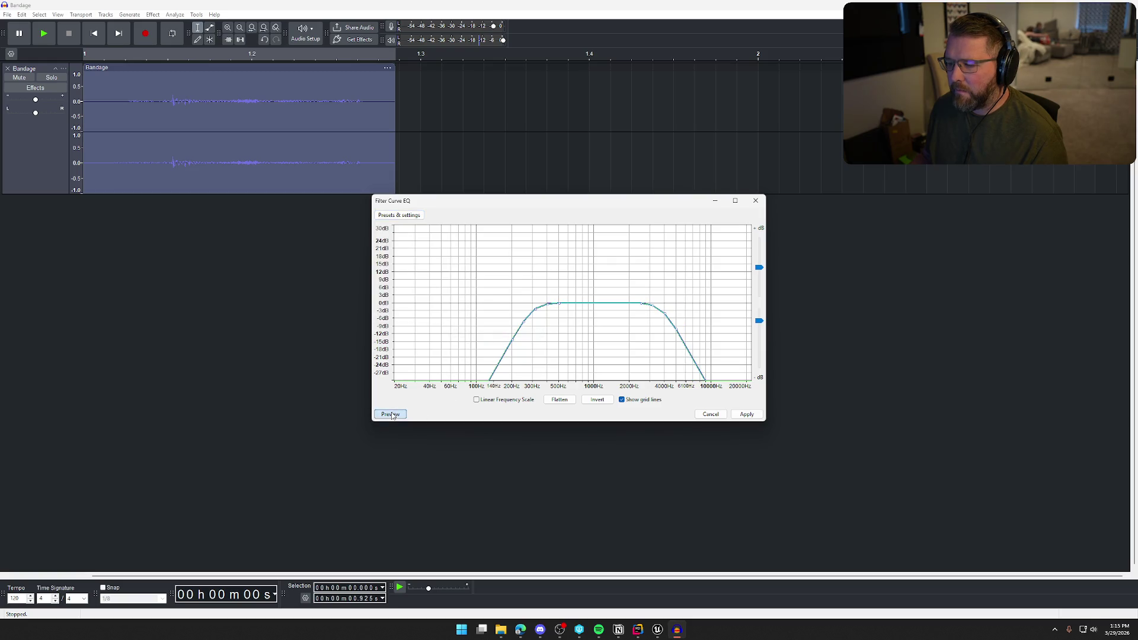
{"action": "left_click", "coordinate": [390, 414]}
Apply the 100Hz Rumble preset to the clip and play the result.
{"action": "left_click", "coordinate": [398, 215]}
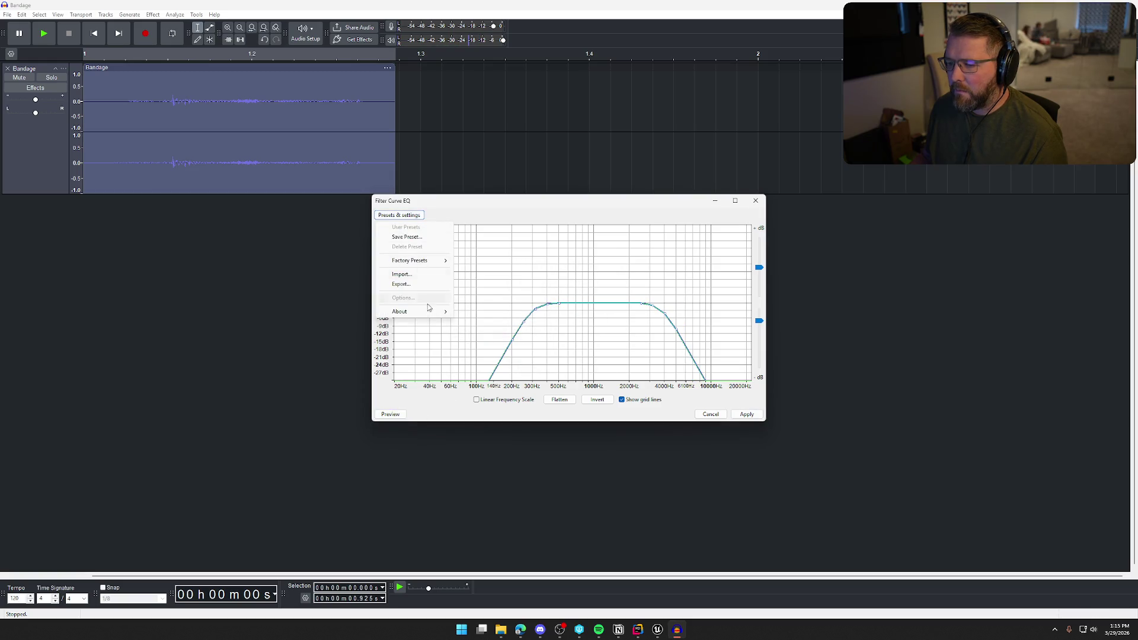
{"action": "mouse_move", "coordinate": [428, 260]}
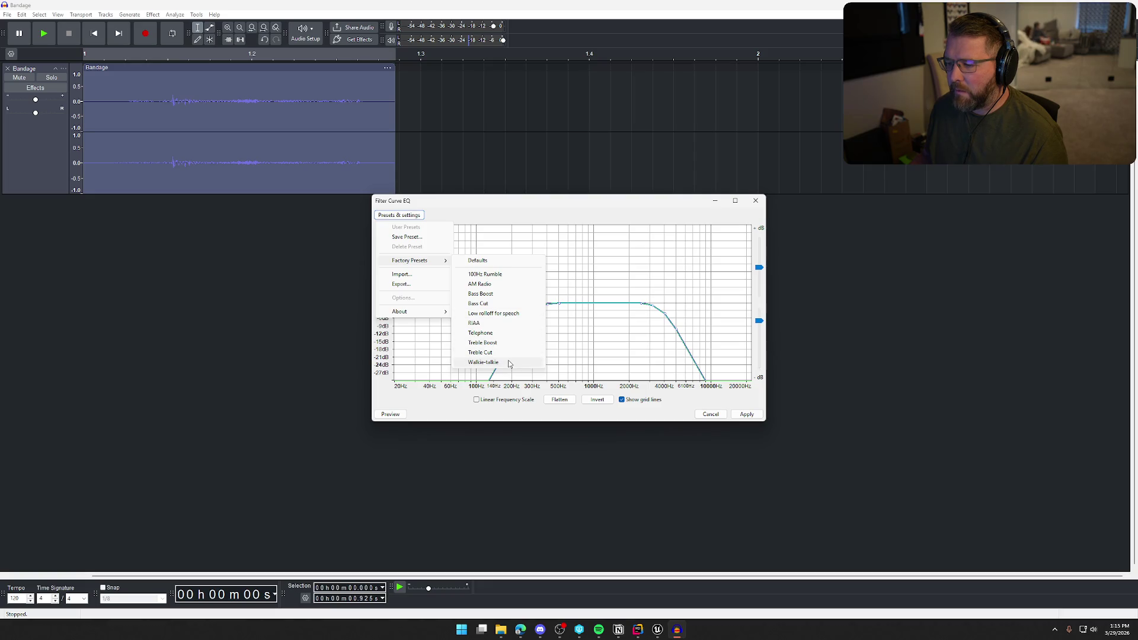
{"action": "left_click", "coordinate": [492, 274]}
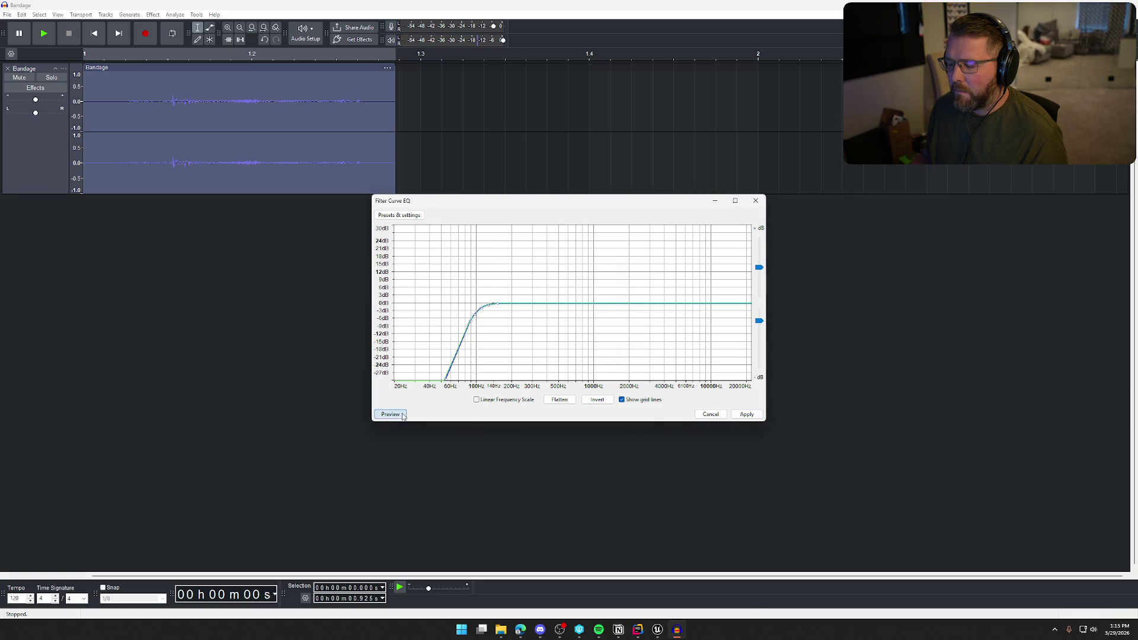
{"action": "left_click", "coordinate": [391, 415]}
{"action": "left_click", "coordinate": [745, 415]}
{"action": "key", "text": "space"}
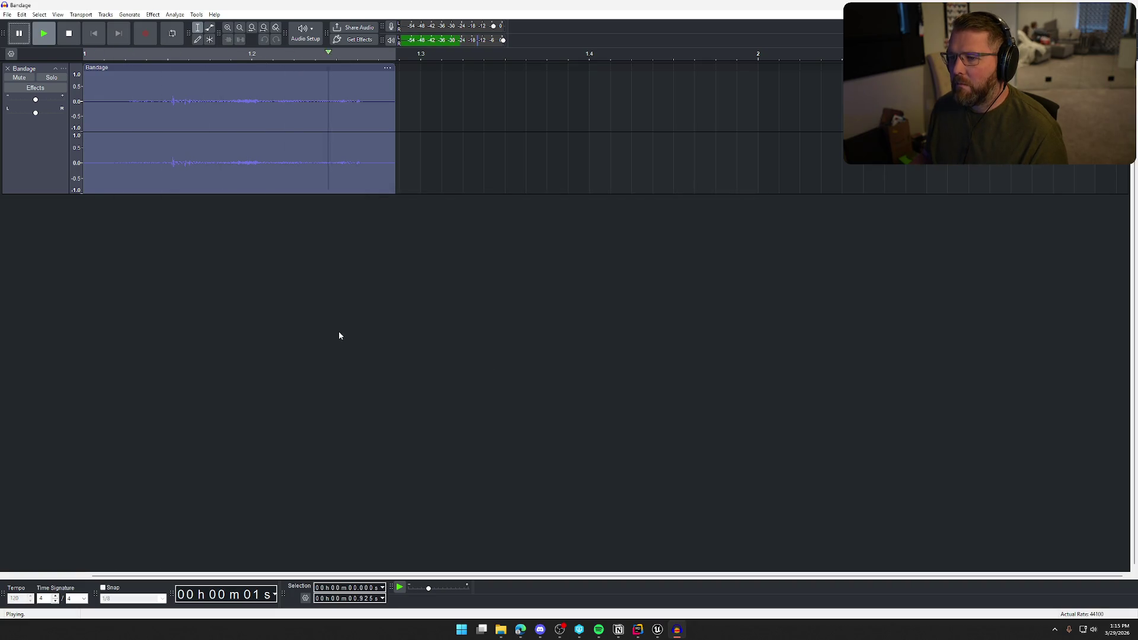
Export the clip over the existing Bandage.wav and return to Unreal Engine.
{"action": "left_click", "coordinate": [6, 15]}
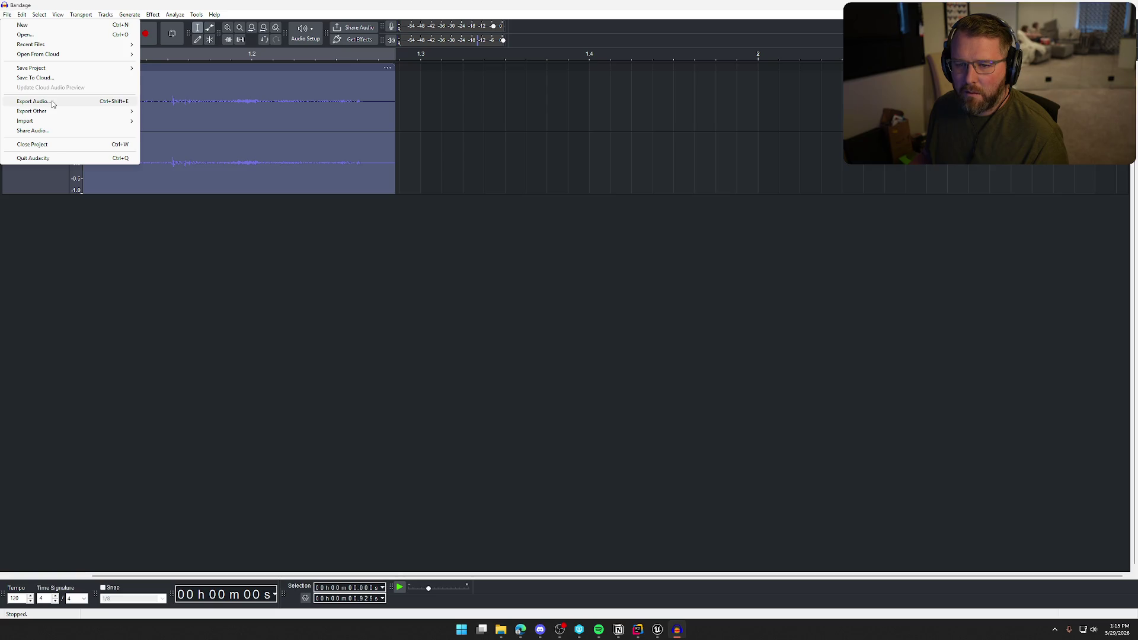
{"action": "left_click", "coordinate": [52, 104]}
{"action": "left_click", "coordinate": [661, 396]}
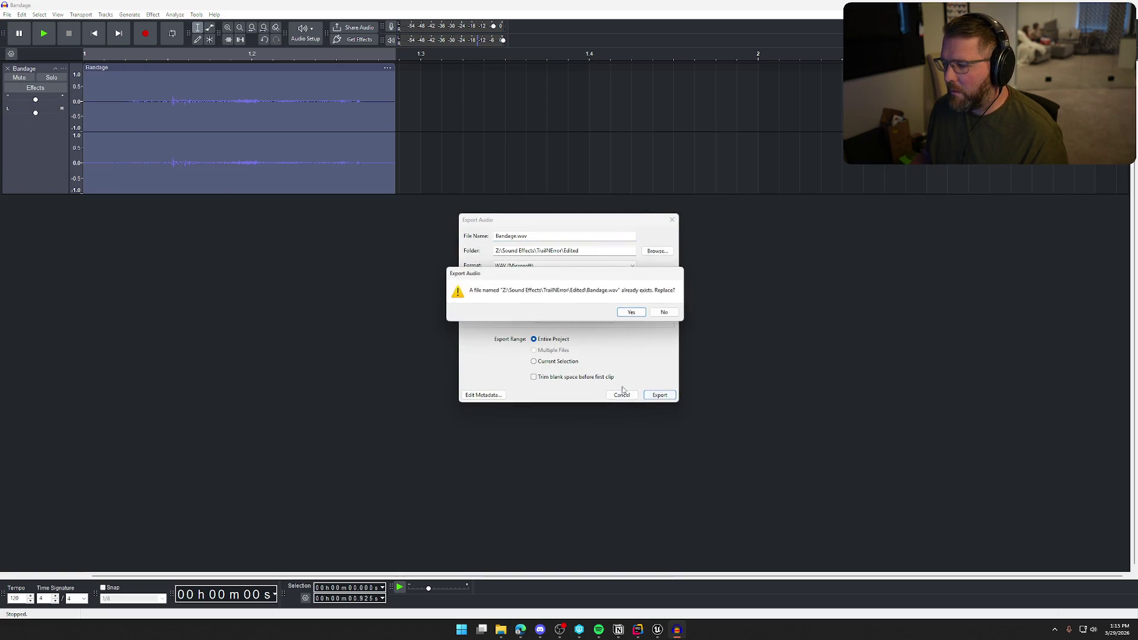
{"action": "left_click", "coordinate": [631, 313]}
{"action": "left_click", "coordinate": [656, 630]}
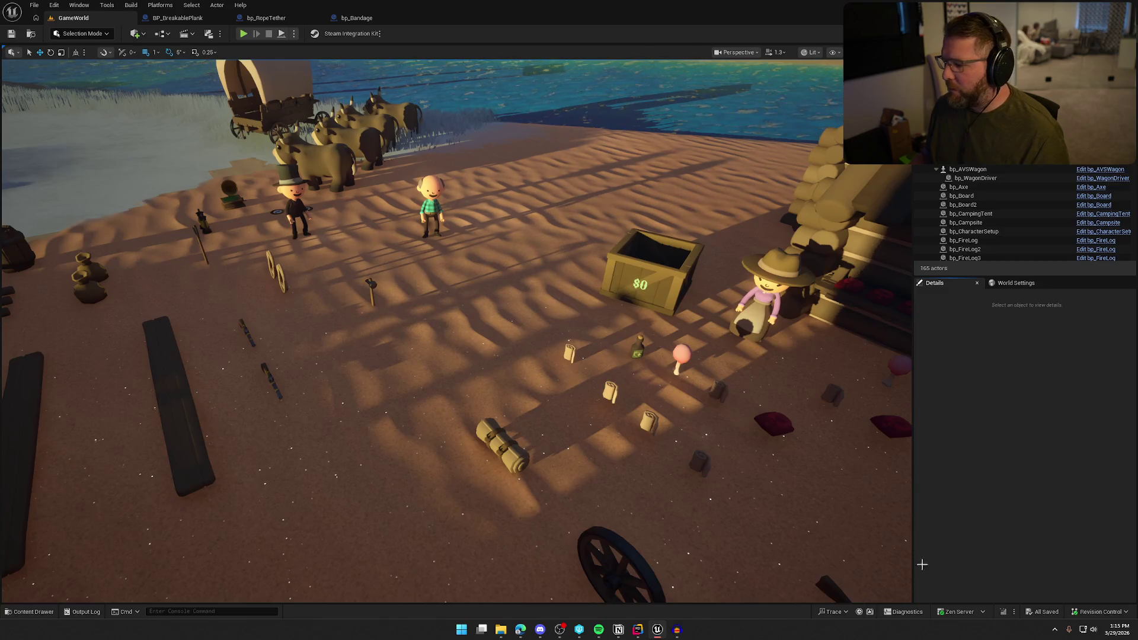
Reimport the edited Bandage sound asset from the Content Drawer.
{"action": "key", "text": "ctrl+space"}
{"action": "right_click", "coordinate": [464, 488]}
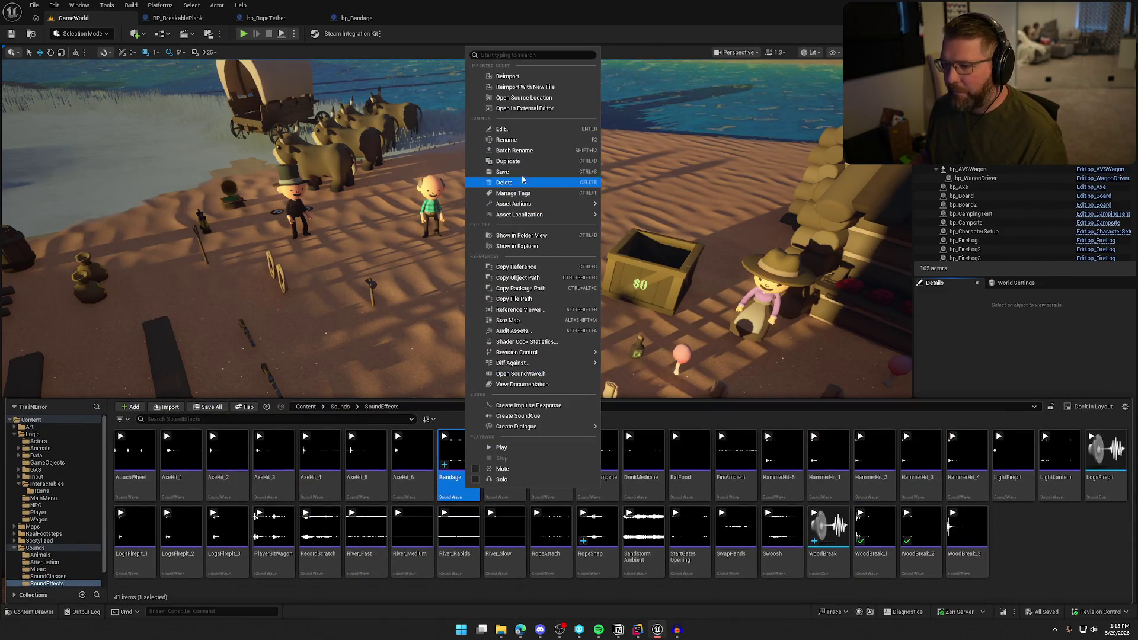
{"action": "left_click", "coordinate": [515, 81]}
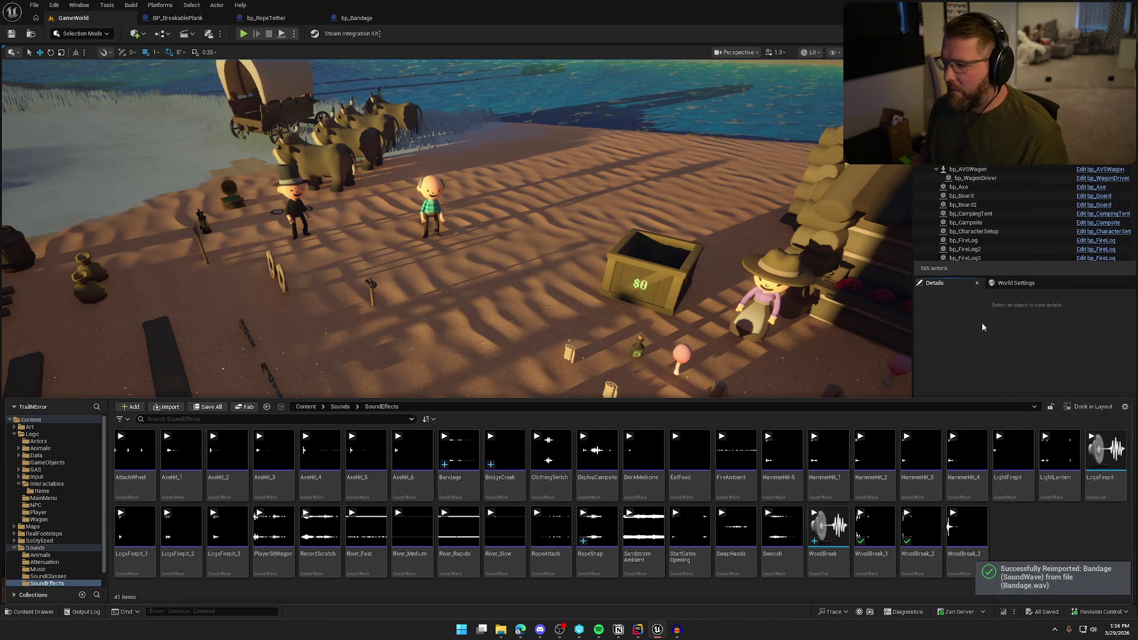
{"action": "key", "text": "ctrl+space"}
Start a play-test, buy a bandage at the trading post and apply it.
{"action": "left_click", "coordinate": [243, 34]}
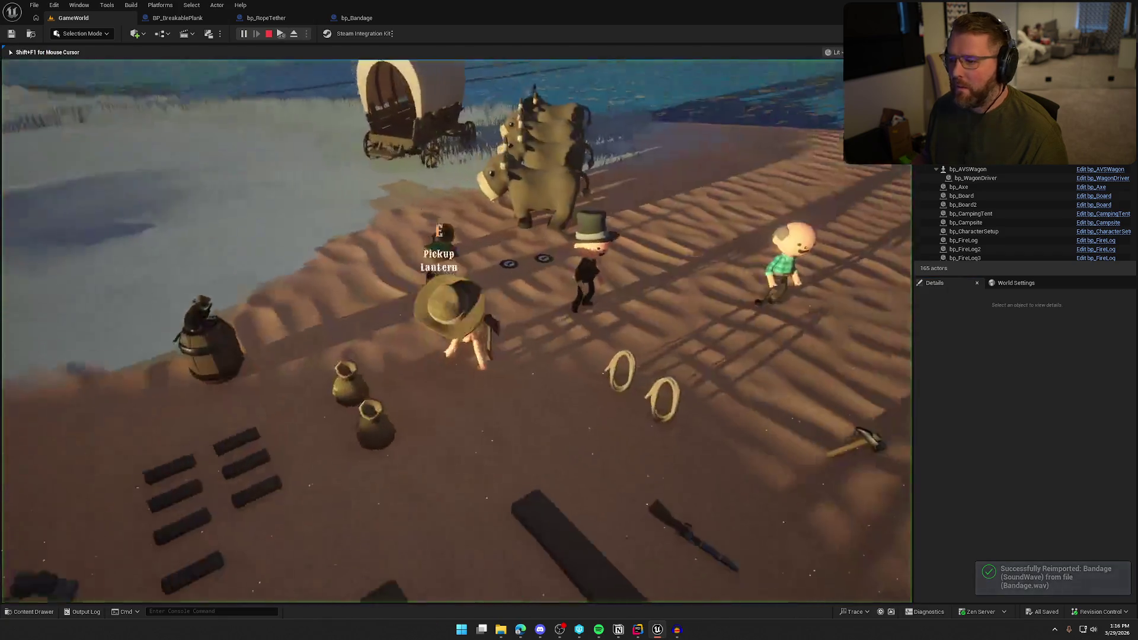
{"action": "key", "text": "e"}
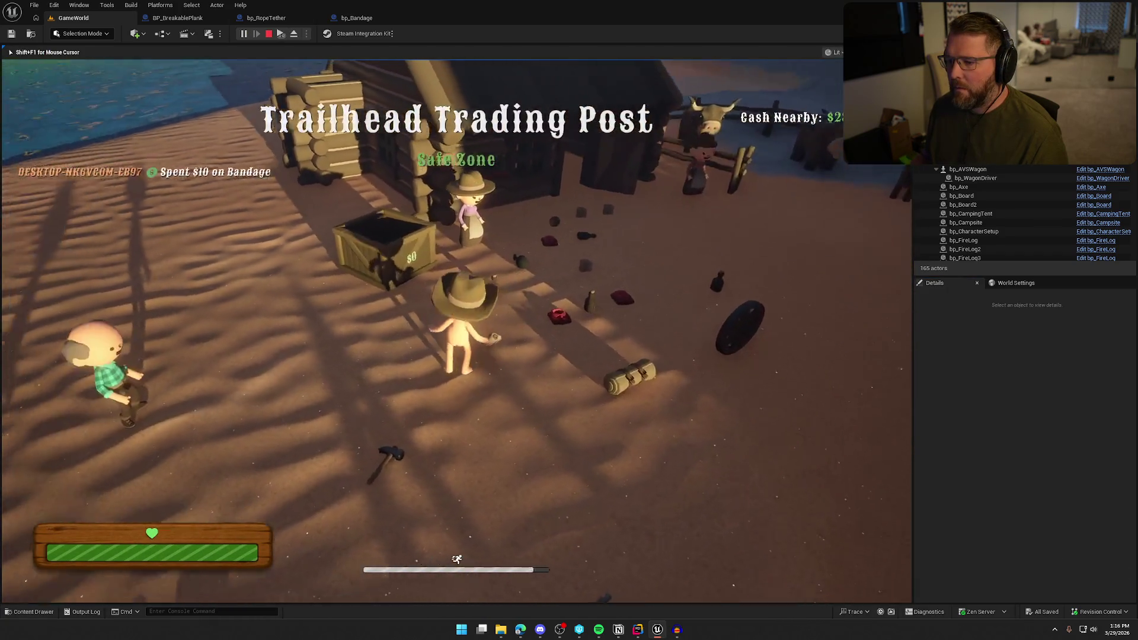
{"action": "key", "text": "w"}
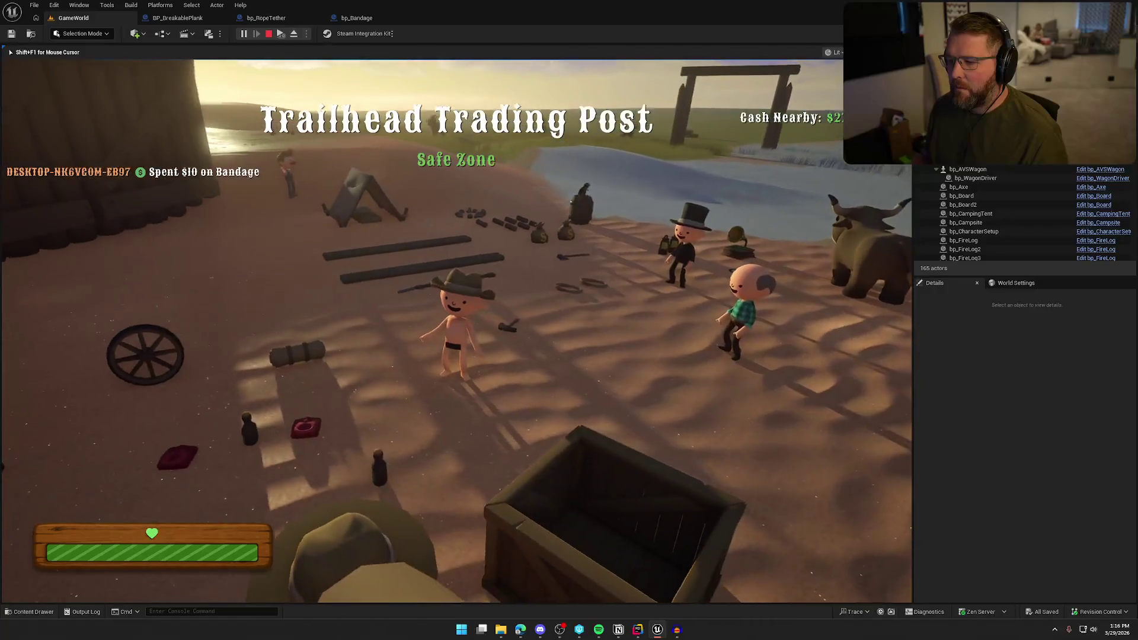
{"action": "key", "text": "w"}
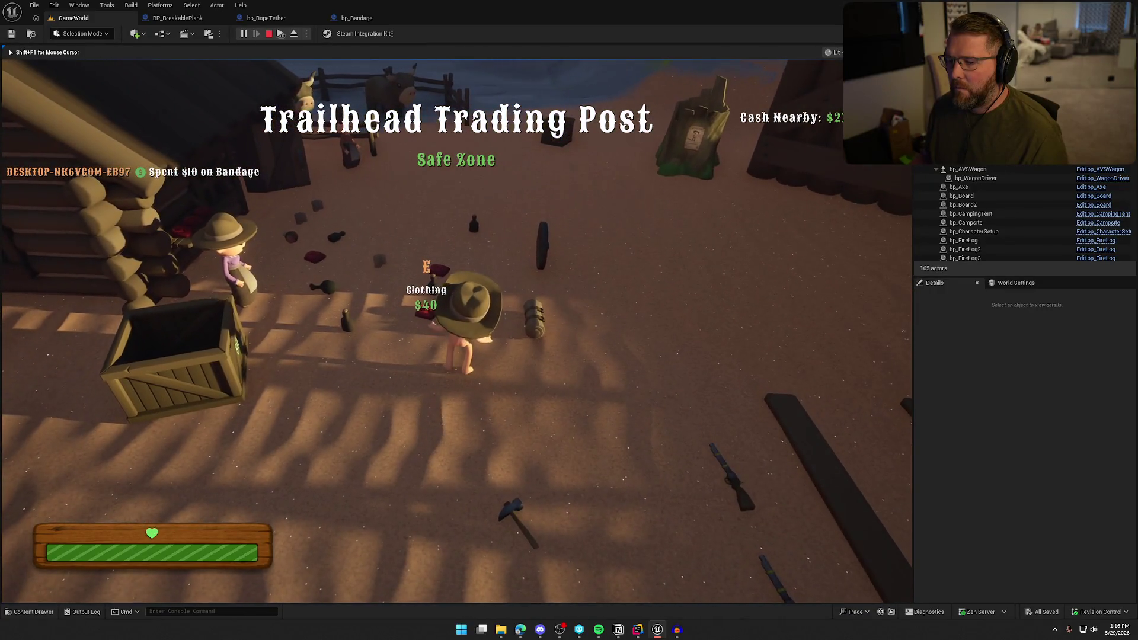
{"action": "key", "text": "w"}
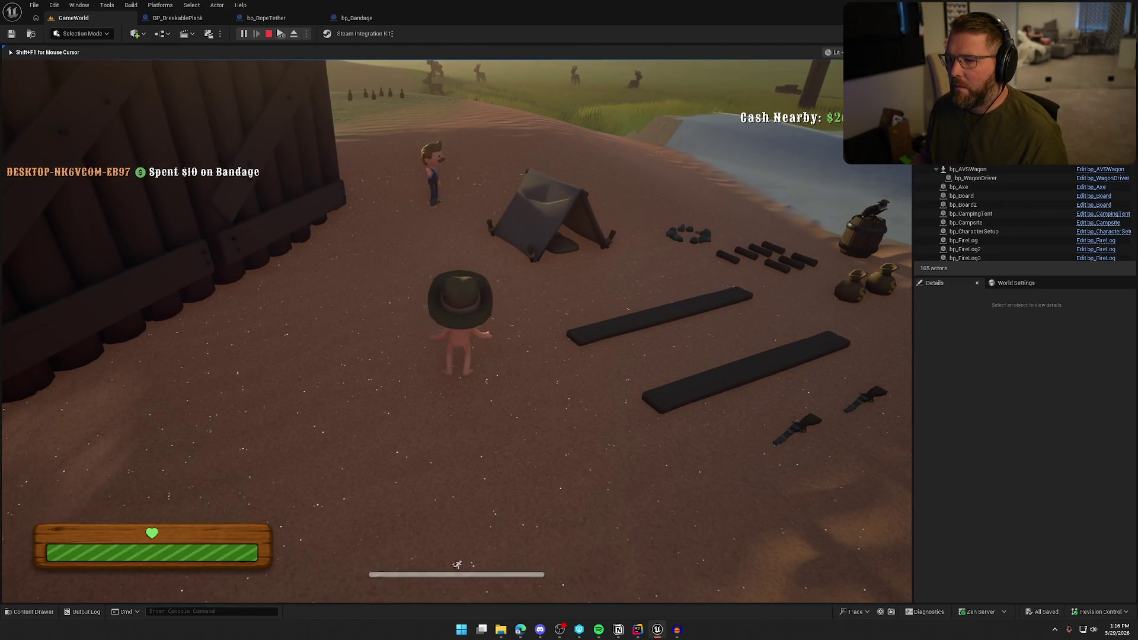
{"action": "key", "text": "w"}
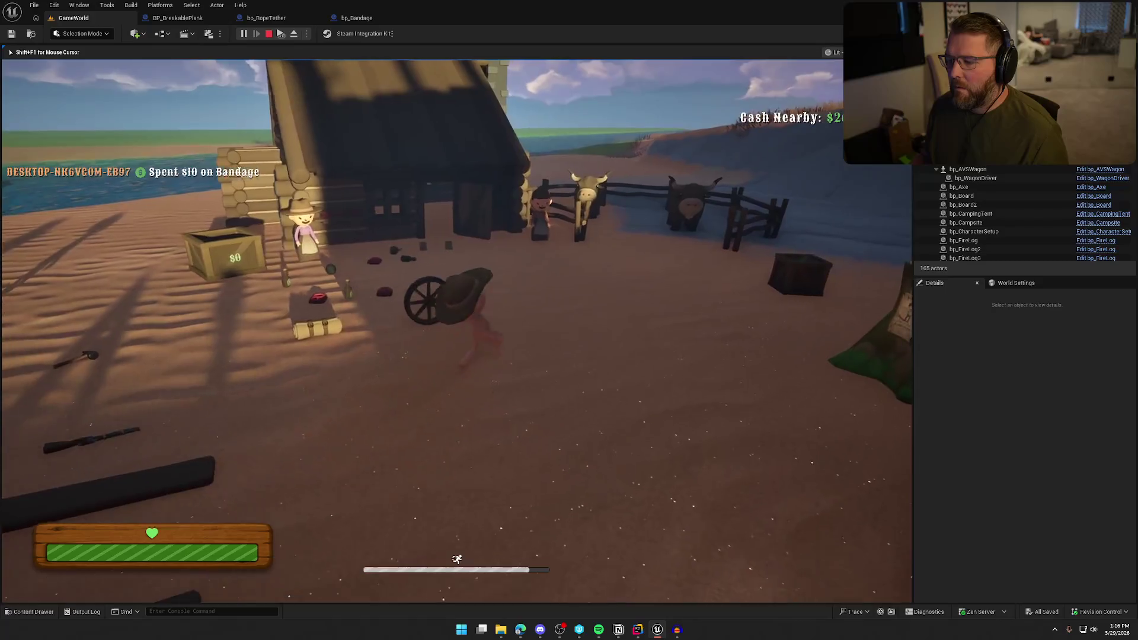
Walk past the tent and cabin, then place the record in the gramophone.
{"action": "key", "text": "w"}
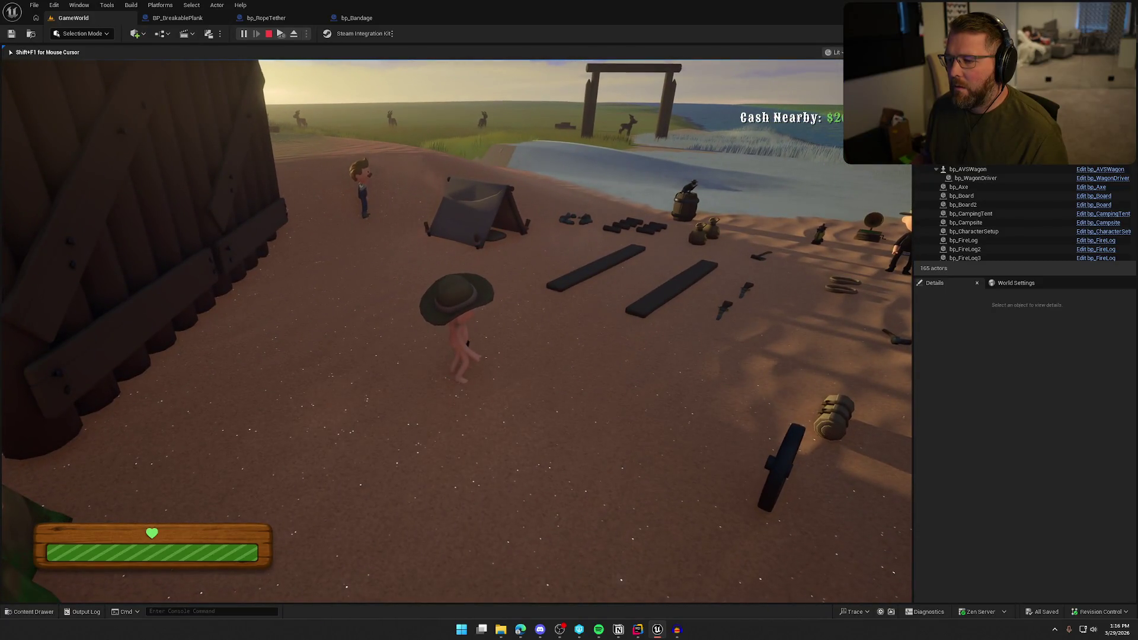
{"action": "key", "text": "shift+w"}
{"action": "key", "text": "w"}
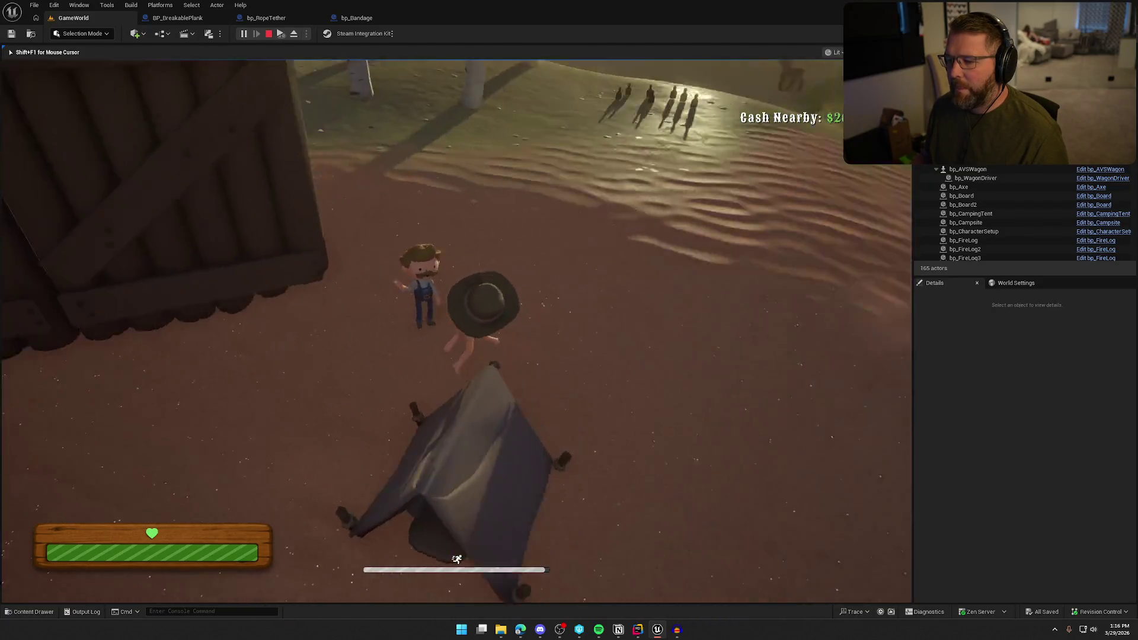
{"action": "key", "text": "shift+w"}
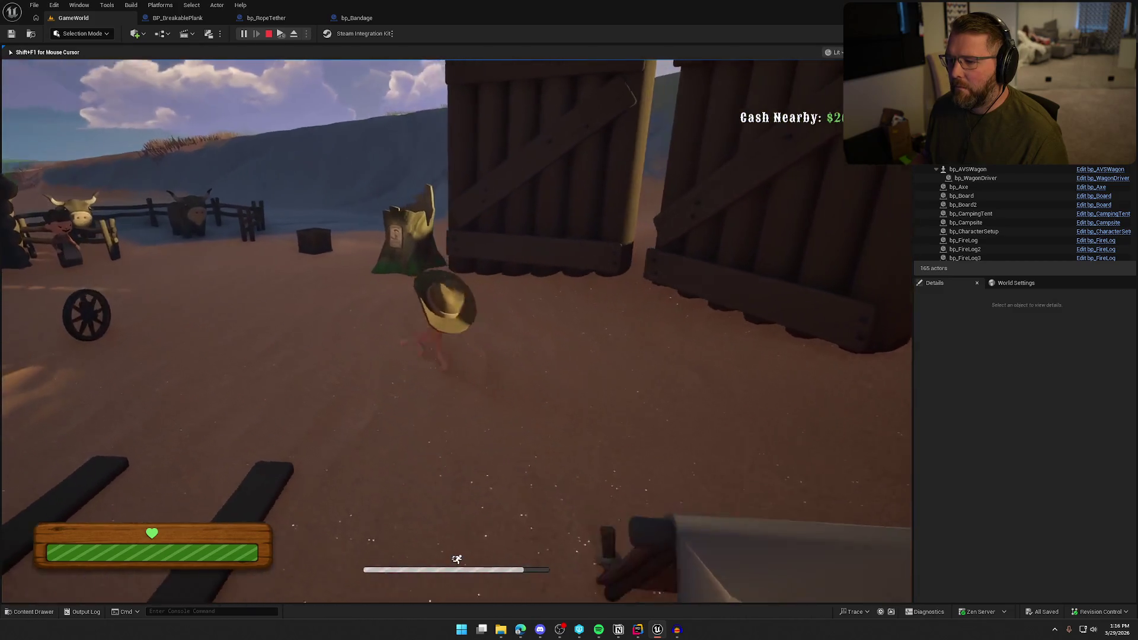
{"action": "key", "text": "w"}
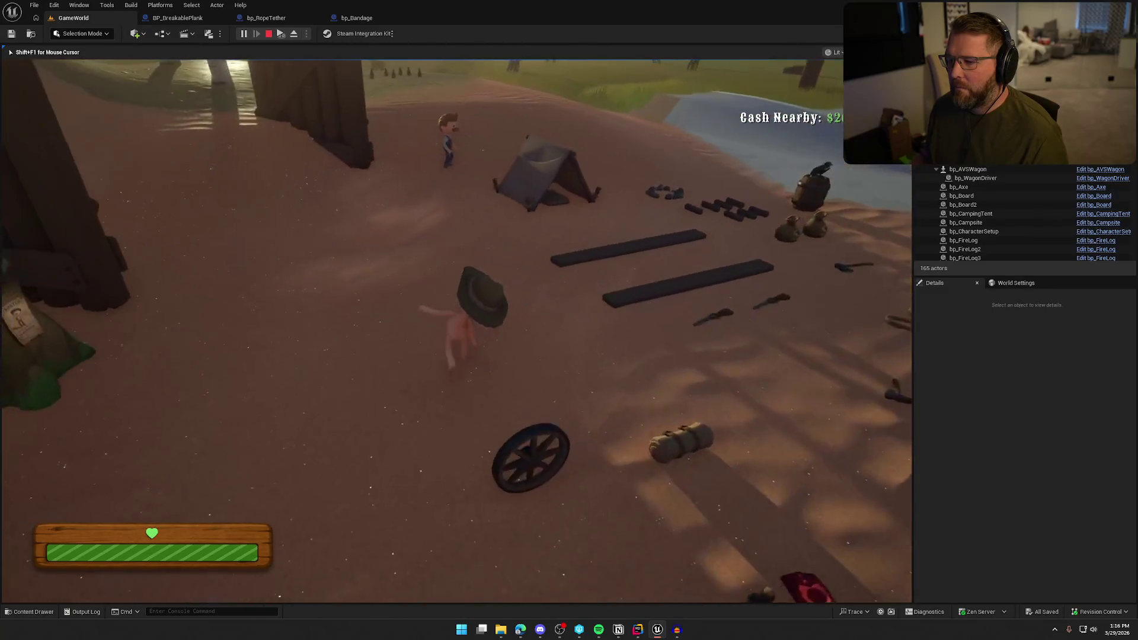
{"action": "key", "text": "w"}
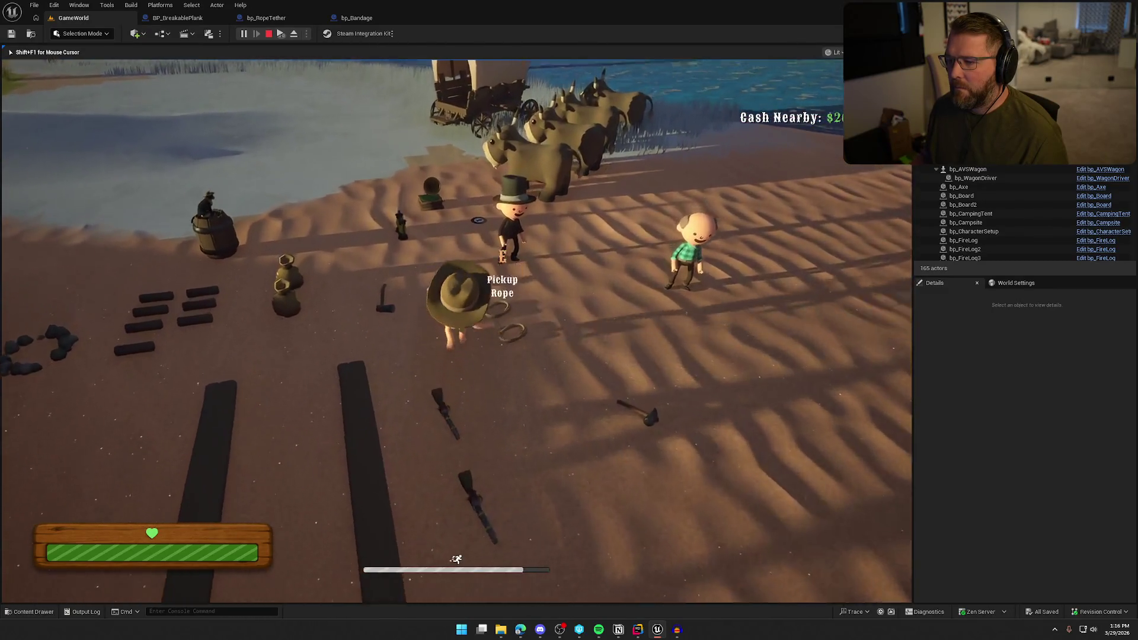
{"action": "key", "text": "w"}
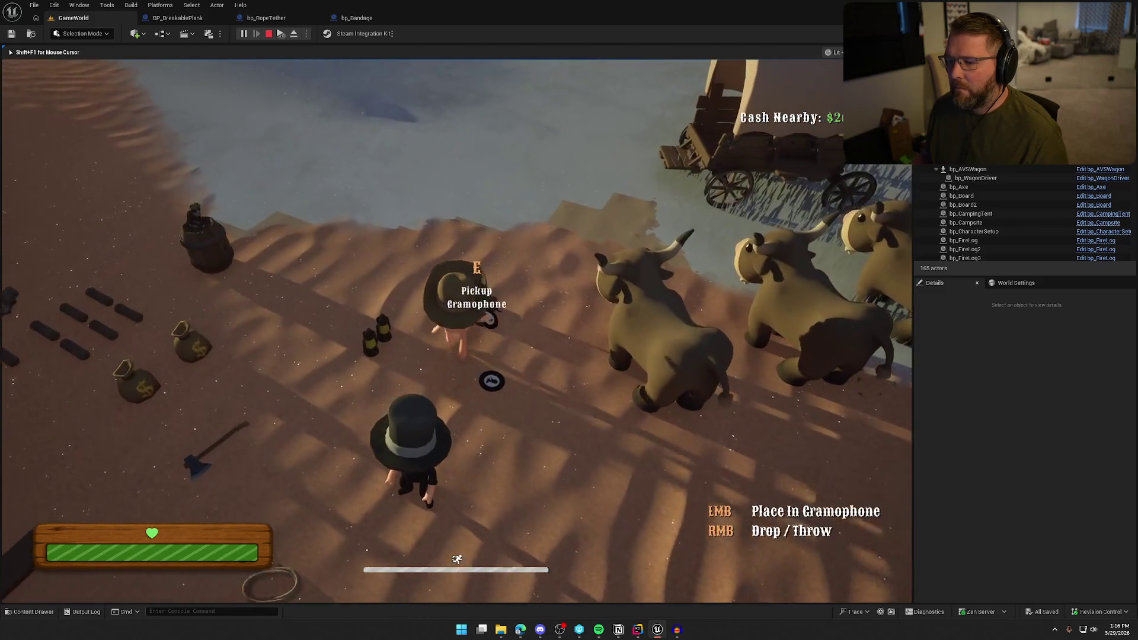
{"action": "key", "text": "w"}
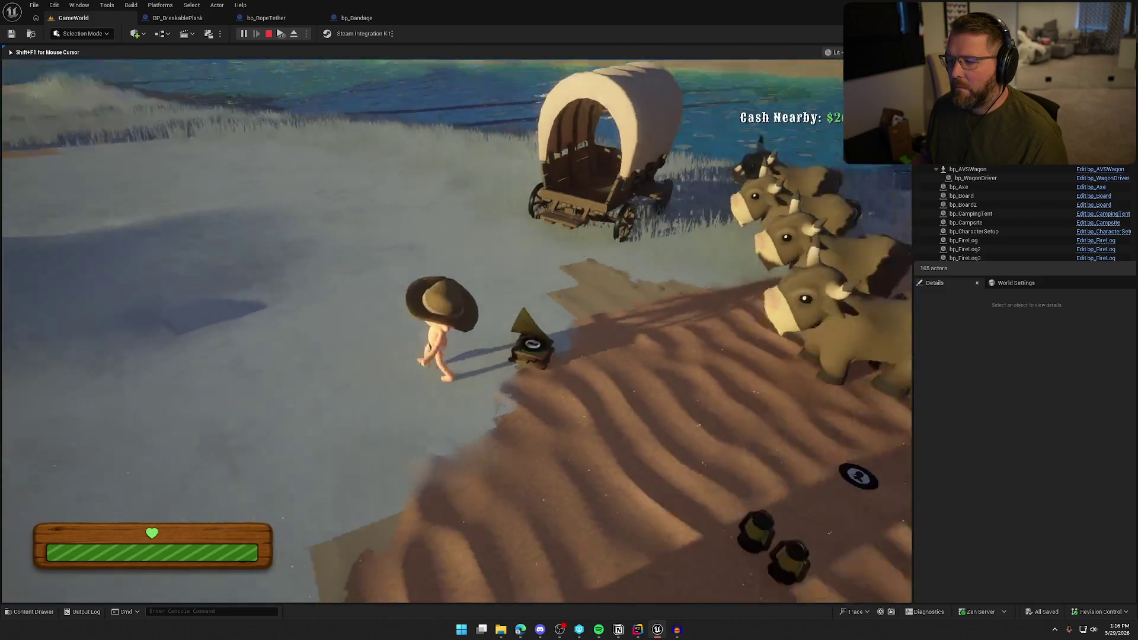
{"action": "key", "text": "w"}
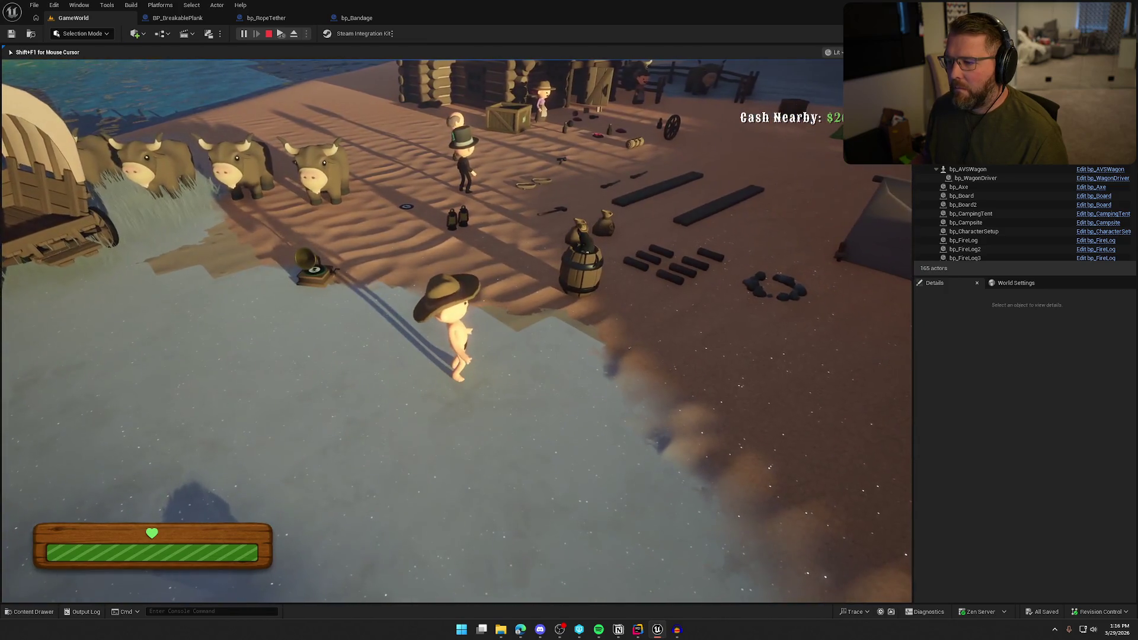
{"action": "key", "text": "w"}
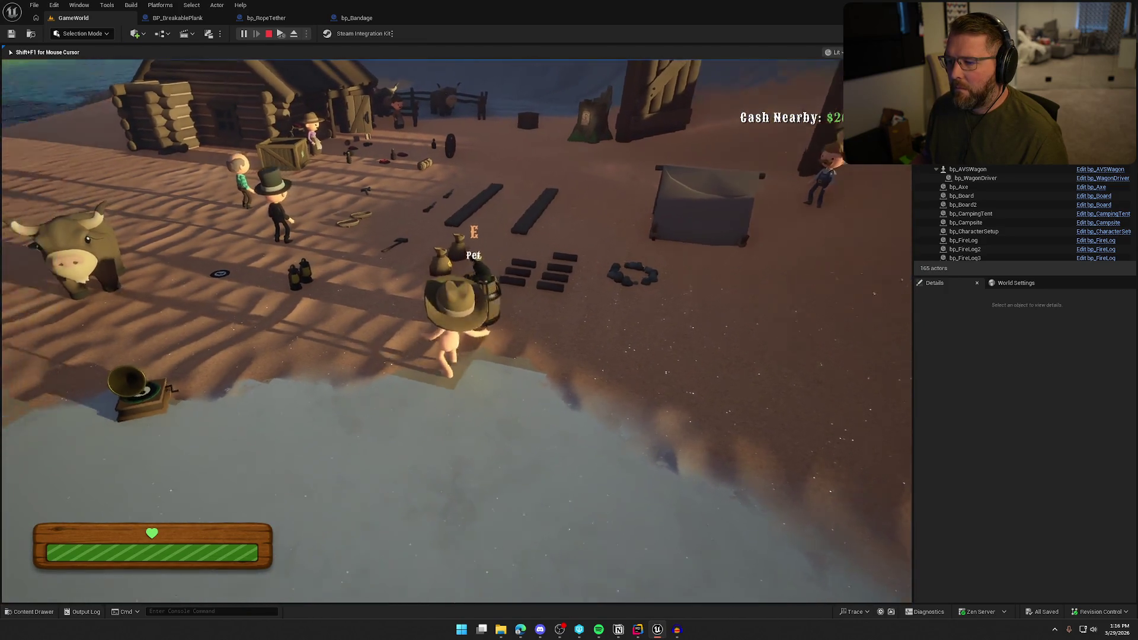
{"action": "key", "text": "w"}
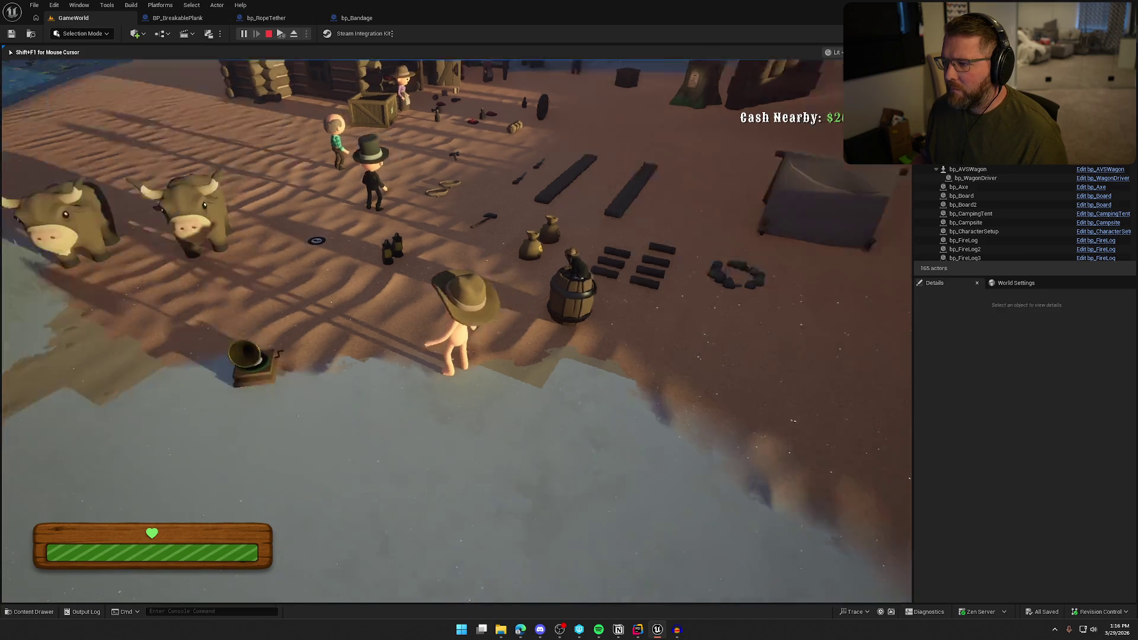
Wander by the hammer, cabin and wagon, end the play-test and bring up the Notion To Do list.
{"action": "key", "text": "w"}
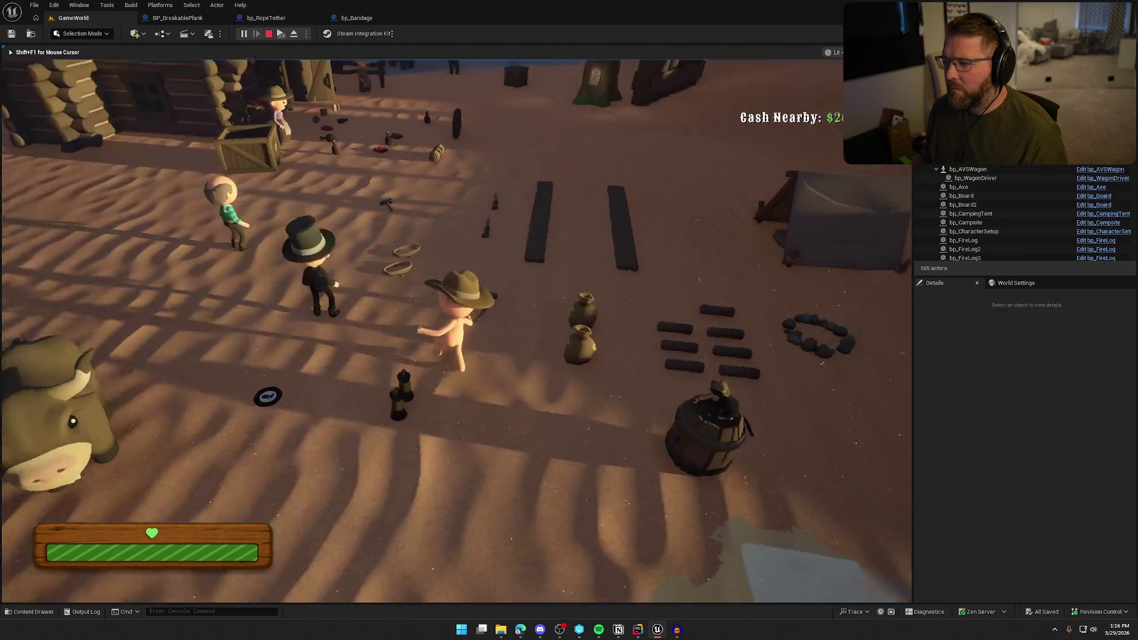
{"action": "key", "text": "w"}
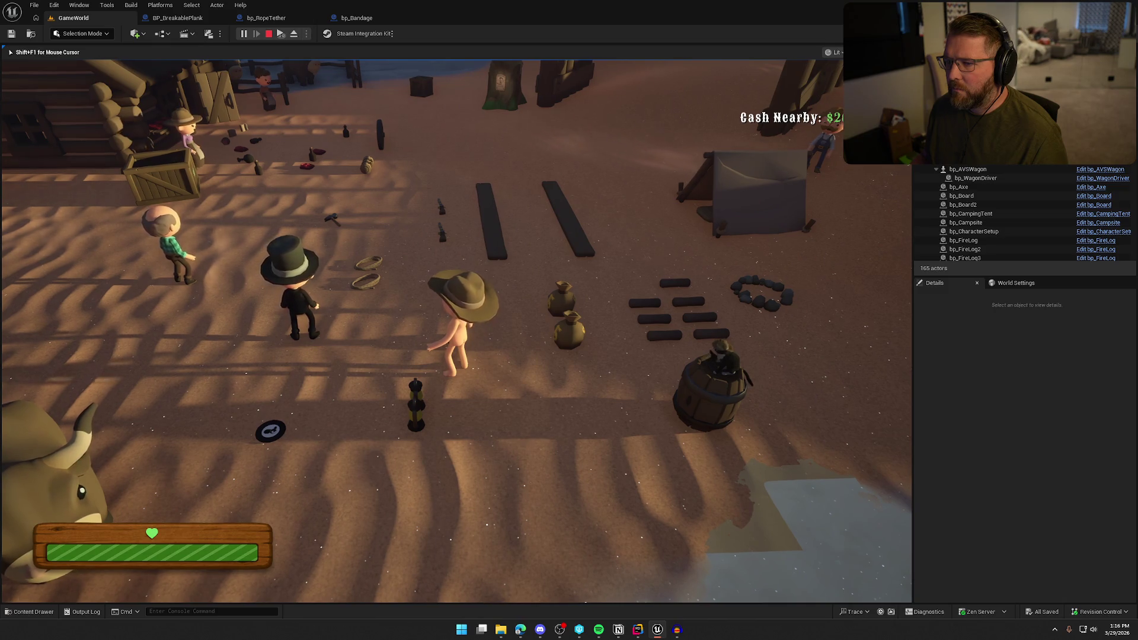
{"action": "key", "text": "w"}
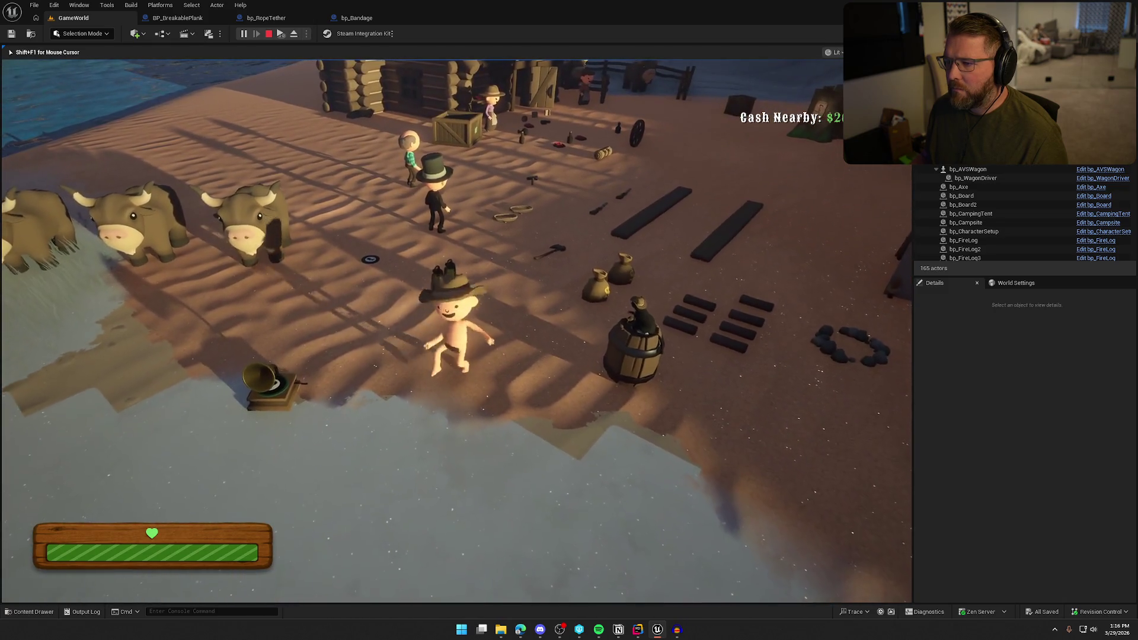
{"action": "key", "text": "w"}
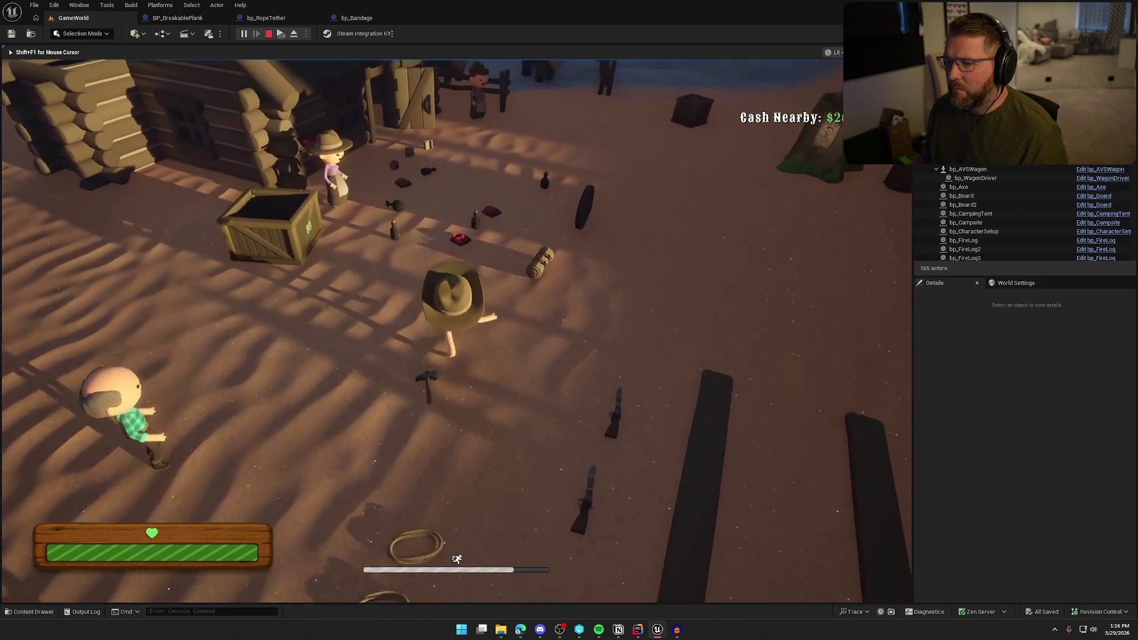
{"action": "key", "text": "w"}
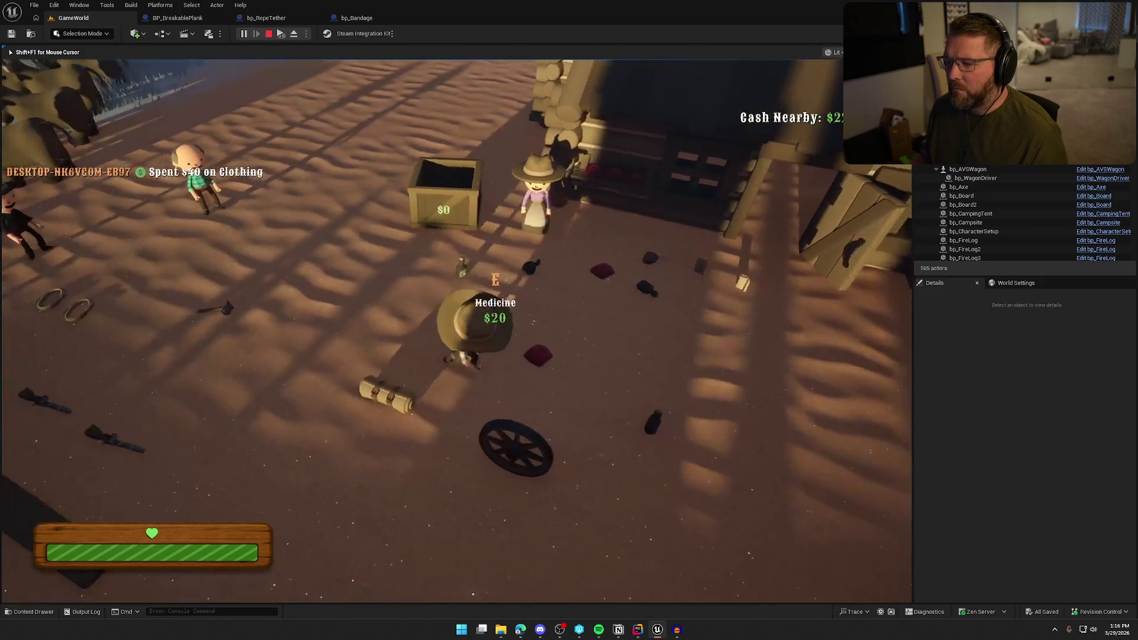
{"action": "key", "text": "w"}
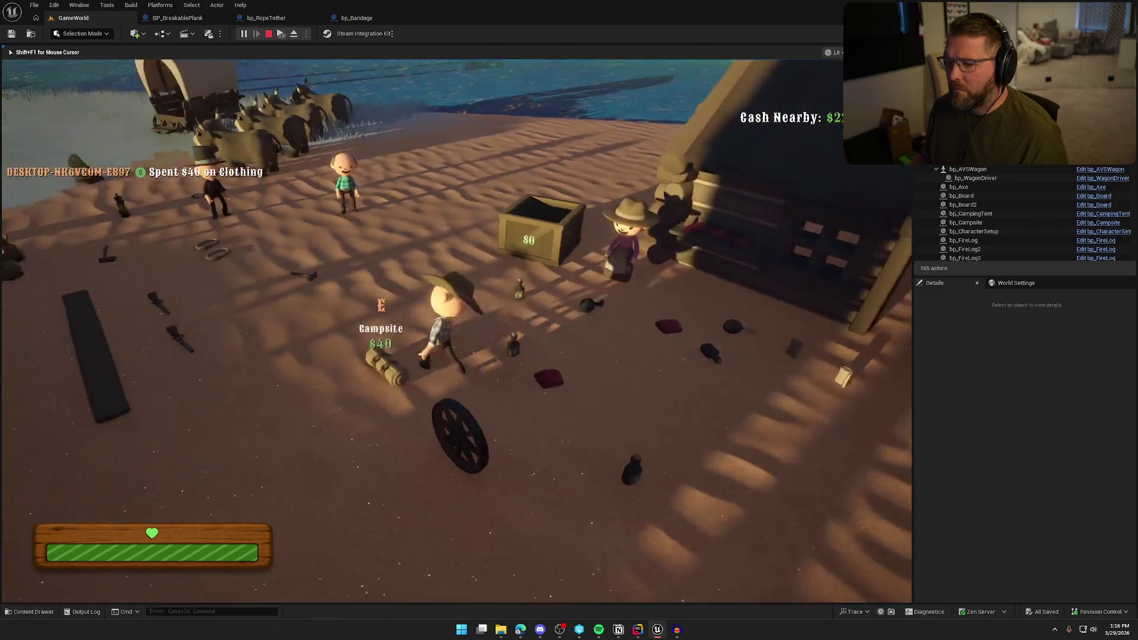
{"action": "key", "text": "w"}
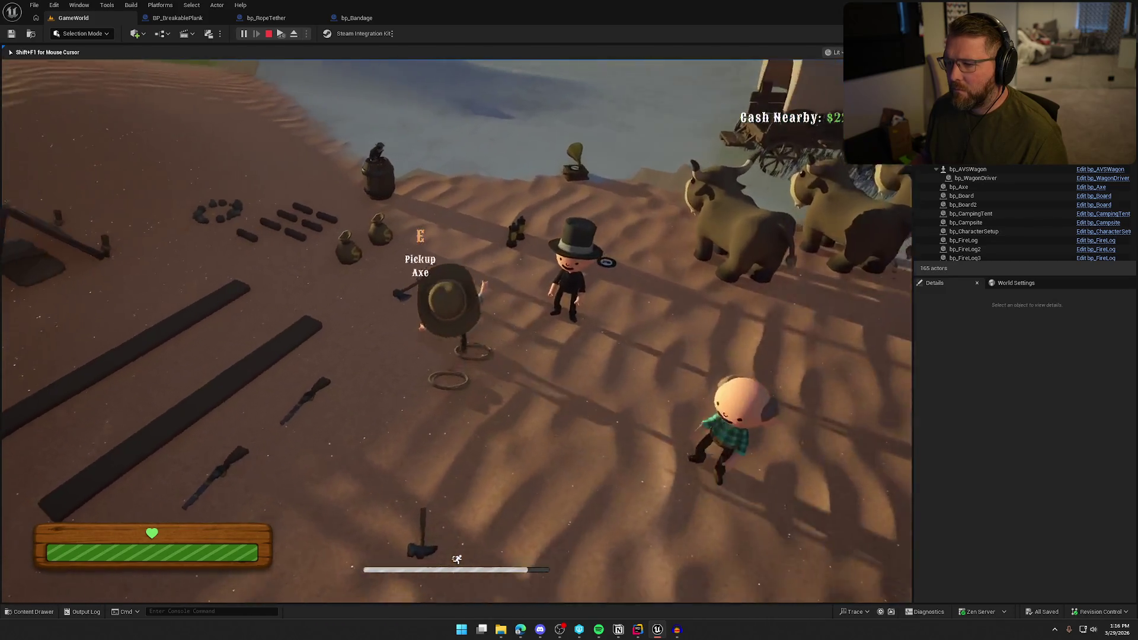
{"action": "key", "text": "w"}
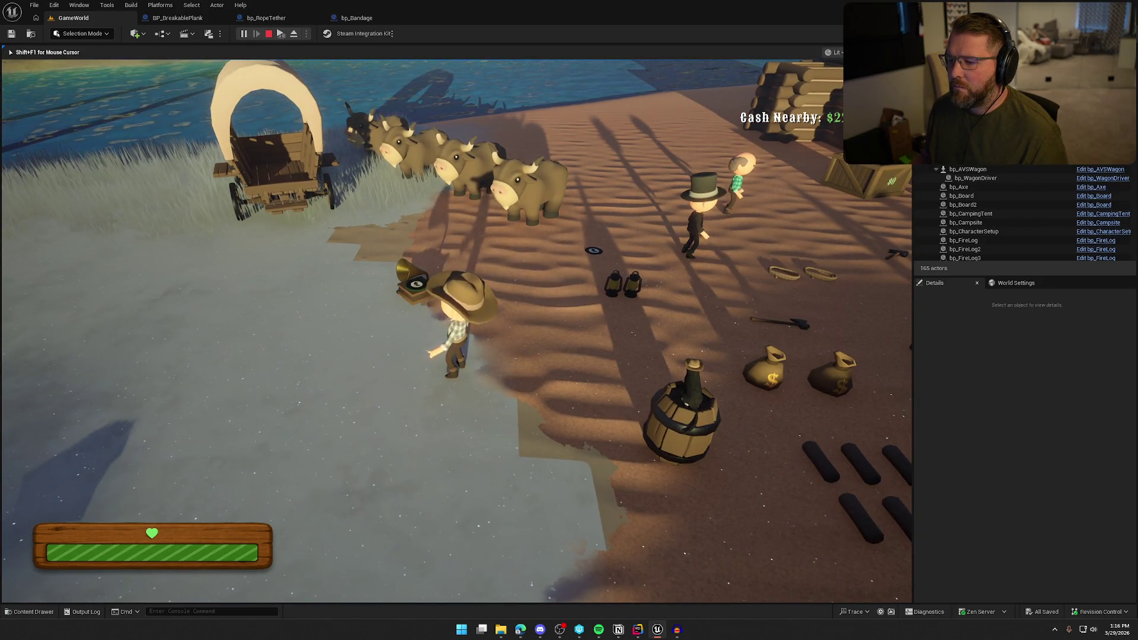
{"action": "key", "text": "w"}
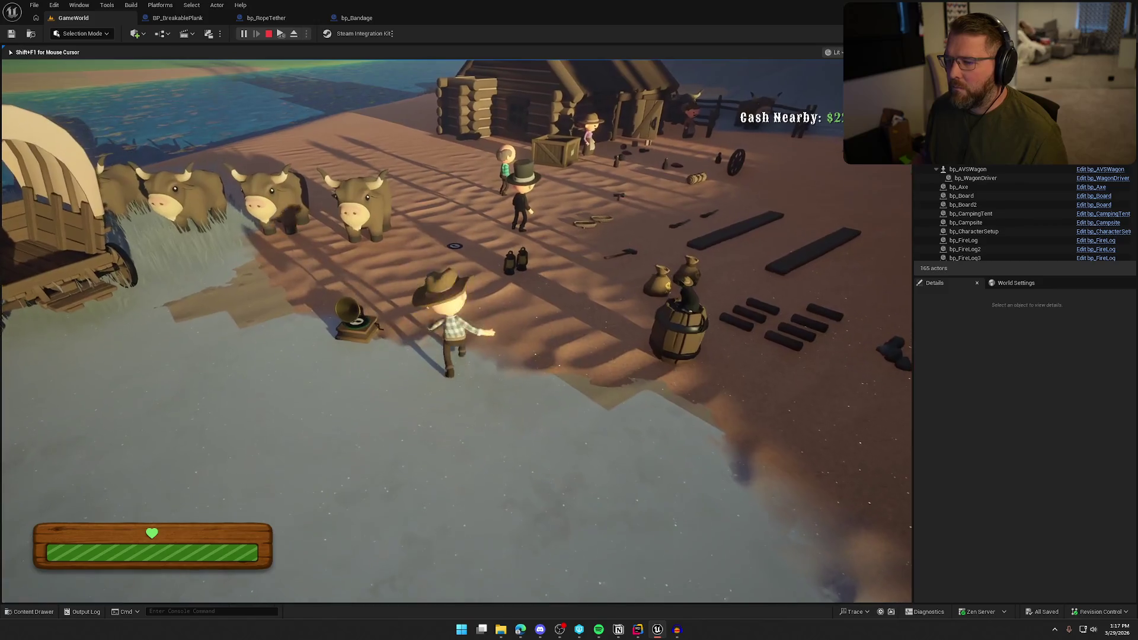
{"action": "key", "text": "Escape"}
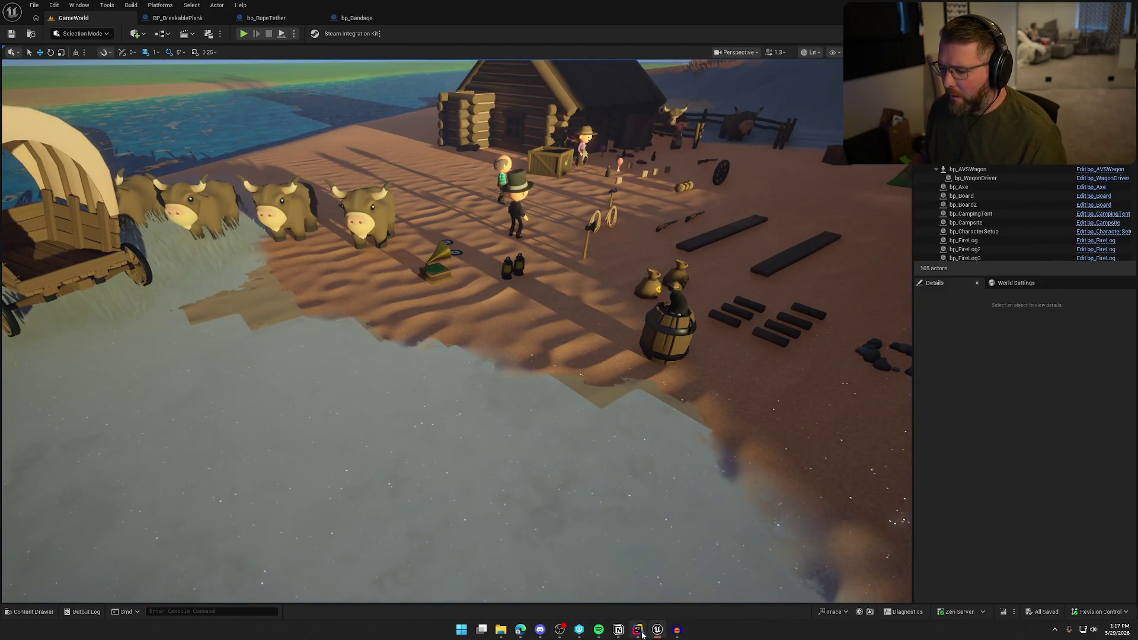
{"action": "left_click", "coordinate": [620, 631]}
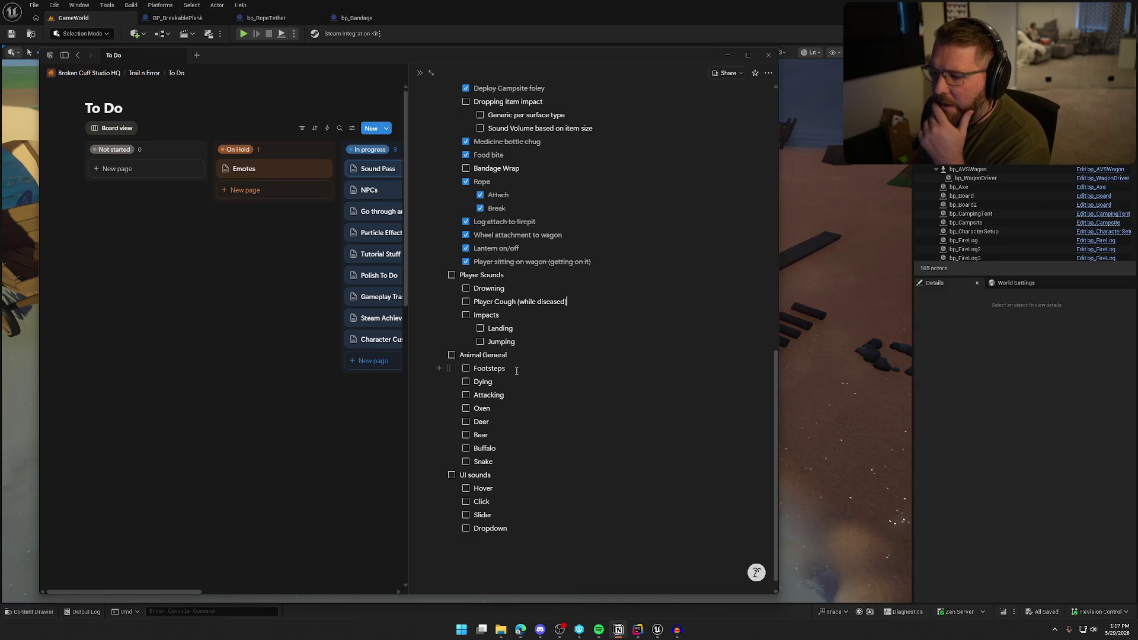